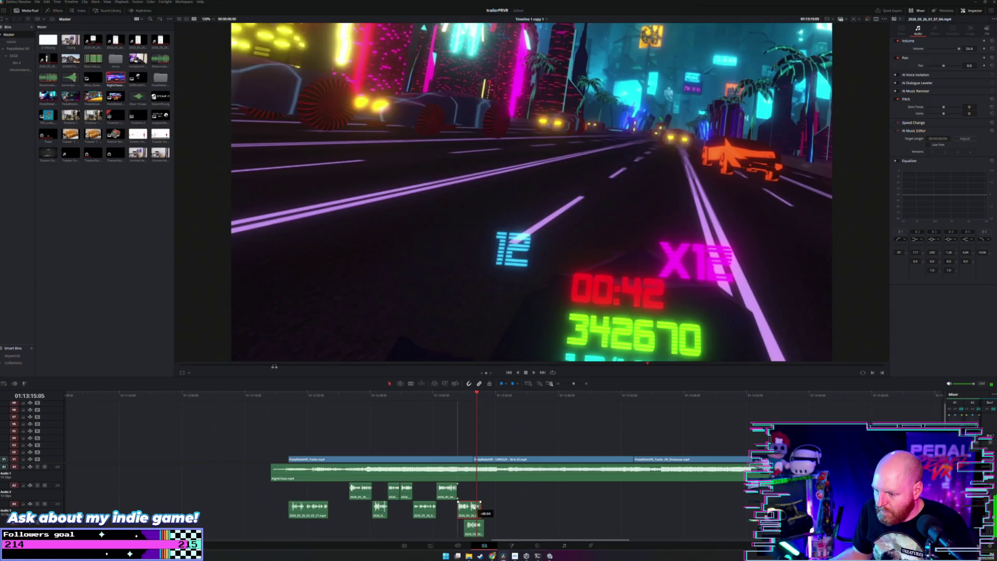
Preview the closing title cards and shift the A3 and A4 sound effects later beneath them.
click(445, 399)
key(space)
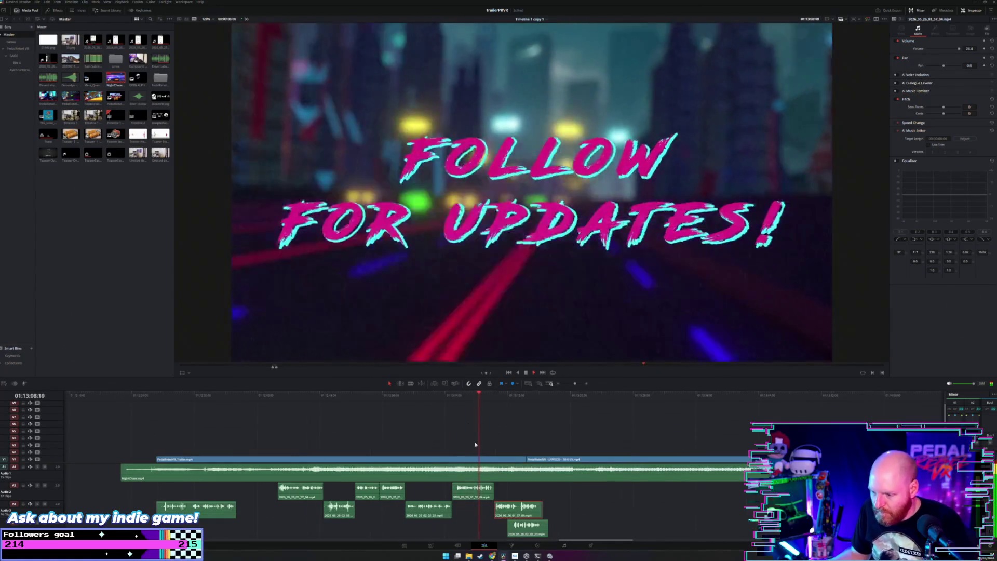
scroll(498, 482, left, 2)
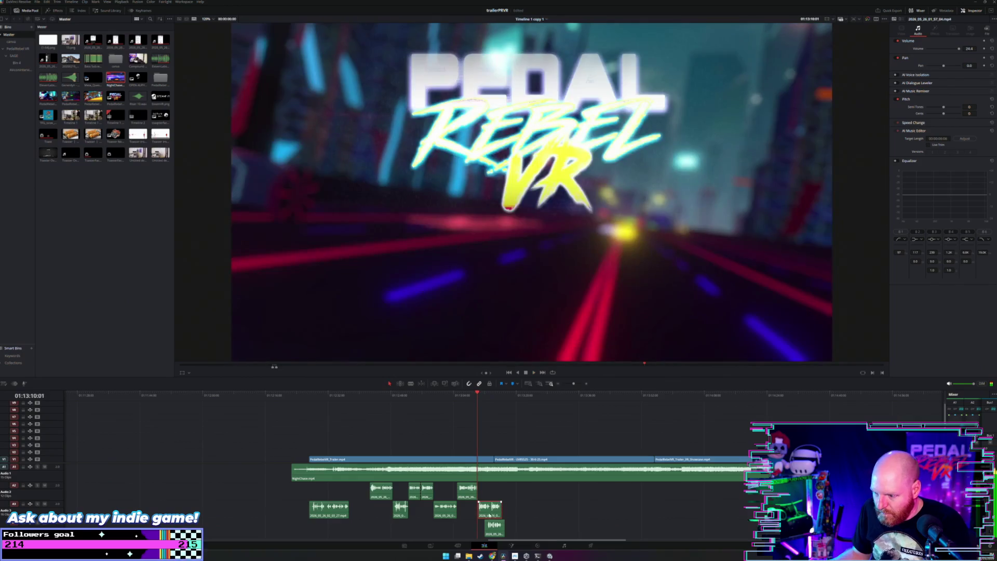
drag(491, 507, 612, 507)
drag(500, 528, 638, 527)
Deselect NightChase and replay from the early sound clips to check the new timing.
scroll(504, 470, down, 4)
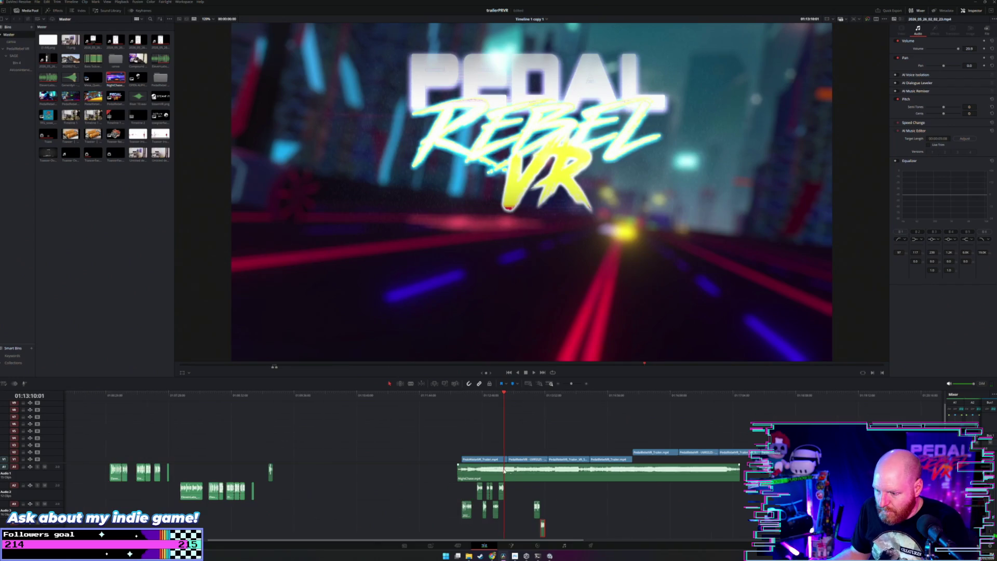
click(437, 419)
click(142, 395)
key(space)
scroll(156, 406, up, 2)
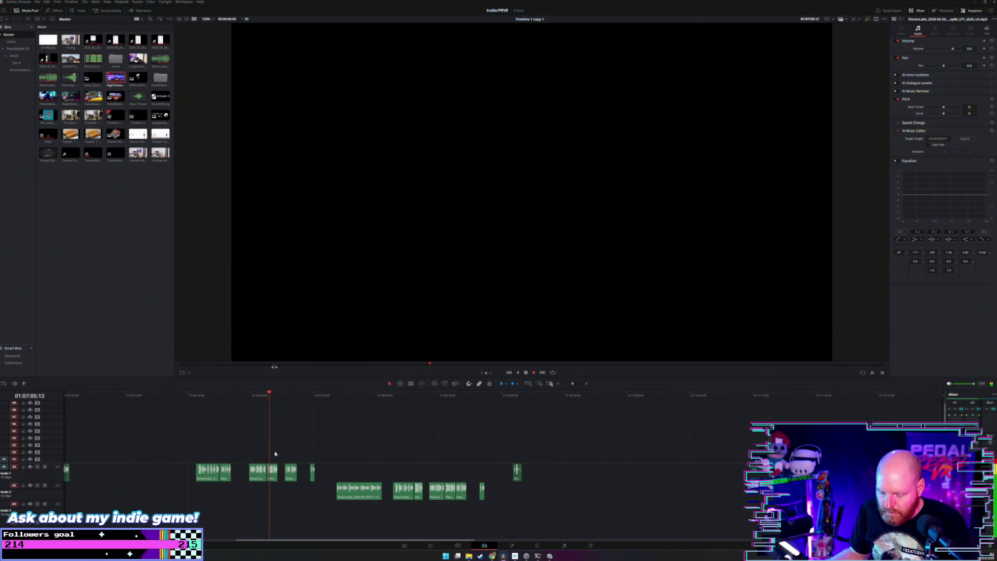
Move two early sound effects, including the A1 clip, into the gameplay section on A3.
scroll(273, 455, down, 2)
scroll(267, 501, down, 2)
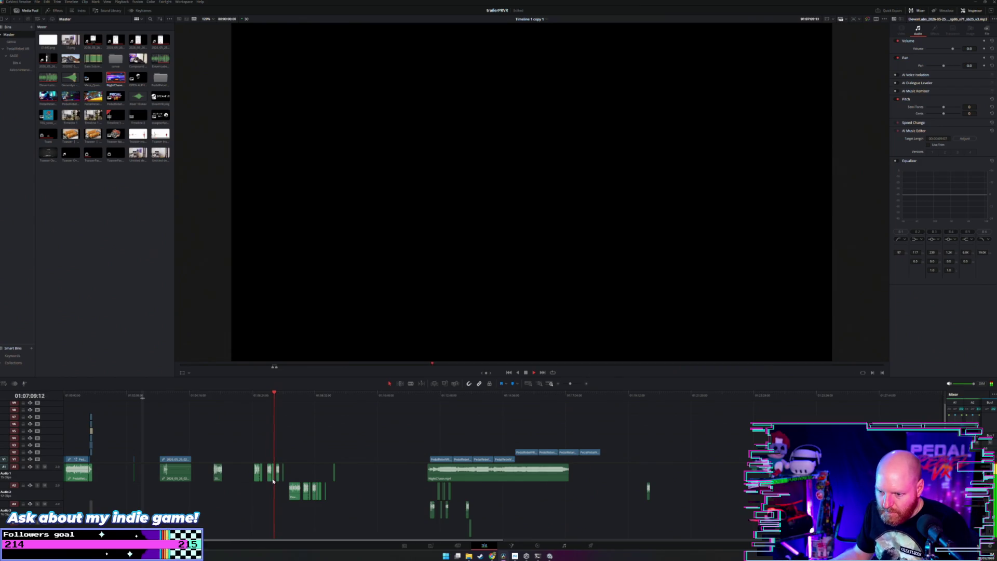
drag(273, 481, 459, 510)
drag(275, 390, 277, 396)
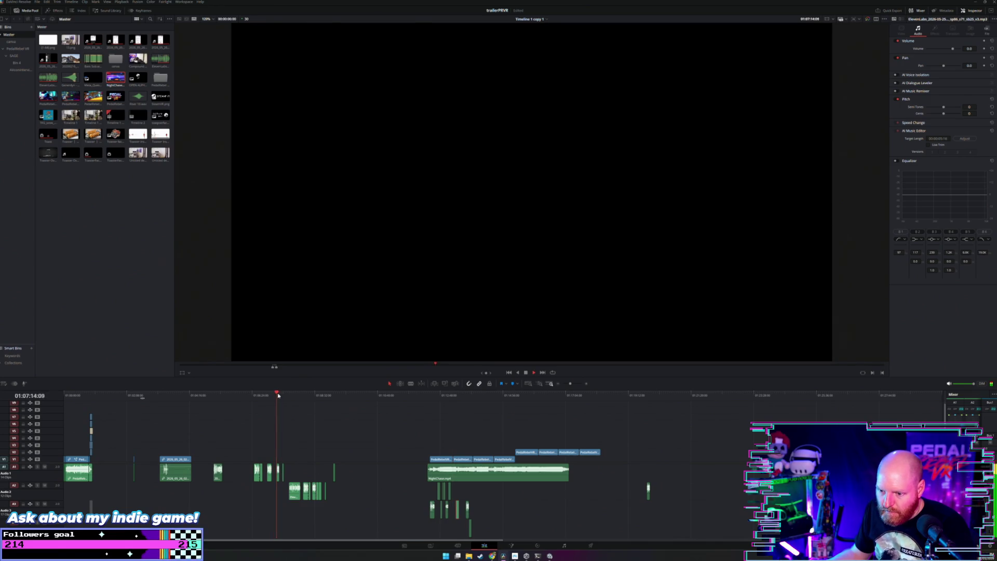
click(300, 396)
drag(279, 480, 460, 499)
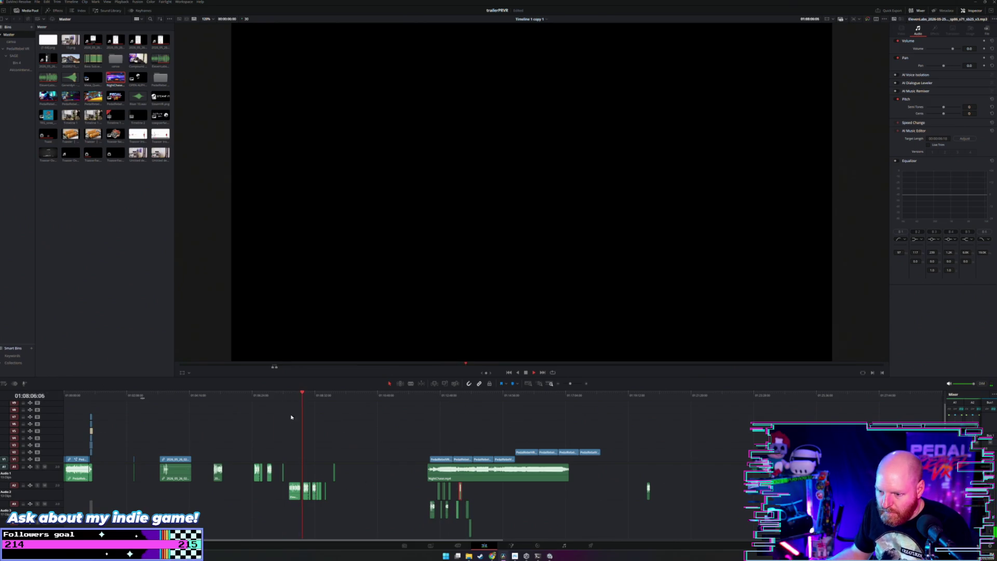
scroll(322, 397, up, 3)
Move an A2 sound clip into the gameplay section and preview the early clips.
click(367, 396)
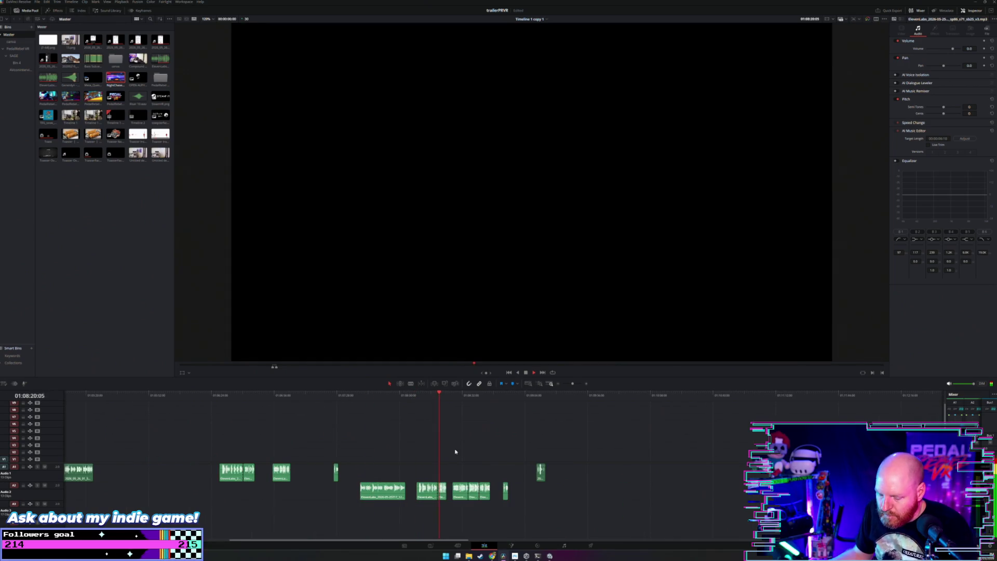
scroll(444, 458, down, 3)
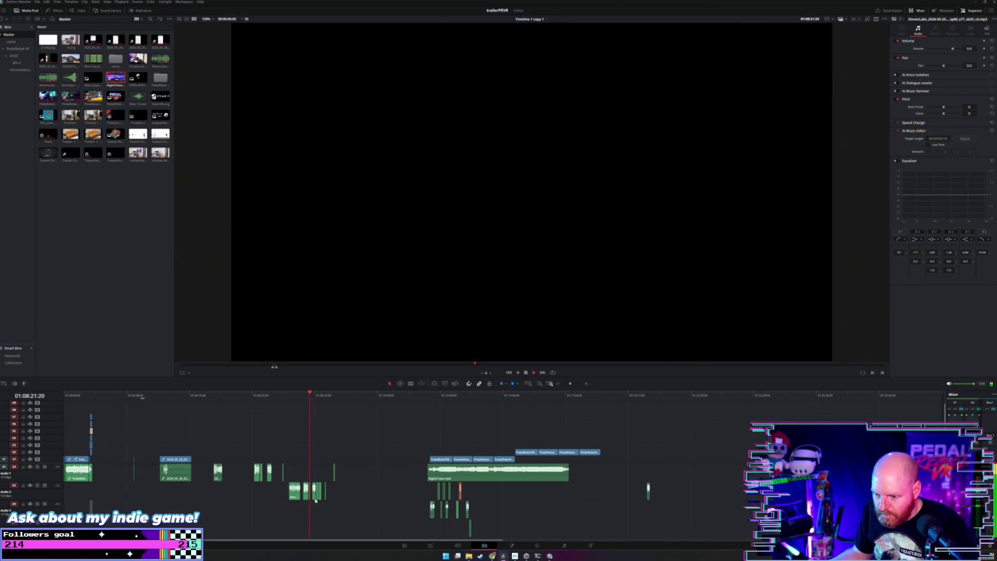
drag(311, 500, 463, 505)
click(290, 396)
key(space)
click(312, 396)
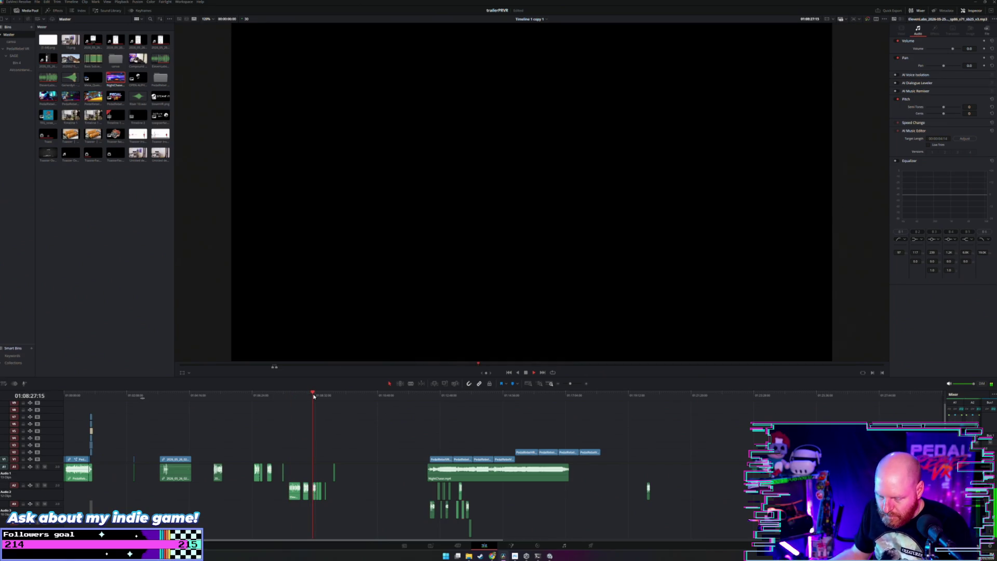
scroll(313, 398, up, 2)
Move a short A2 clip onto A3 and a small clip onto A2 in gameplay.
scroll(427, 469, down, 3)
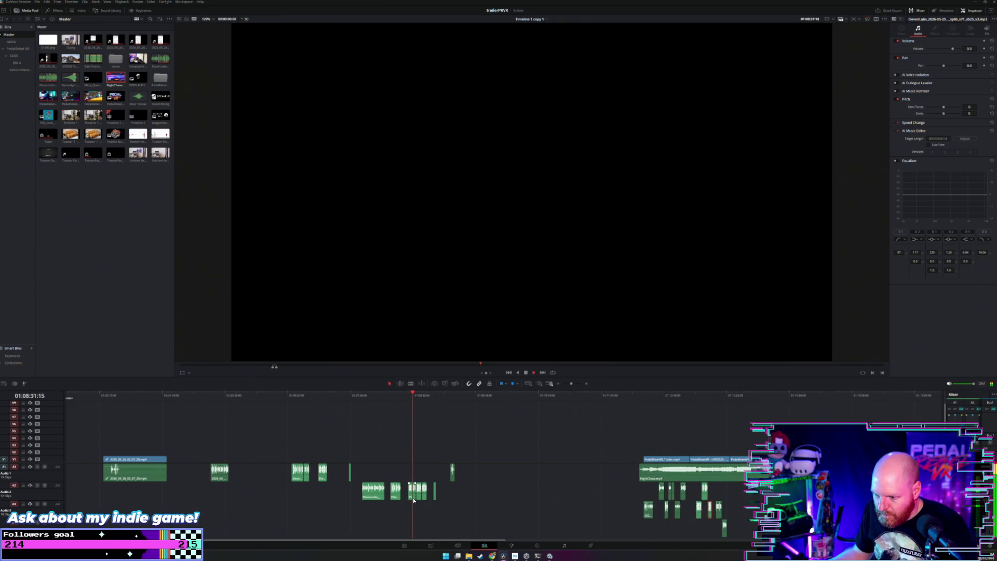
scroll(412, 499, right, 2)
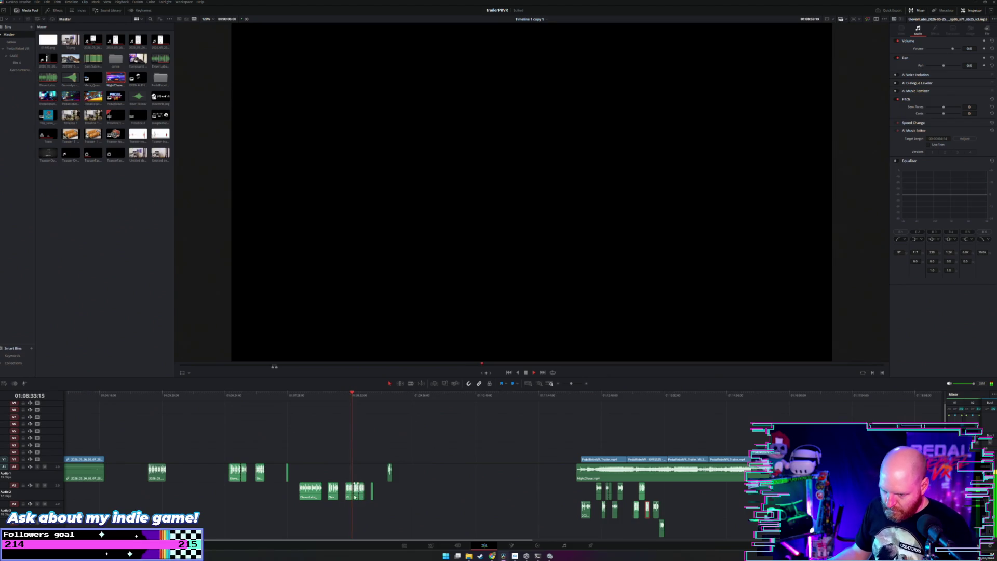
drag(349, 500, 627, 509)
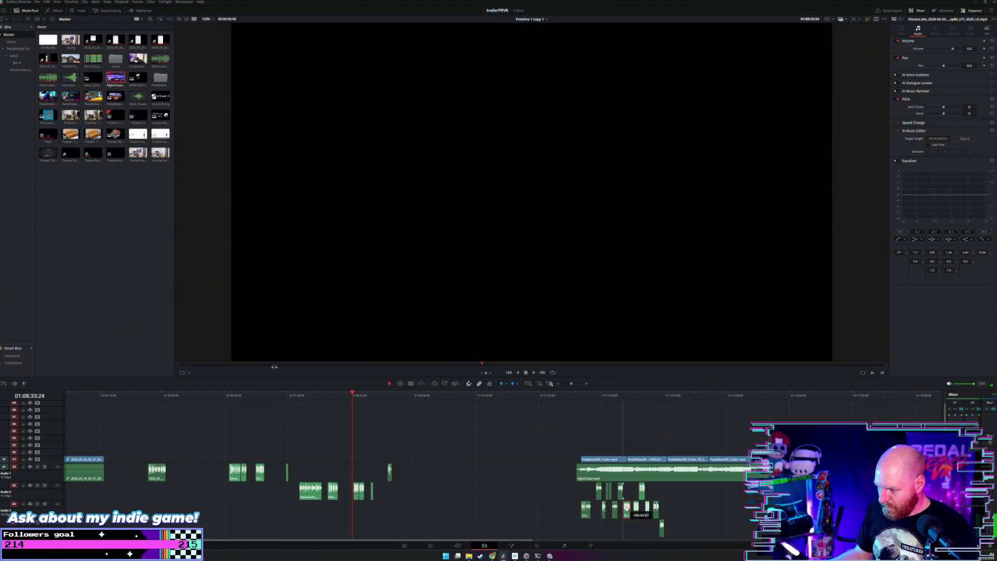
click(371, 396)
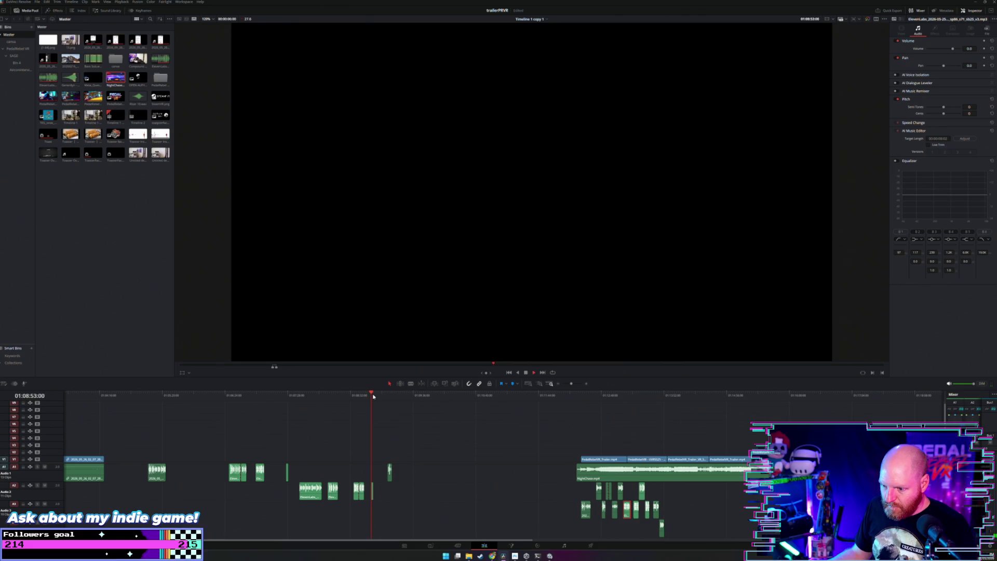
scroll(377, 540, right, 2)
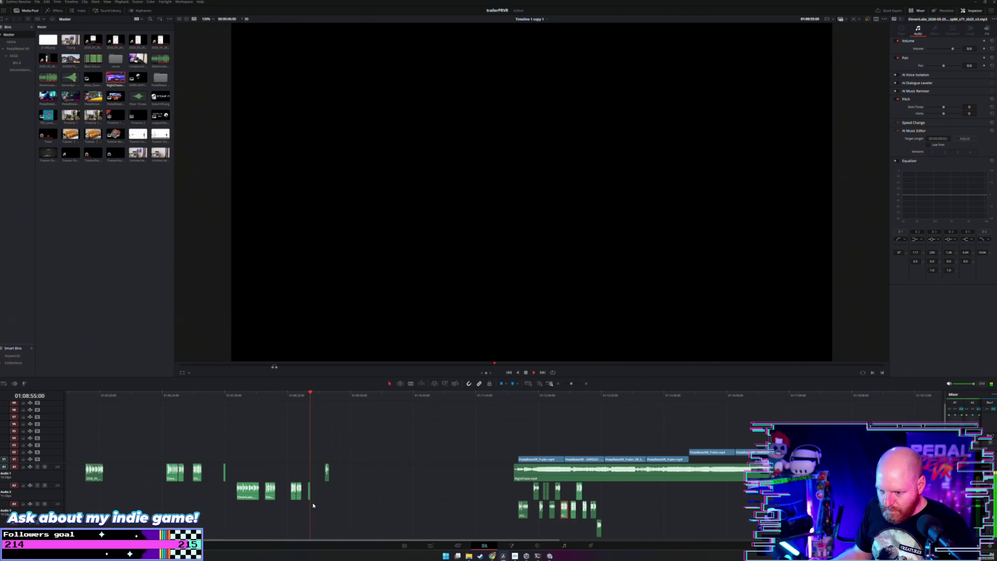
drag(309, 399, 325, 396)
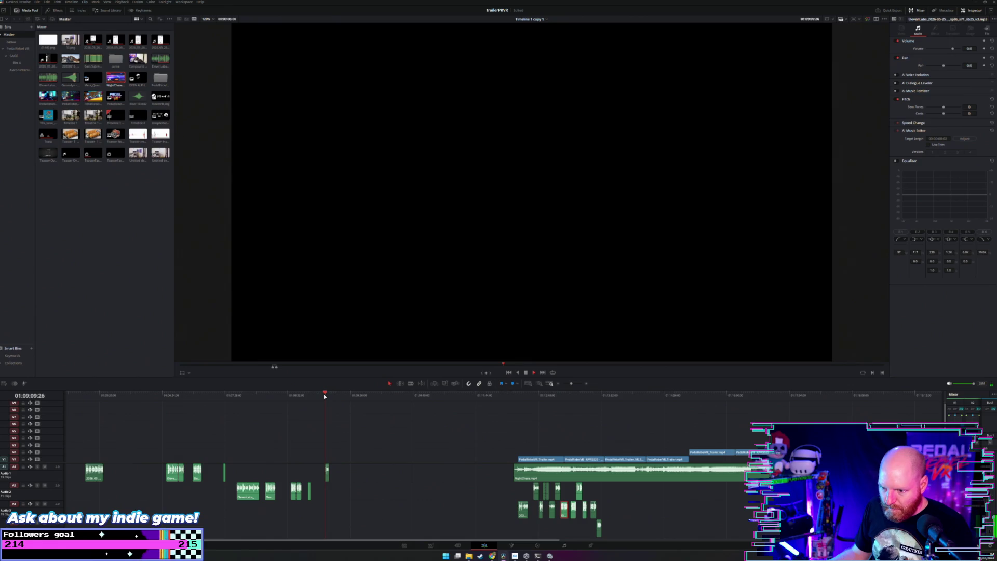
scroll(322, 484, right, 1)
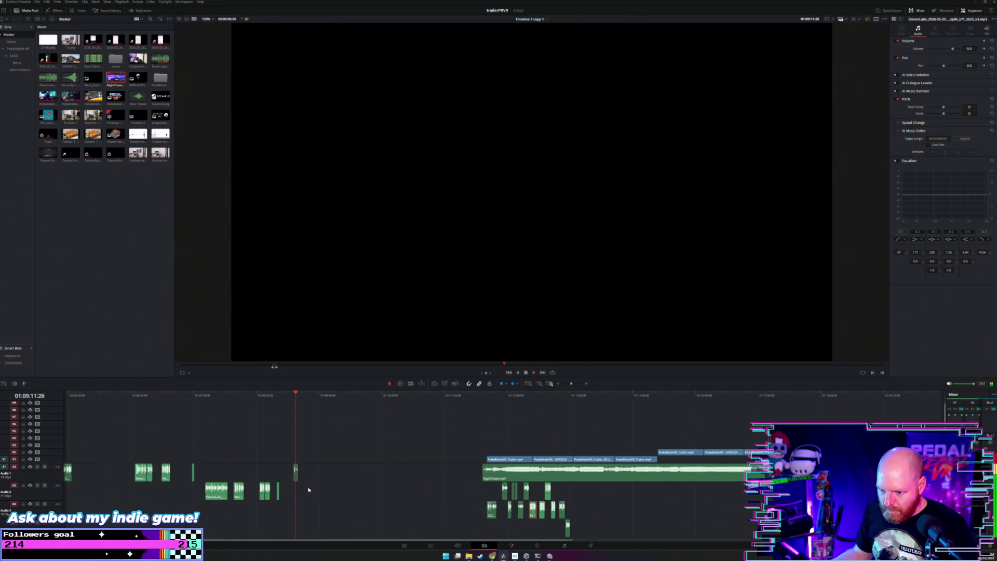
drag(298, 481, 575, 500)
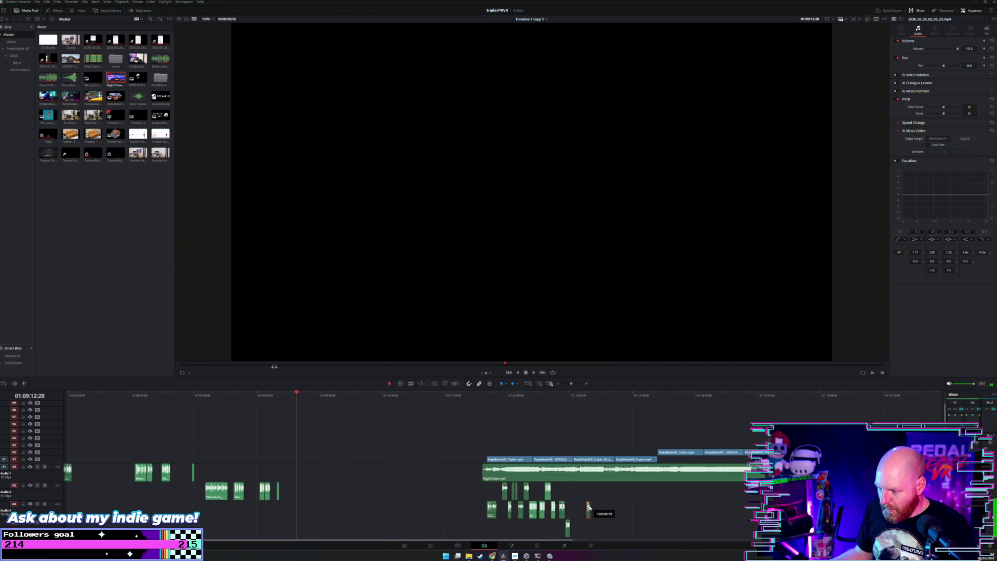
click(556, 395)
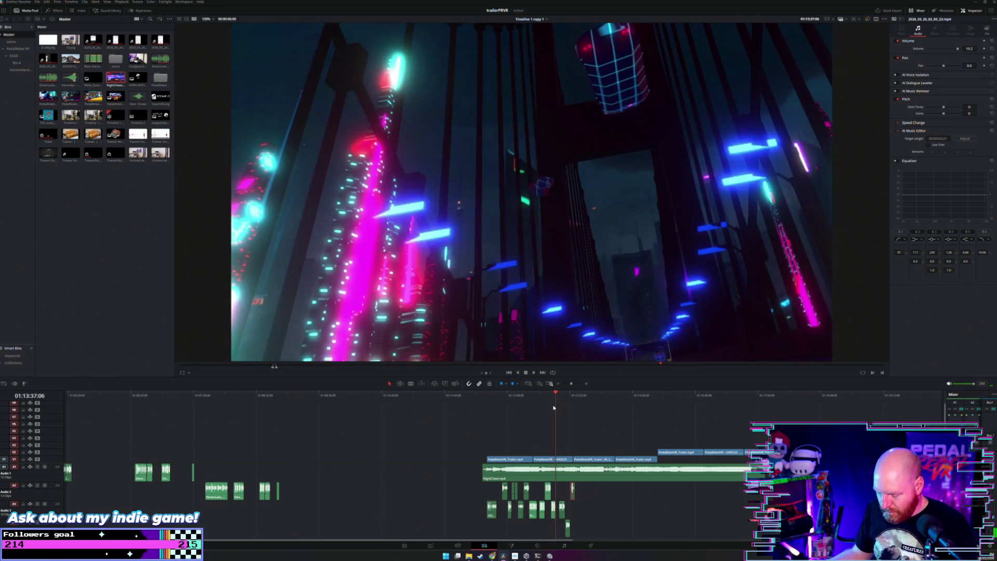
Nudge the A2 sound effect a little later and check the frame at 01:13:41:01.
key(ctrl+equal)
key(ctrl+equal)
key(ctrl+equal)
key(ctrl+minus)
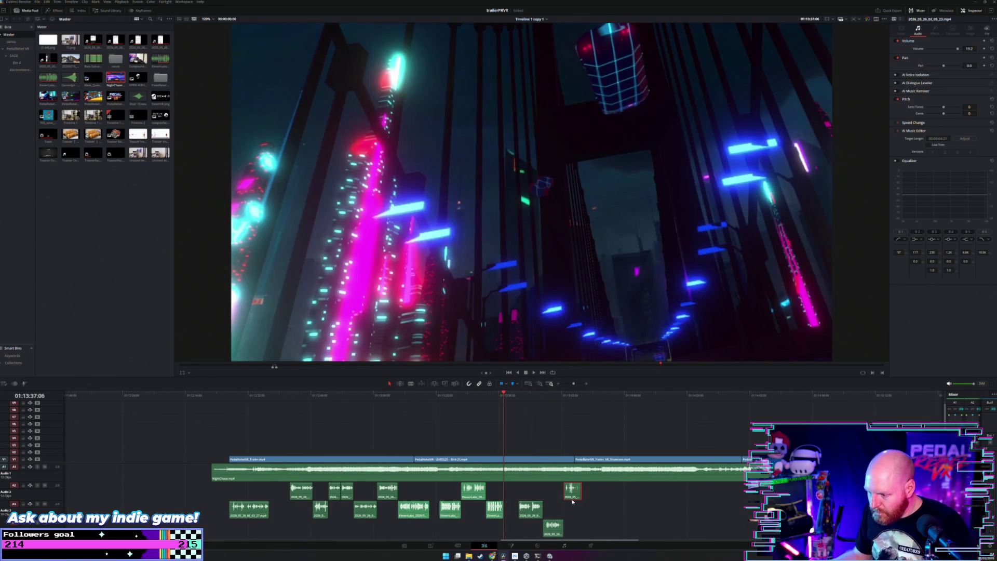
drag(573, 498, 656, 499)
click(520, 395)
key(ctrl+minus)
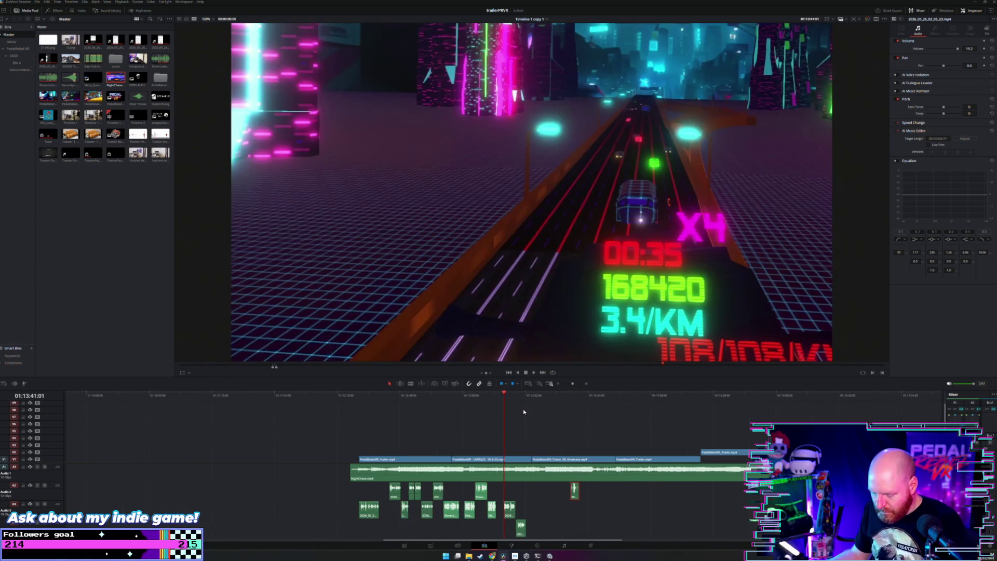
Preview from the music section start, zoom out to the whole edit, and select the vanity card.
drag(358, 396, 351, 397)
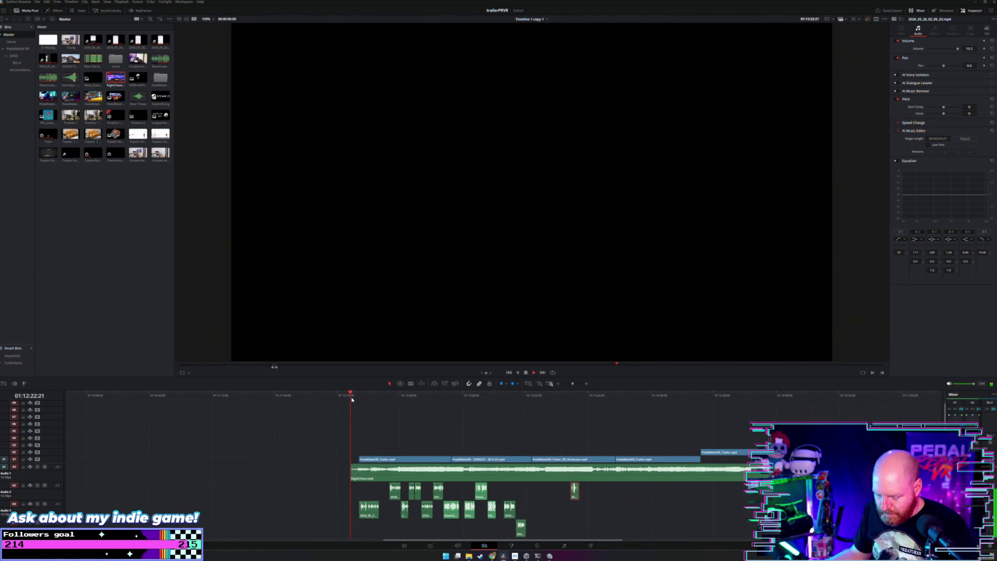
key(ctrl+equal)
key(space)
key(ctrl+equal)
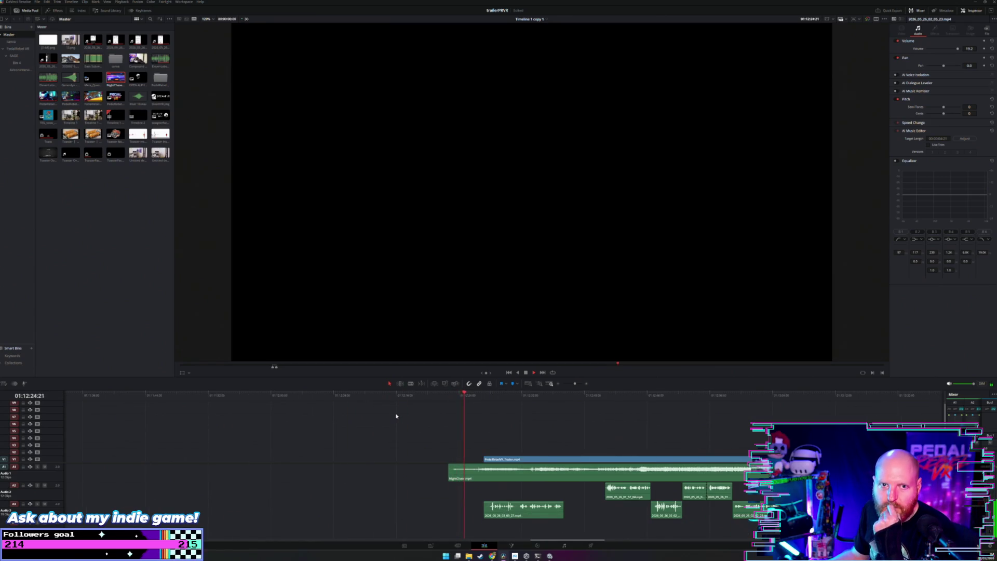
key(ctrl+minus)
key(ctrl+minus)
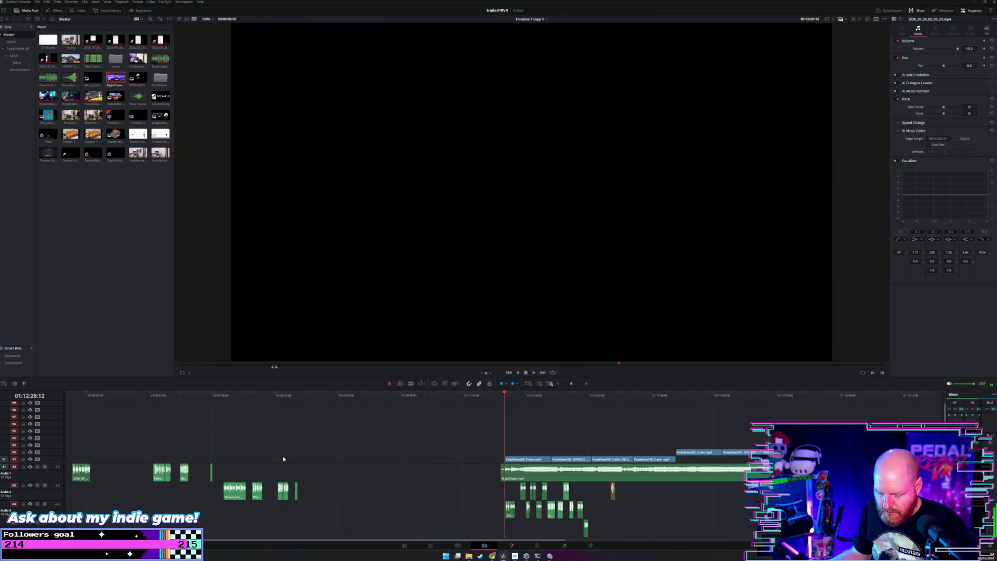
key(ctrl+minus)
click(135, 459)
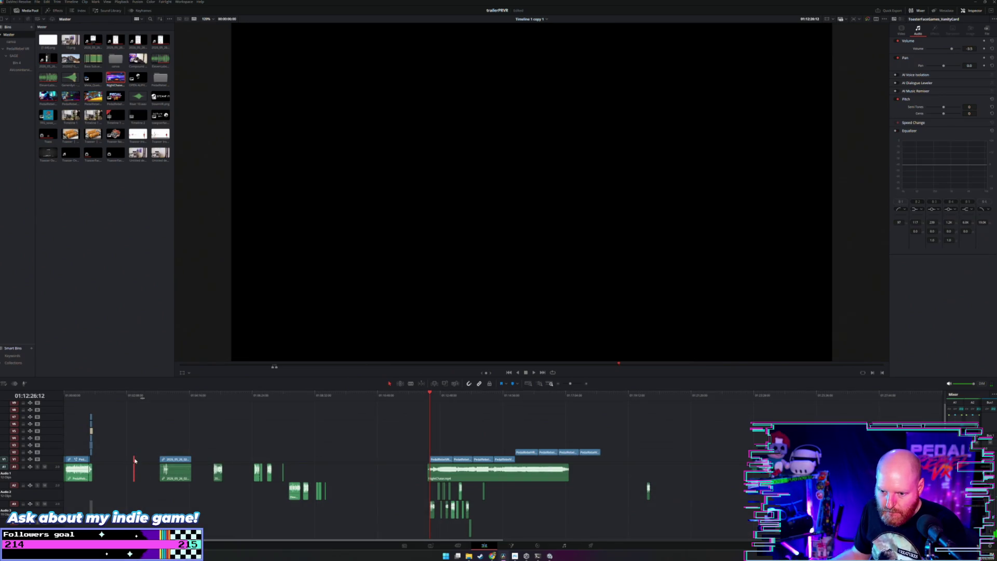
Settle the selection between the vanity card and NightChase clips, deleting and undoing along the way.
click(134, 460)
click(133, 464)
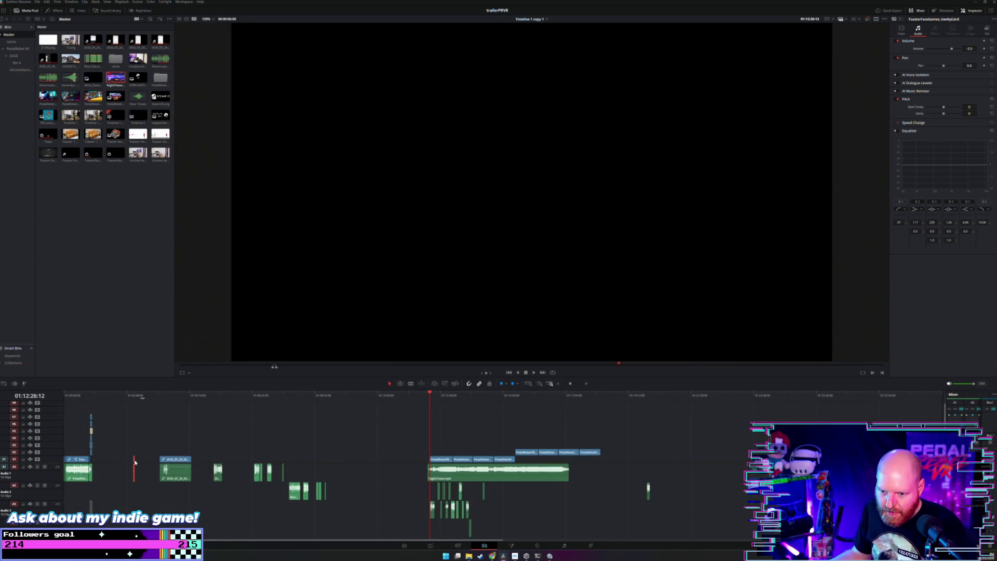
click(134, 461)
key(Delete)
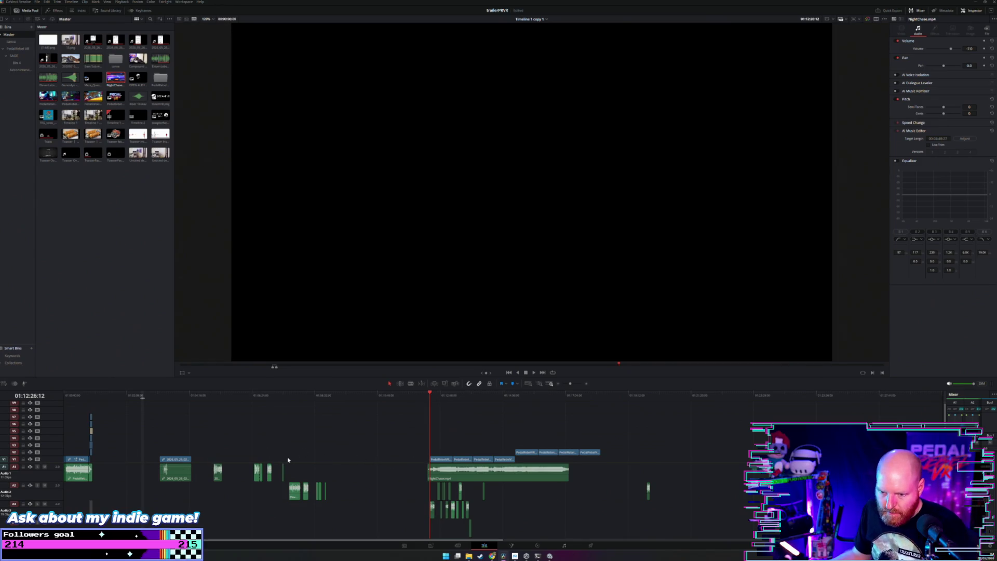
click(132, 462)
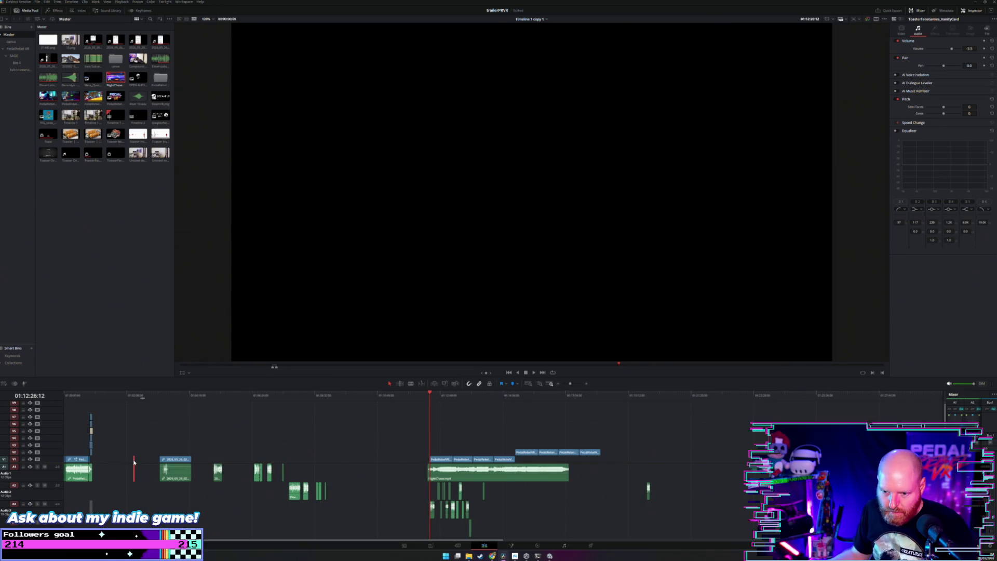
key(ctrl+z)
key(Delete)
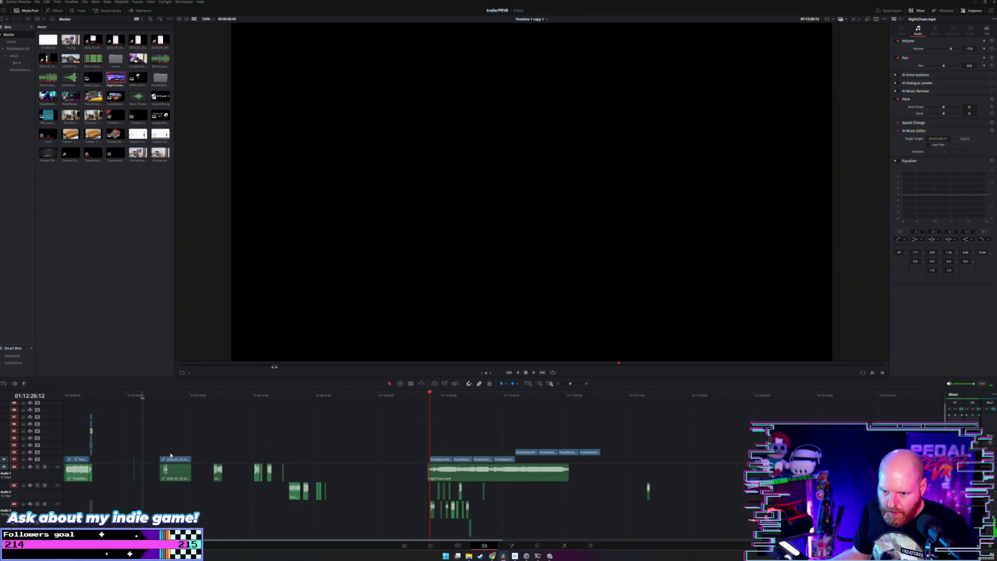
Place ToasterFaceGames_VanityCard just before NightChase.mp4 and play it into the music start.
drag(133, 461, 426, 460)
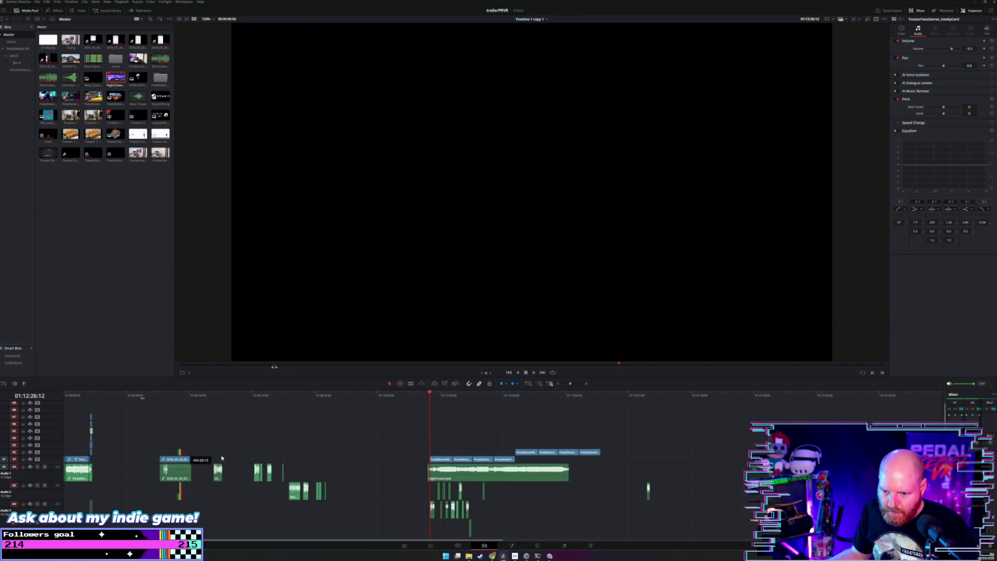
click(423, 395)
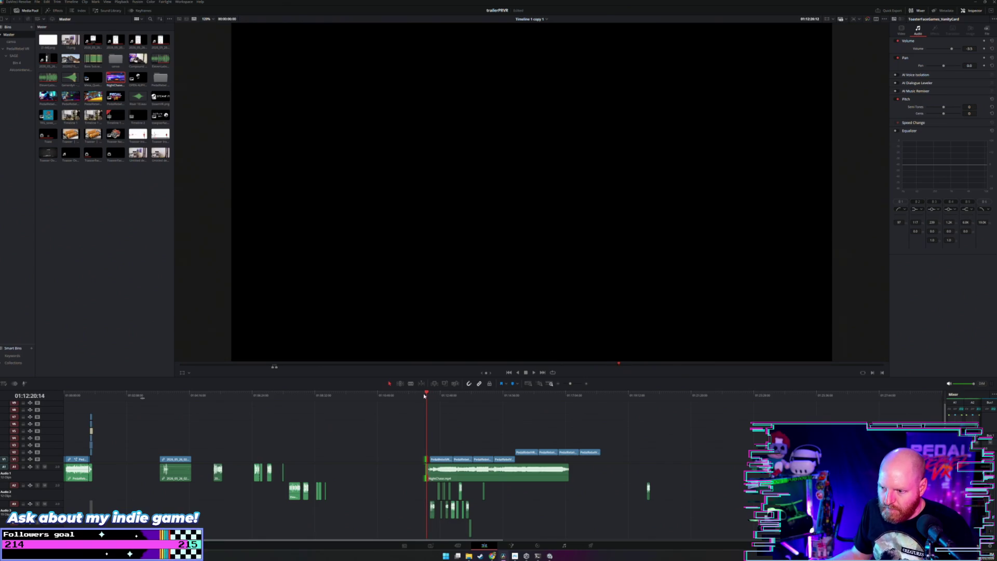
scroll(516, 412, up, 3)
key(space)
scroll(513, 406, up, 2)
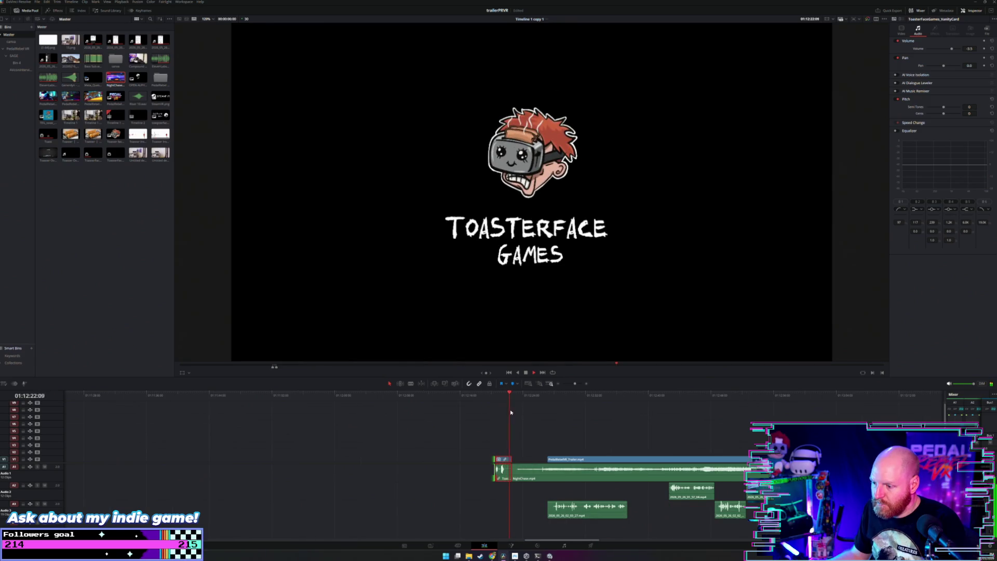
Move the vanity card later, nudge it back a few frames, and slide 2026_05_26_02_03_27 earlier.
drag(507, 460, 545, 453)
key(space)
click(537, 431)
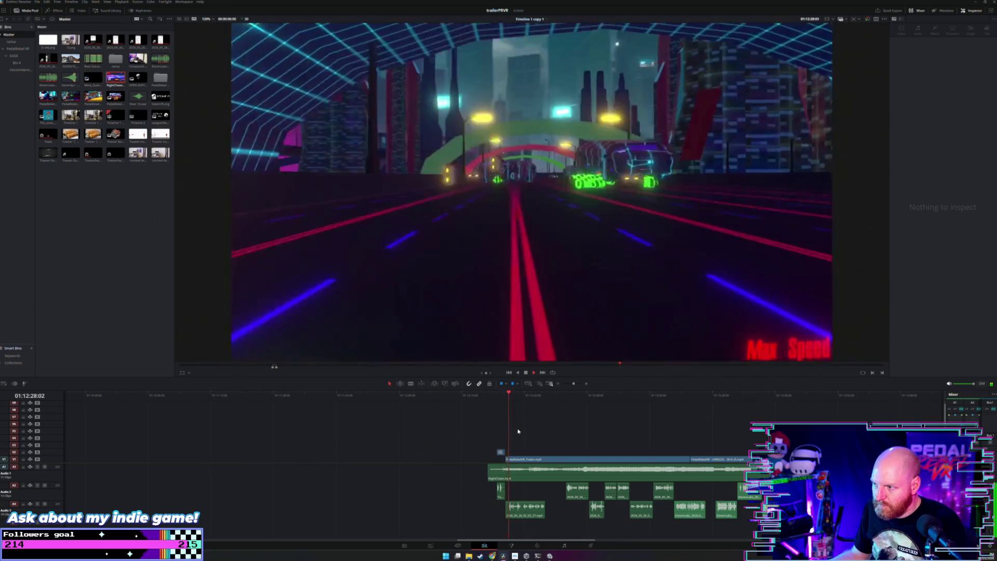
key(space)
drag(501, 452, 497, 453)
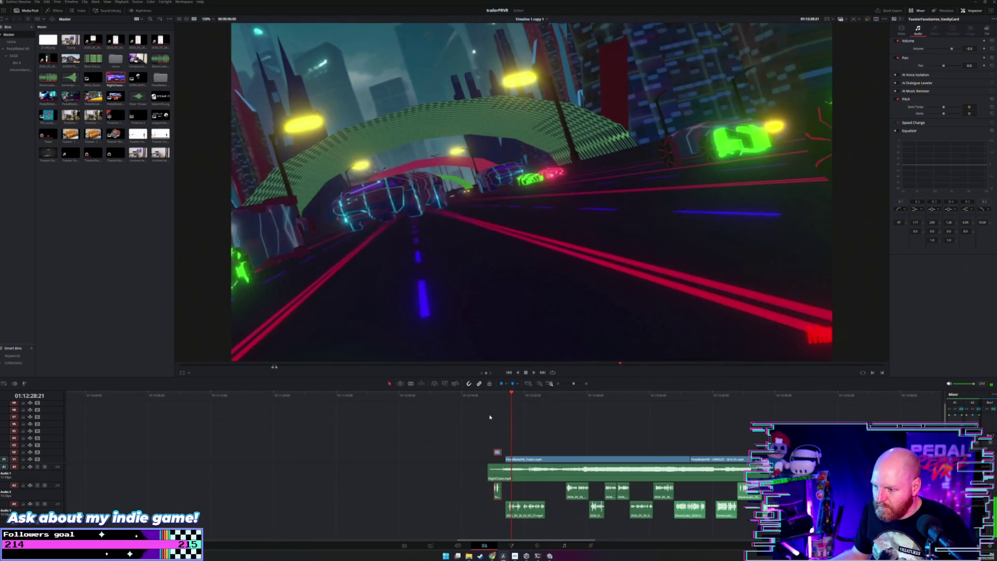
click(490, 417)
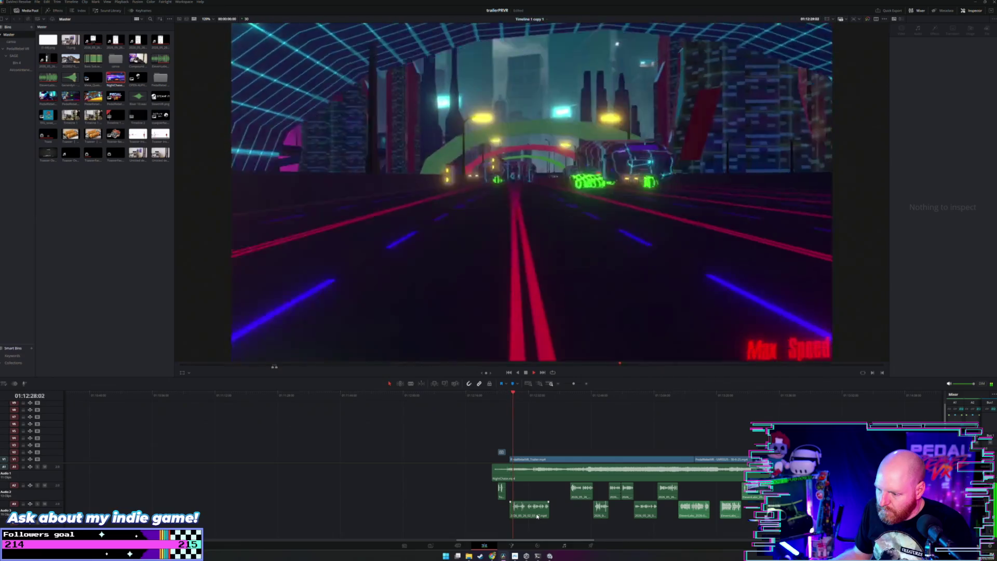
drag(520, 509, 417, 509)
click(566, 414)
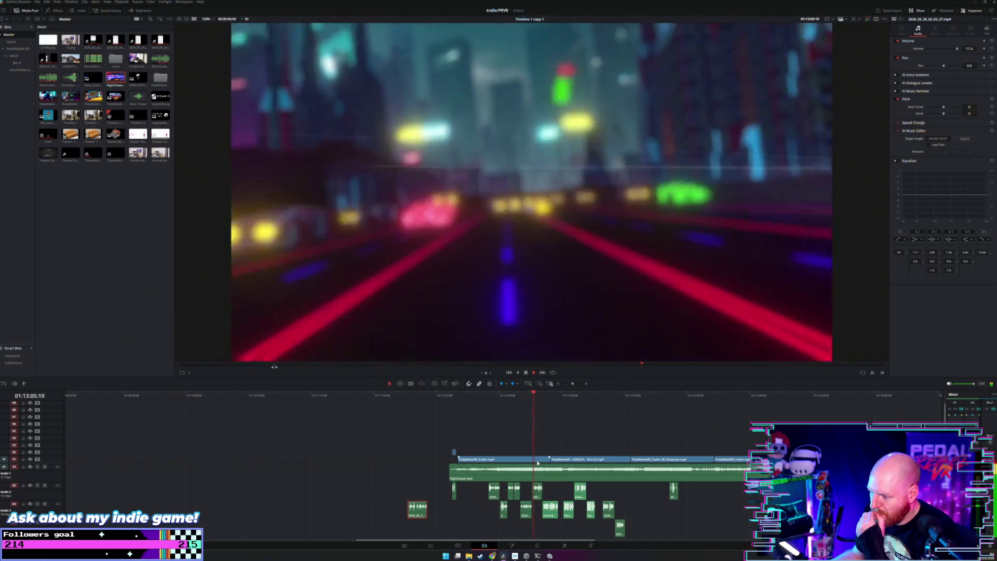
Slide the ElevenLabs clip on A3 slightly earlier under the VR headset shot and replay it.
scroll(546, 466, up, 2)
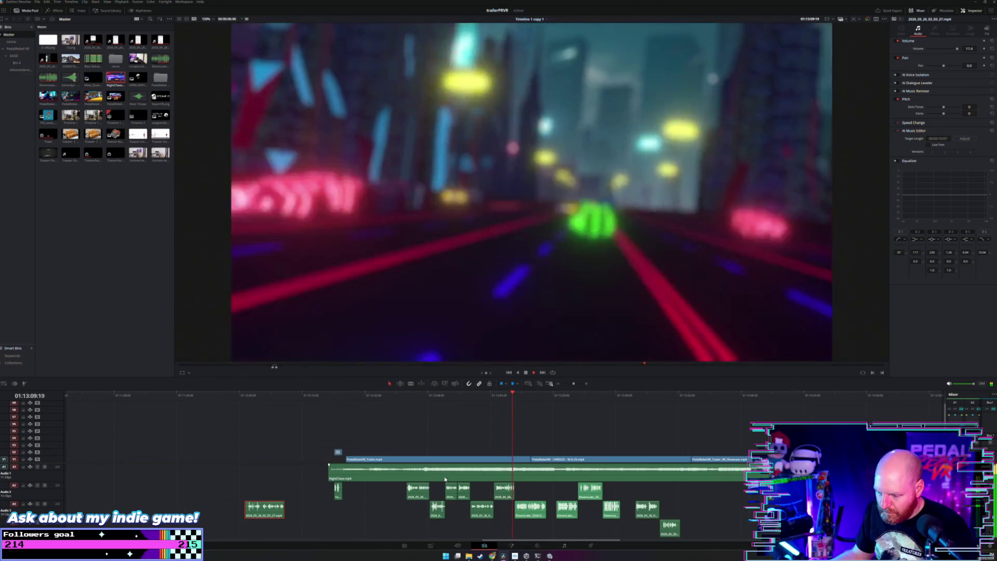
scroll(435, 487, down, 2)
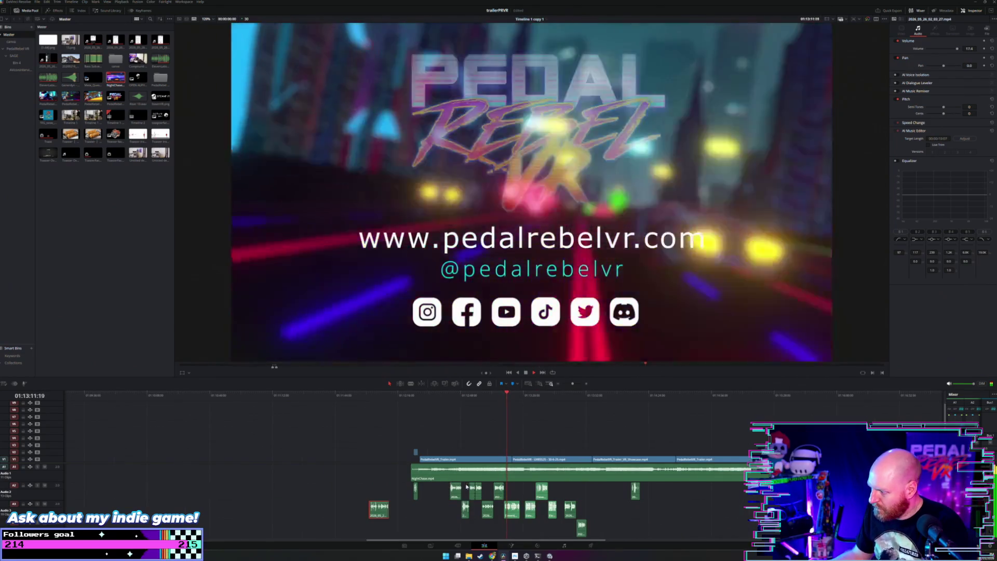
scroll(504, 477, up, 4)
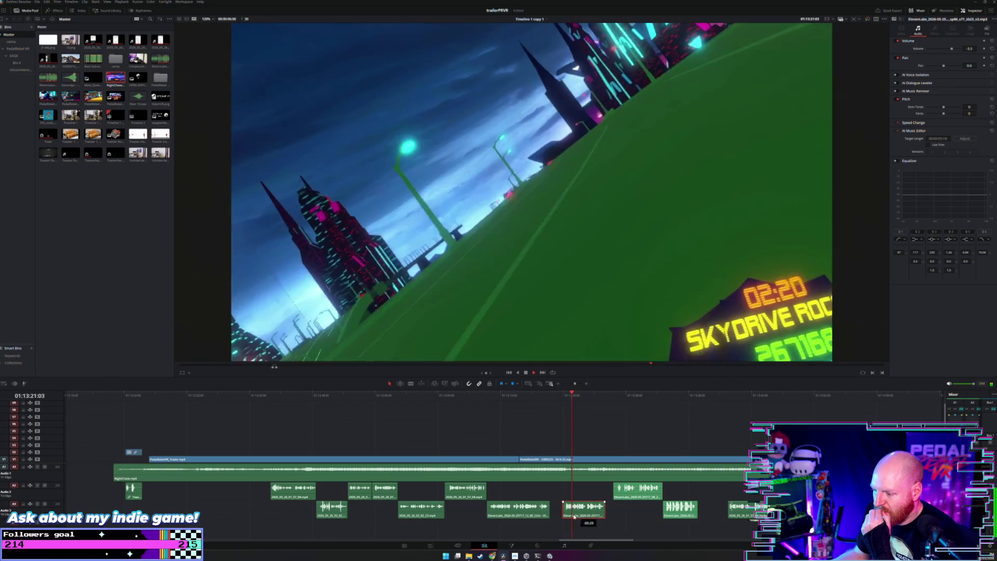
click(572, 508)
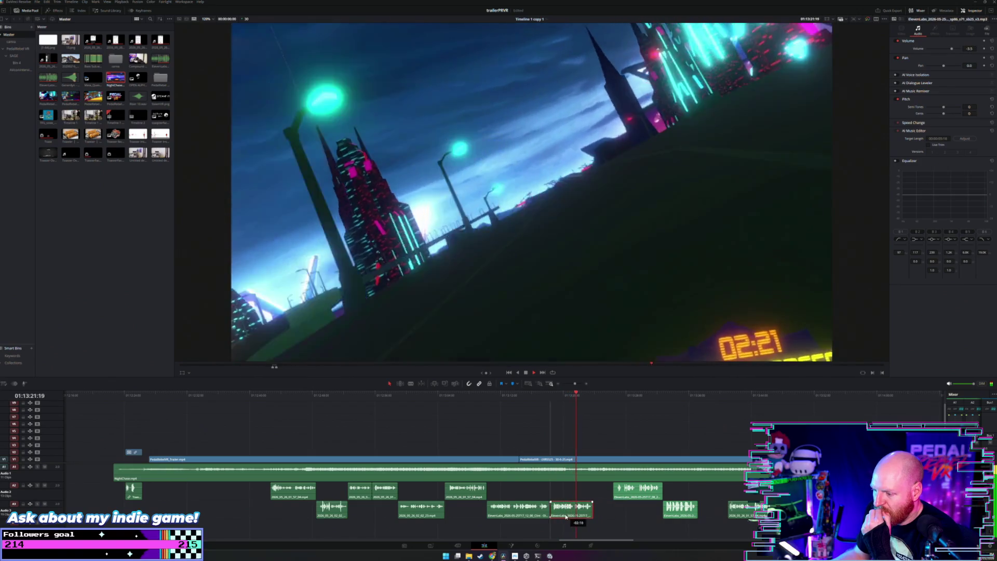
click(548, 464)
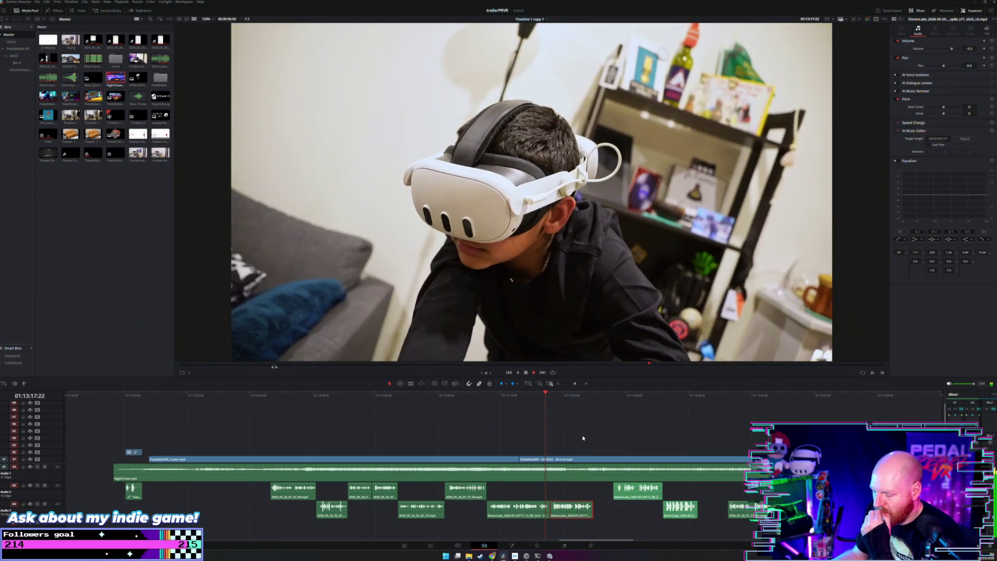
scroll(583, 438, up, 4)
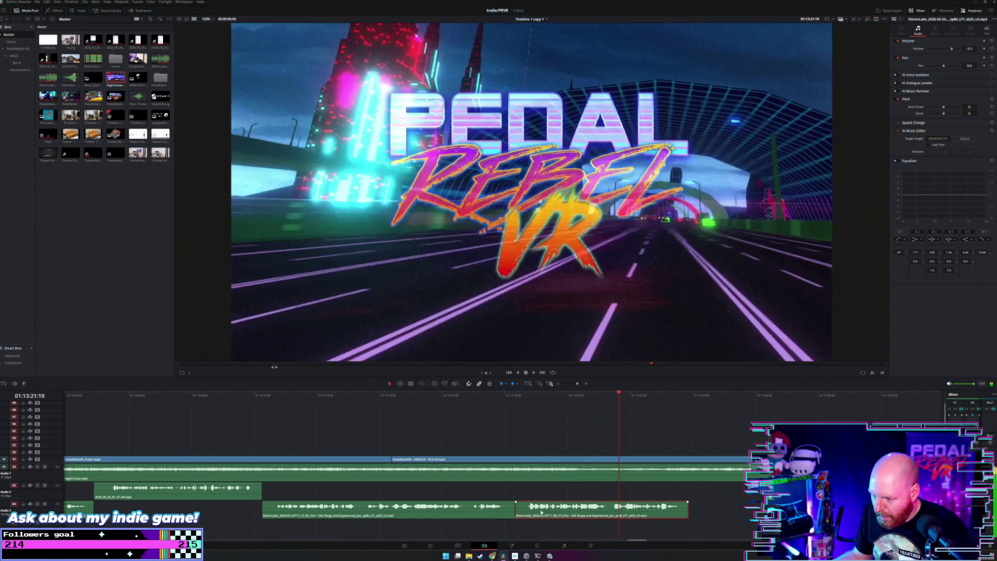
drag(542, 506, 520, 495)
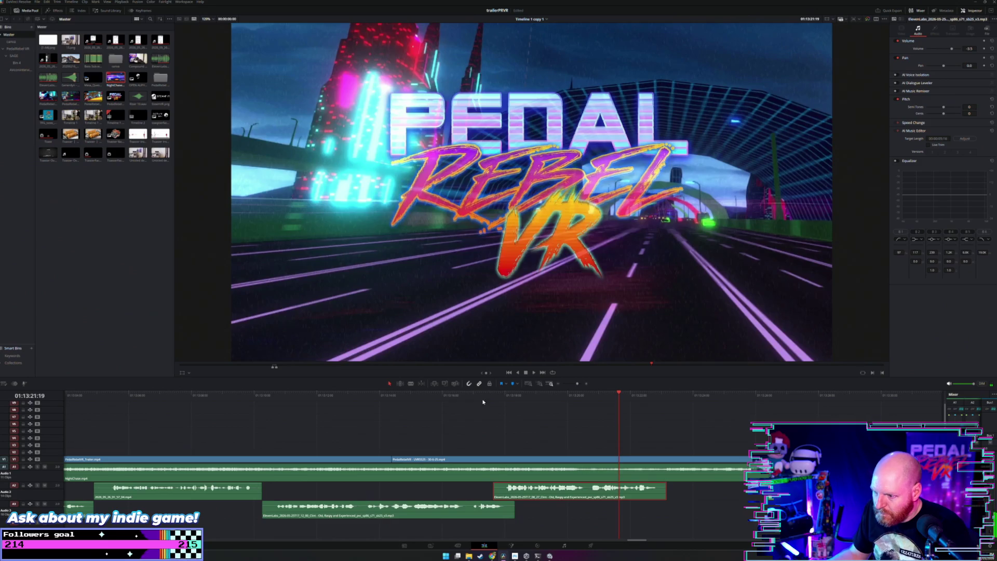
scroll(493, 406, down, 2)
click(503, 410)
key(space)
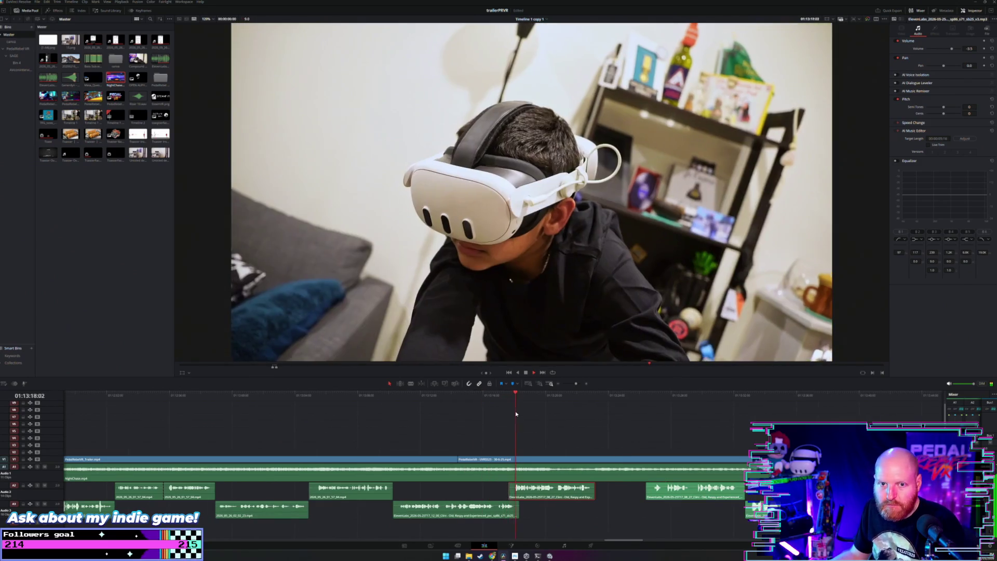
scroll(515, 411, down, 1)
scroll(515, 410, down, 1)
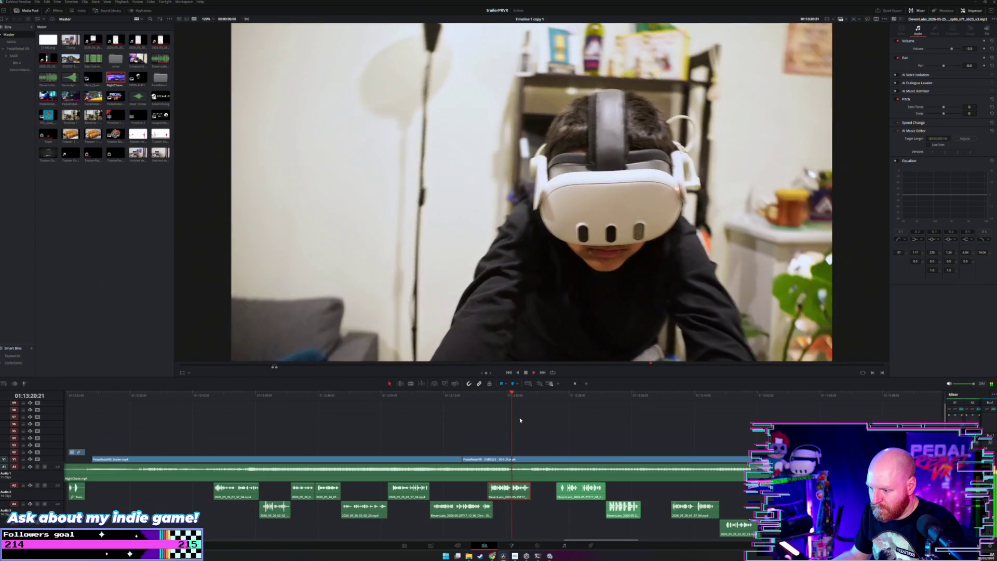
click(520, 420)
Marquee-select more lower-track sound effects, shift them slightly, and replay to check timing.
scroll(519, 419, right, 1)
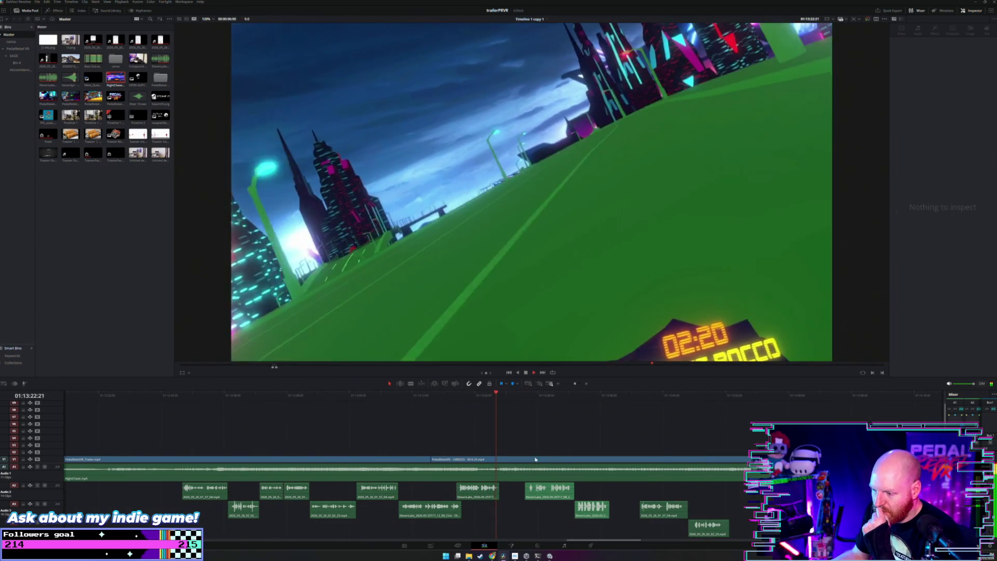
mouse_move(596, 526)
mouse_down()
mouse_move(544, 499)
mouse_move(516, 499)
mouse_up()
click(567, 494)
key(space)
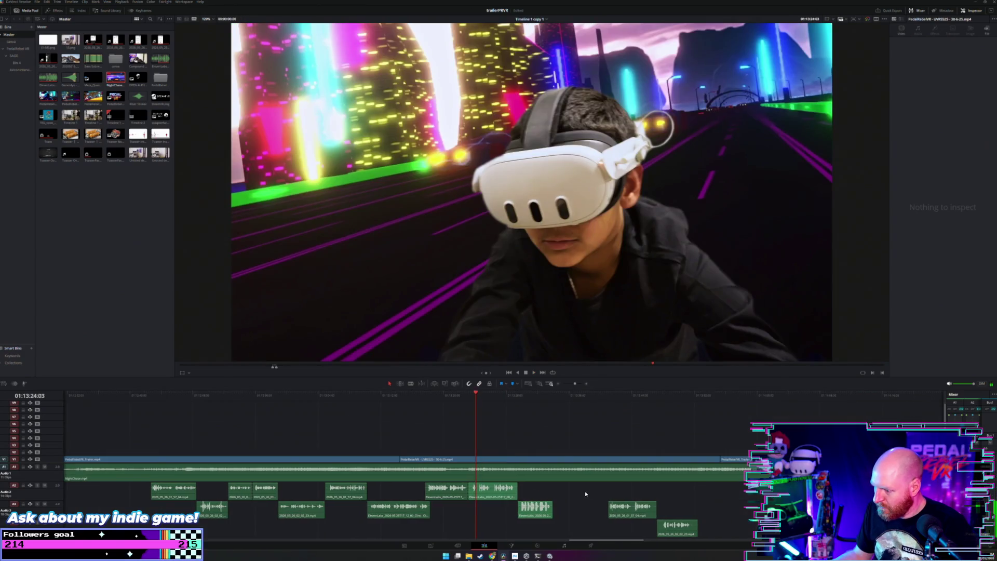
mouse_move(598, 497)
mouse_down()
mouse_move(658, 528)
mouse_move(624, 528)
mouse_move(621, 512)
mouse_up()
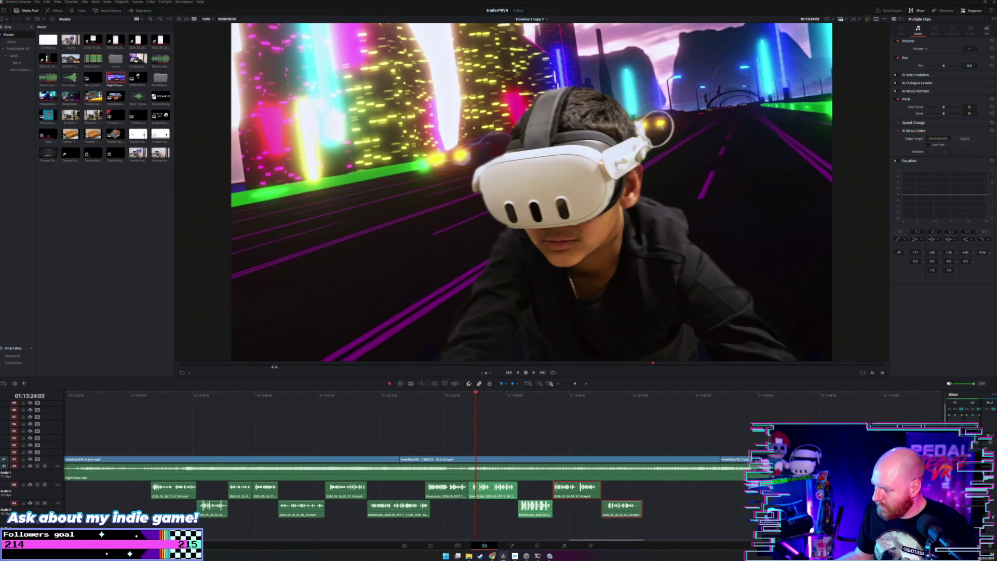
scroll(405, 467, right, 2)
scroll(601, 505, down, 4)
Move the A2 clip earlier and blade the NightChase music on A1 at two points.
drag(608, 497, 550, 497)
scroll(474, 443, down, 2)
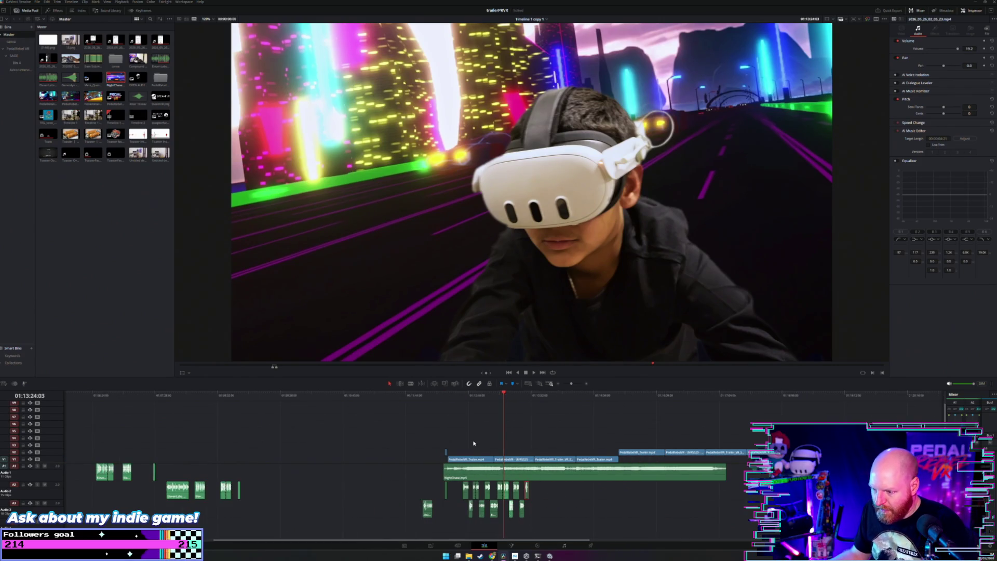
key(b)
click(684, 470)
click(540, 470)
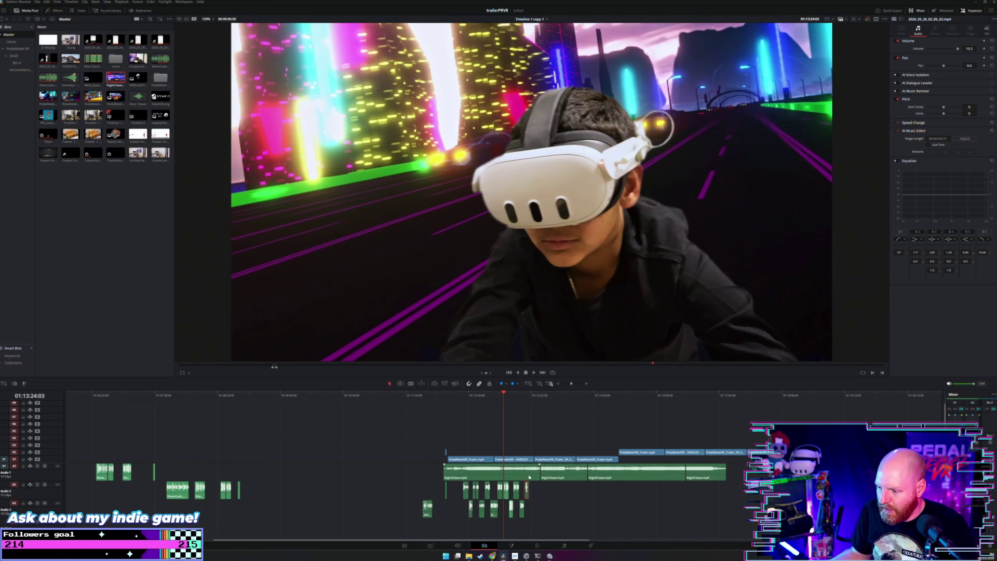
Trim and slide the NightChase sections, delete the unwanted one, and close the gap.
drag(539, 474, 483, 473)
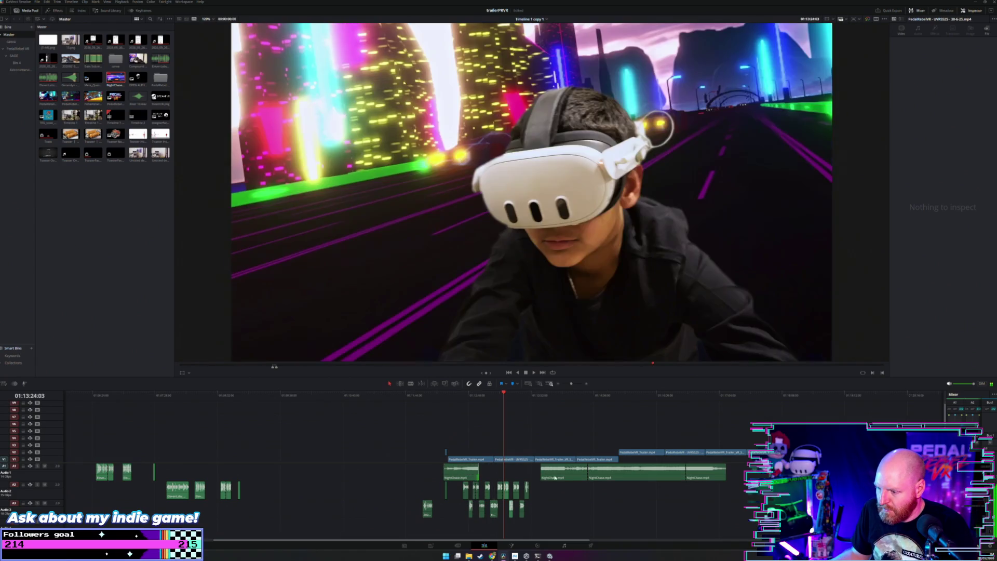
drag(559, 476, 499, 476)
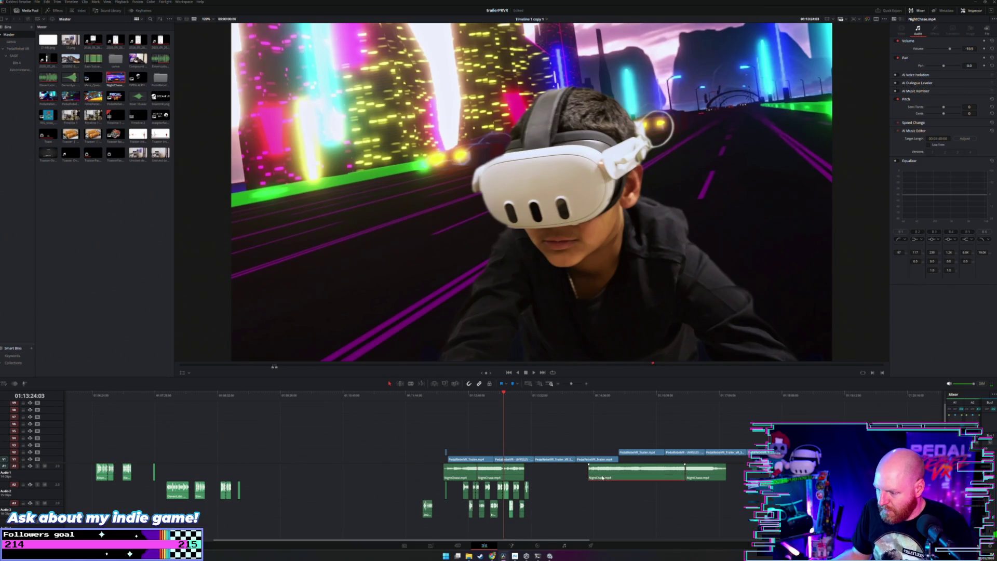
key(Delete)
drag(700, 480, 539, 476)
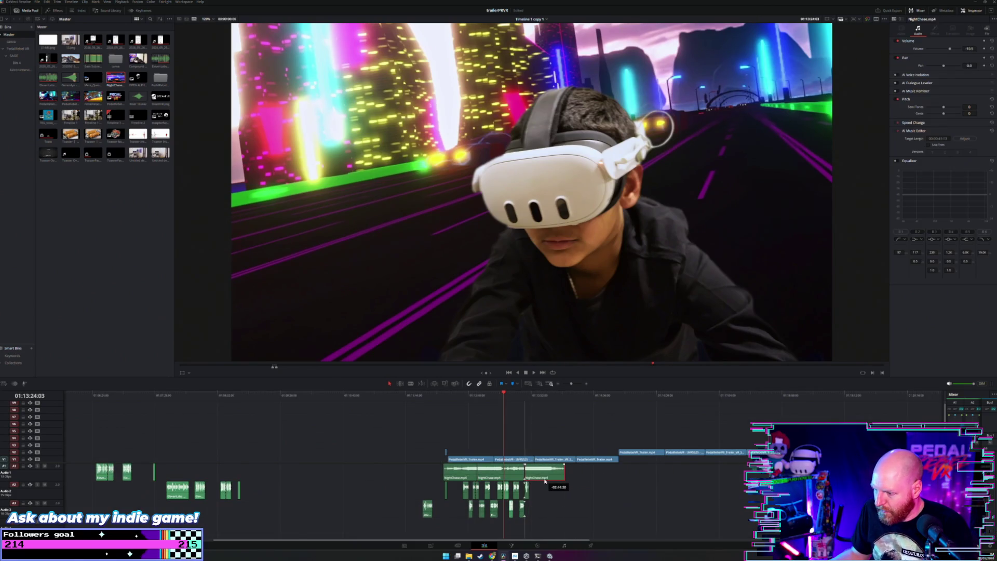
click(443, 395)
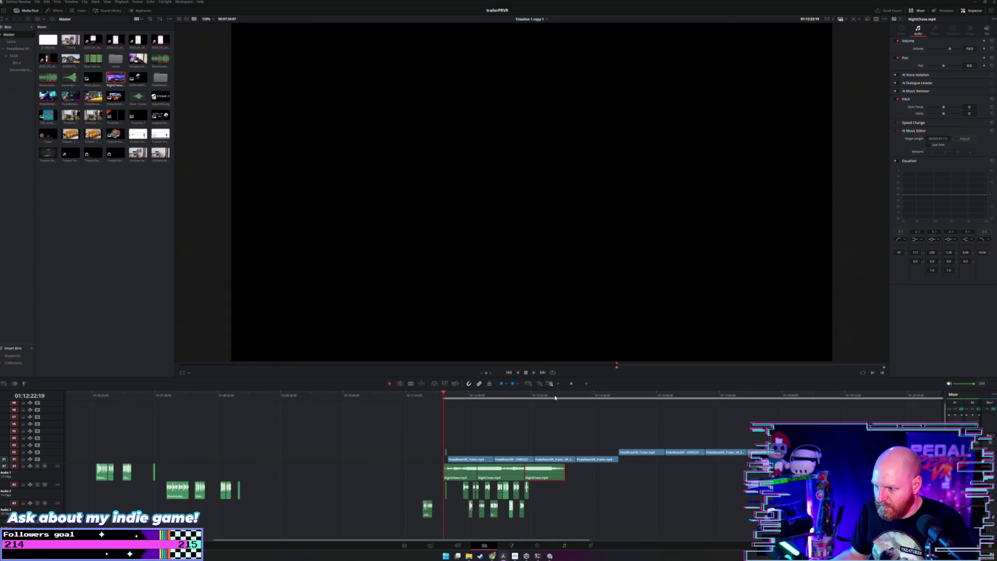
Delete the empty gap before the first clips so the trailer starts at 01:00:00:00.
drag(442, 395, 564, 399)
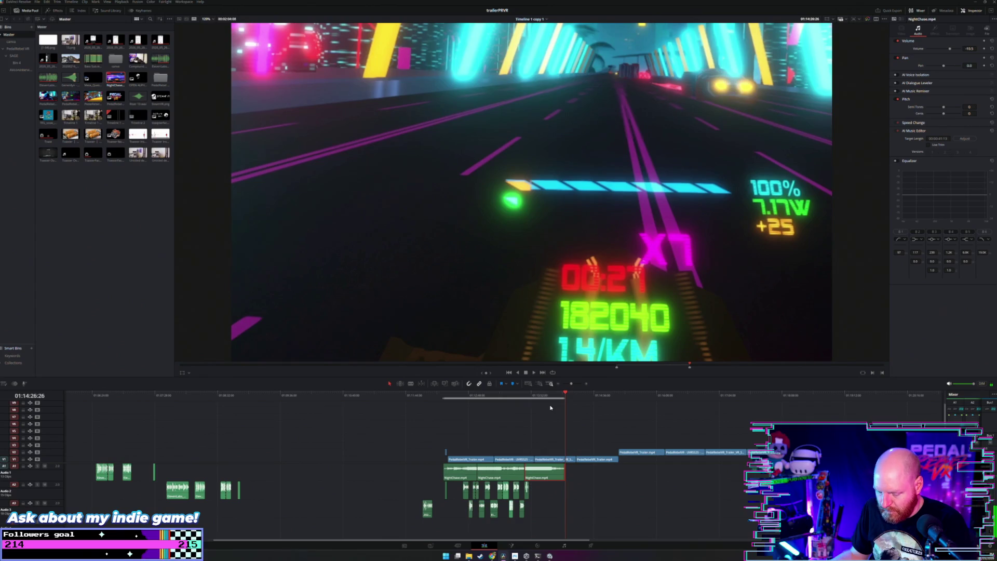
scroll(550, 408, down, 3)
scroll(458, 431, up, 3)
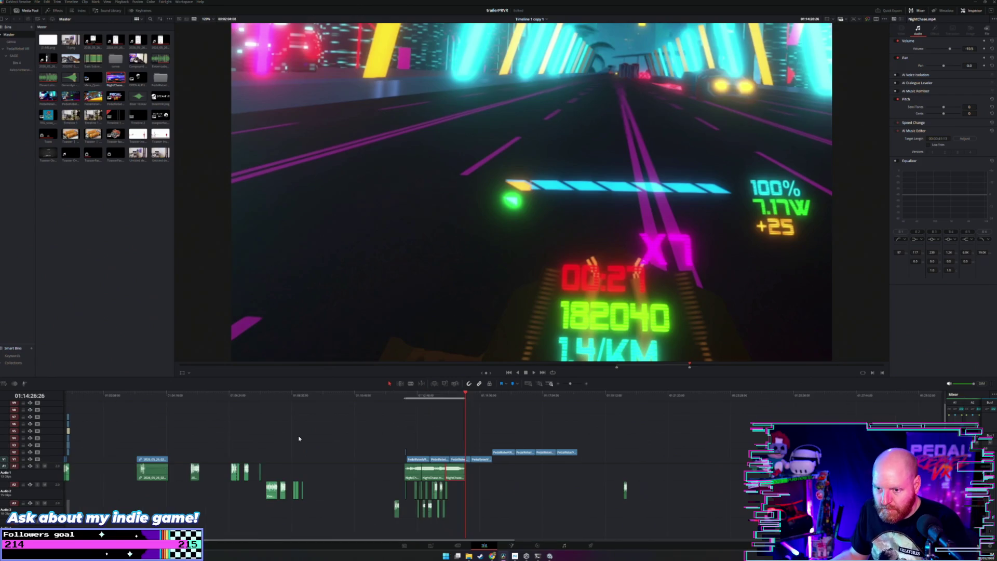
scroll(392, 431, down, 3)
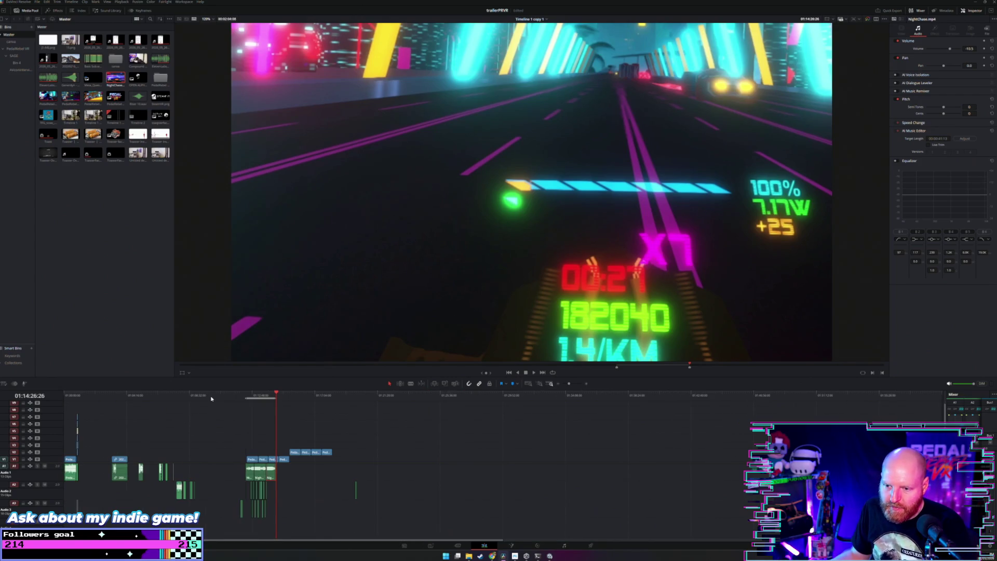
click(211, 398)
key(Home)
drag(206, 400, 163, 445)
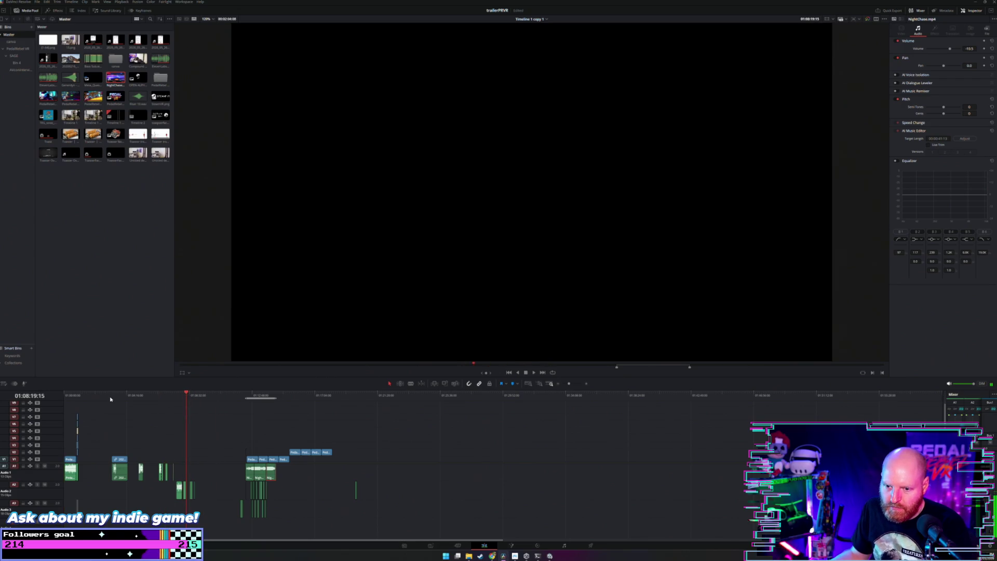
key(Home)
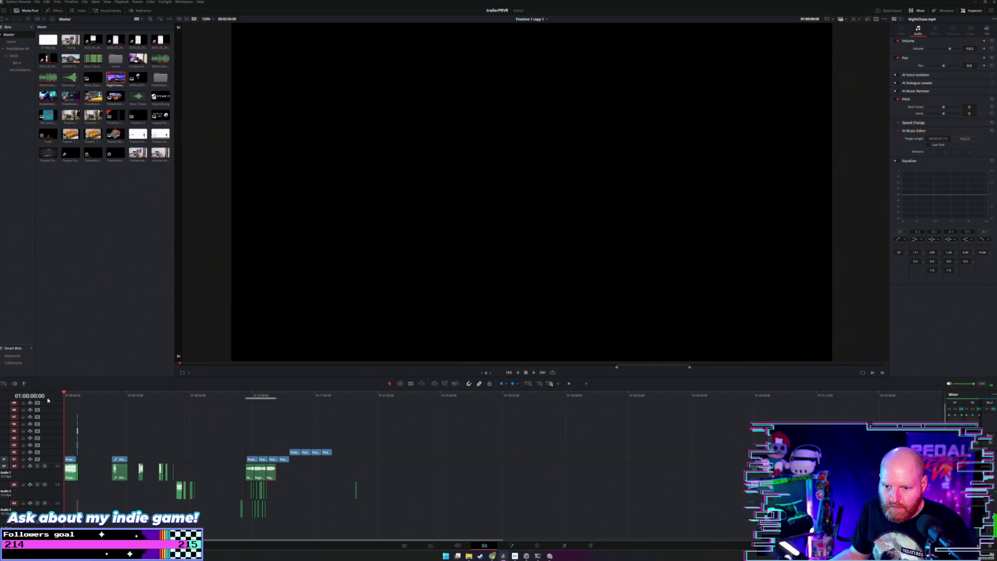
click(202, 396)
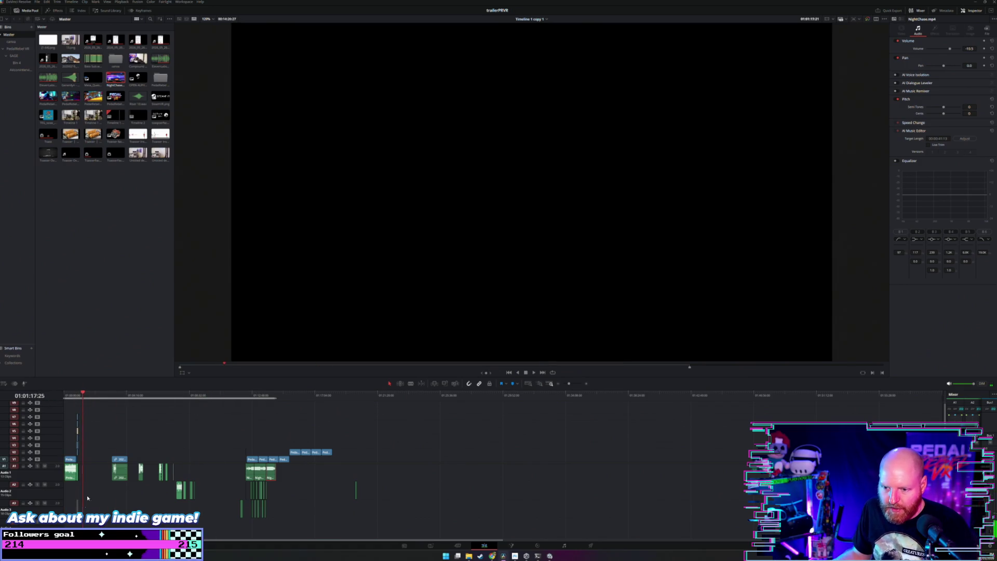
mouse_move(225, 404)
mouse_down()
mouse_move(54, 497)
mouse_move(464, 471)
mouse_up()
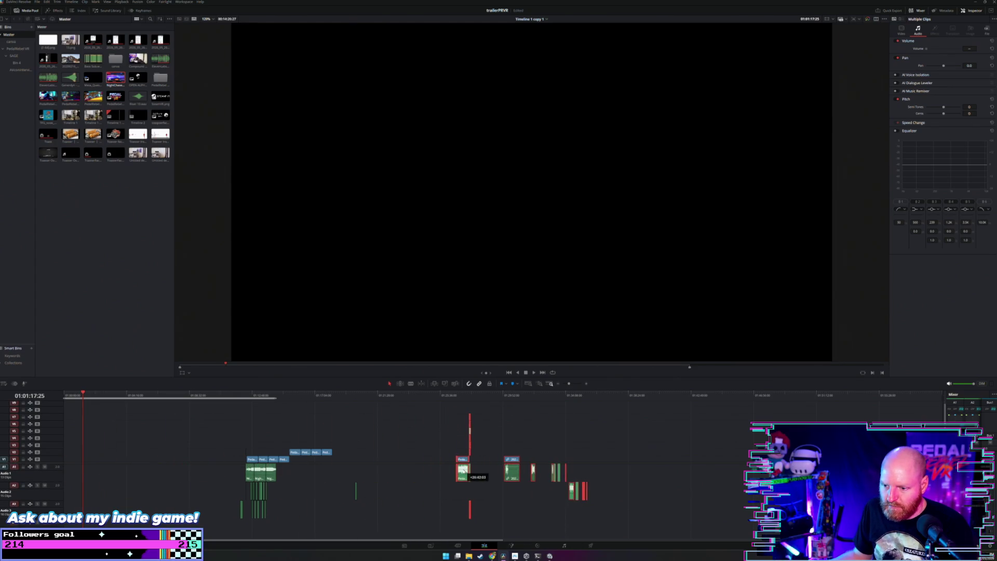
click(182, 455)
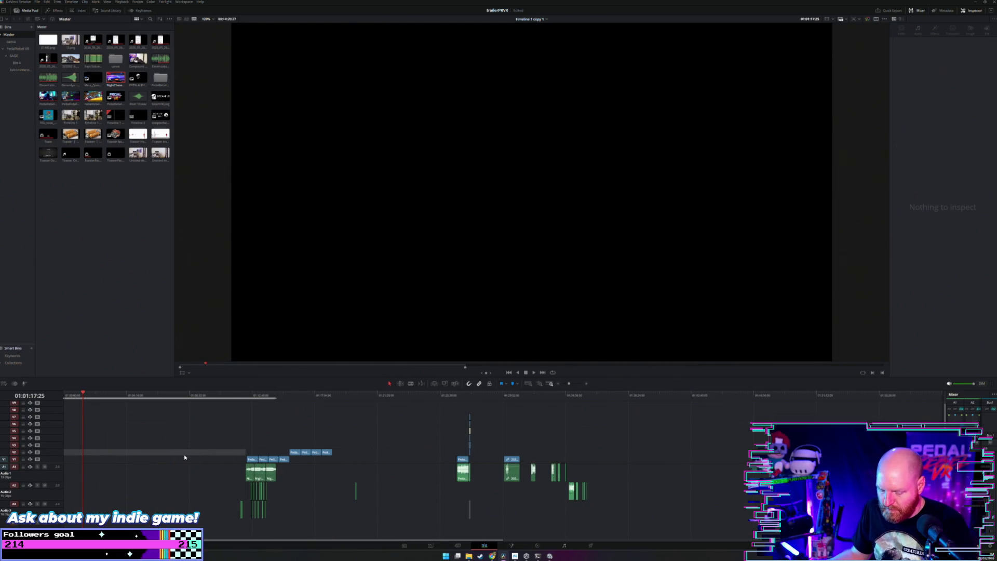
key(Delete)
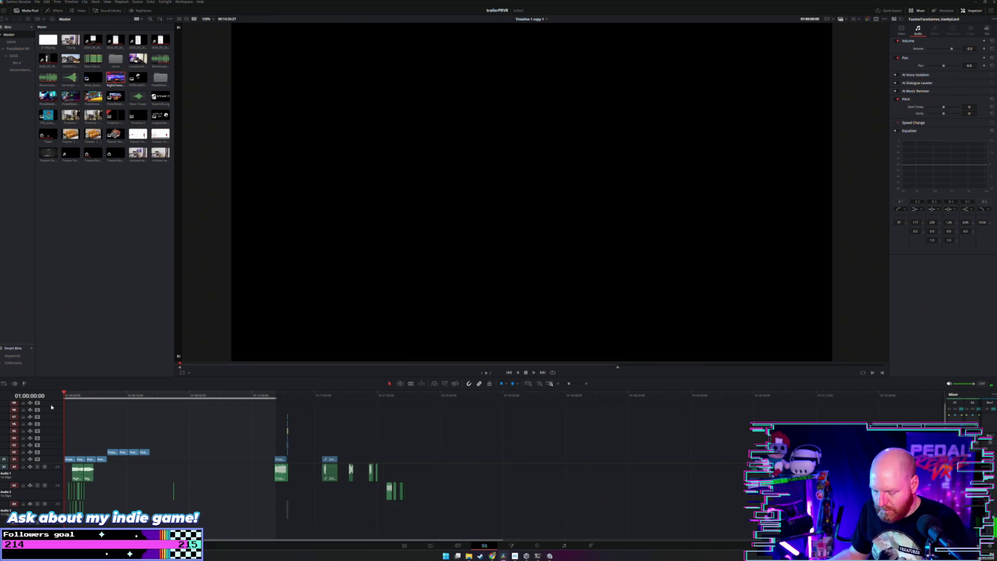
Fit the whole edit in view, skim later gameplay, and return to the FOLLOW FOR UPDATES! card.
key(shift+z)
mouse_move(282, 401)
mouse_down()
mouse_move(305, 400)
mouse_move(182, 417)
mouse_up()
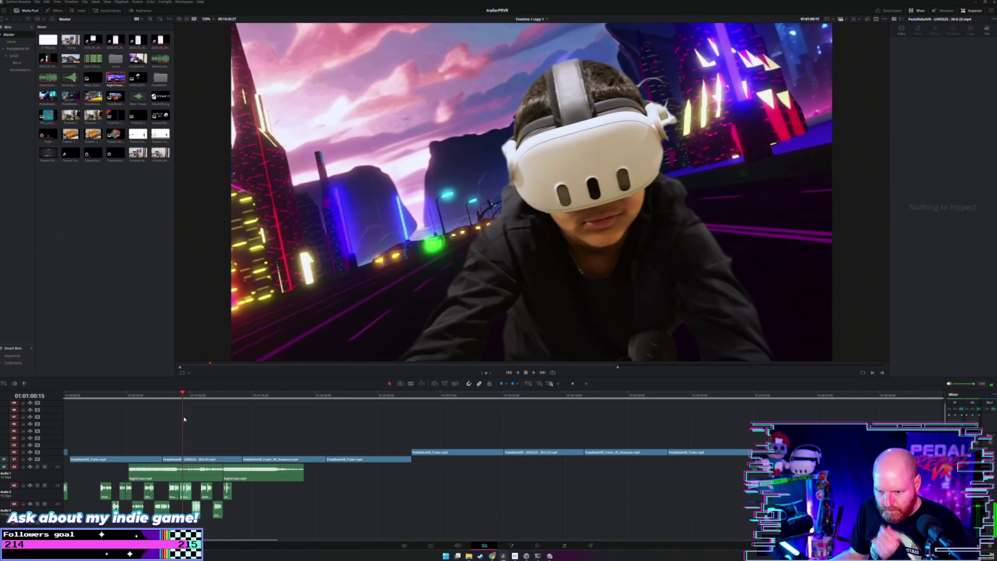
key(ctrl+z)
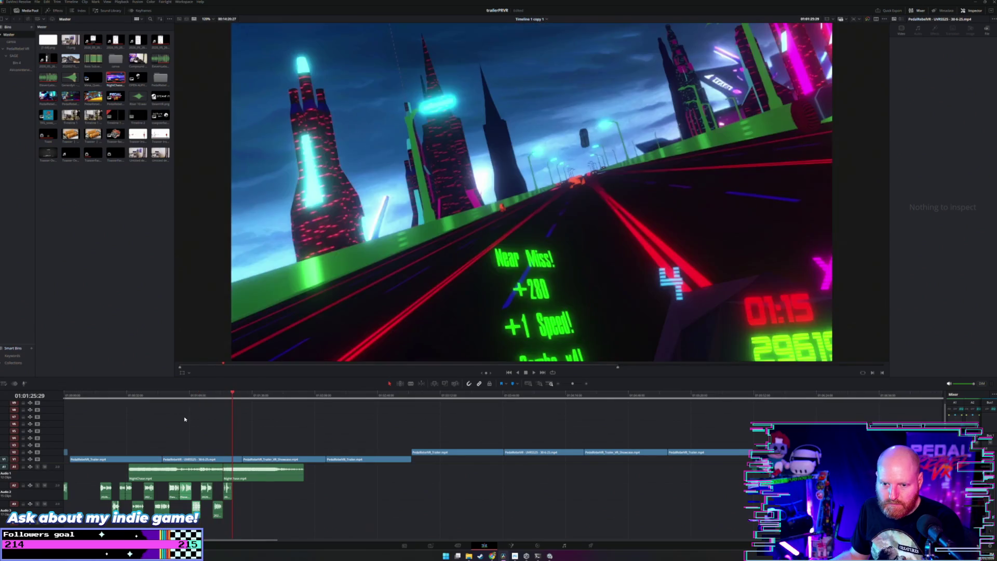
drag(181, 397, 150, 405)
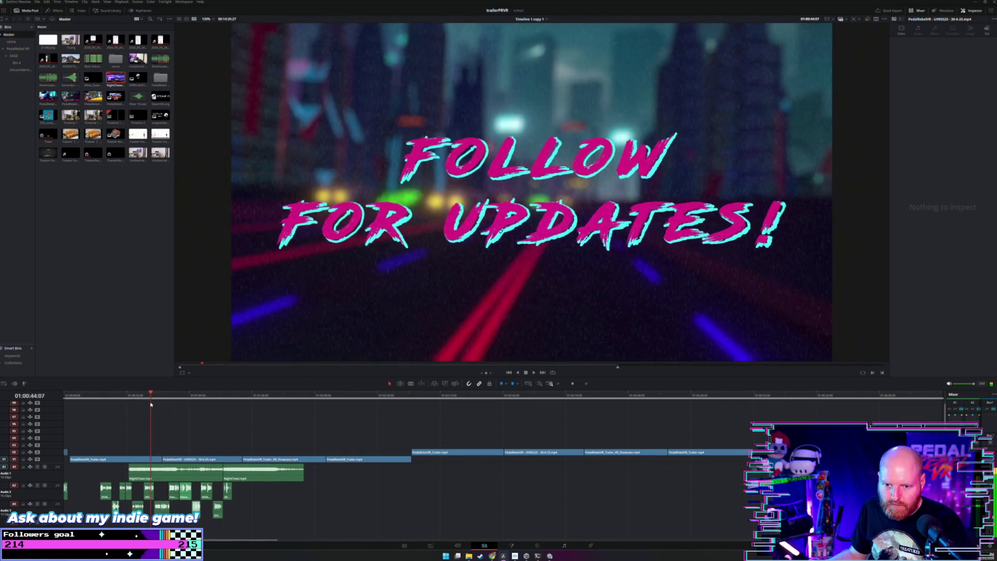
Open the EXPORTS folder in File Explorer and scroll to the earlier Pedal Rebel VR trailer export.
click(468, 556)
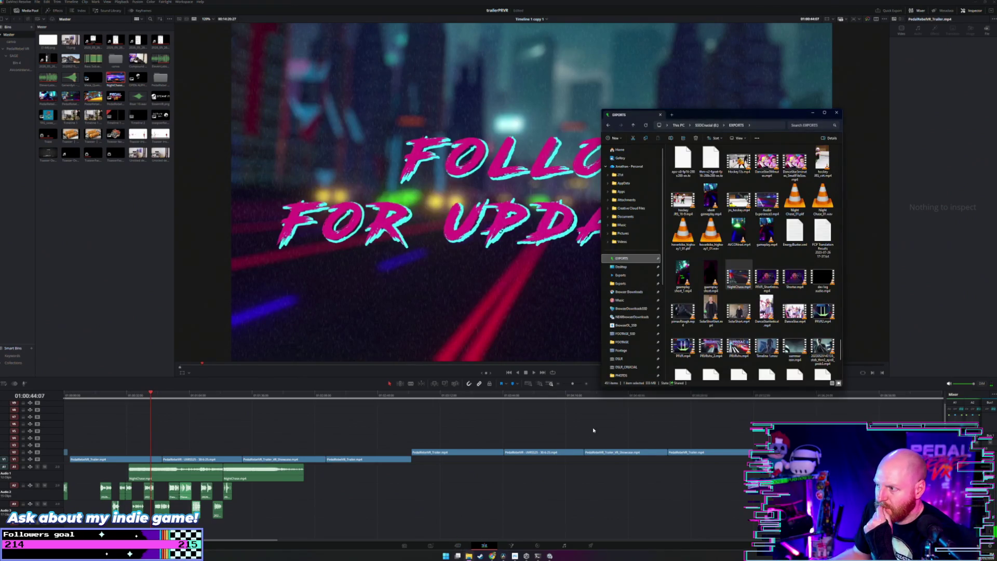
scroll(718, 247, down, 5)
scroll(718, 247, down, 5)
scroll(718, 246, down, 5)
scroll(718, 247, down, 5)
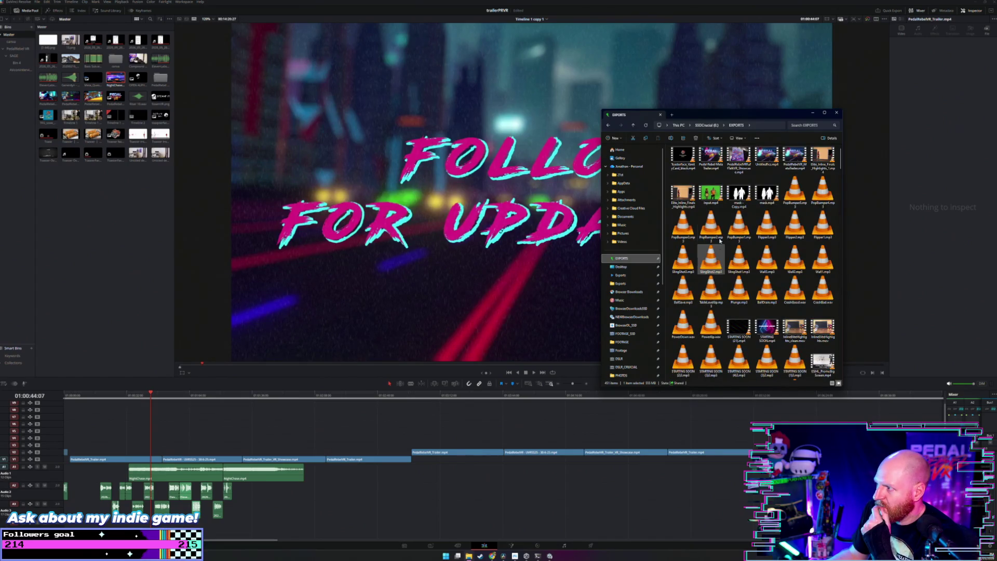
scroll(727, 229, down, 5)
scroll(732, 221, down, 5)
scroll(734, 217, down, 5)
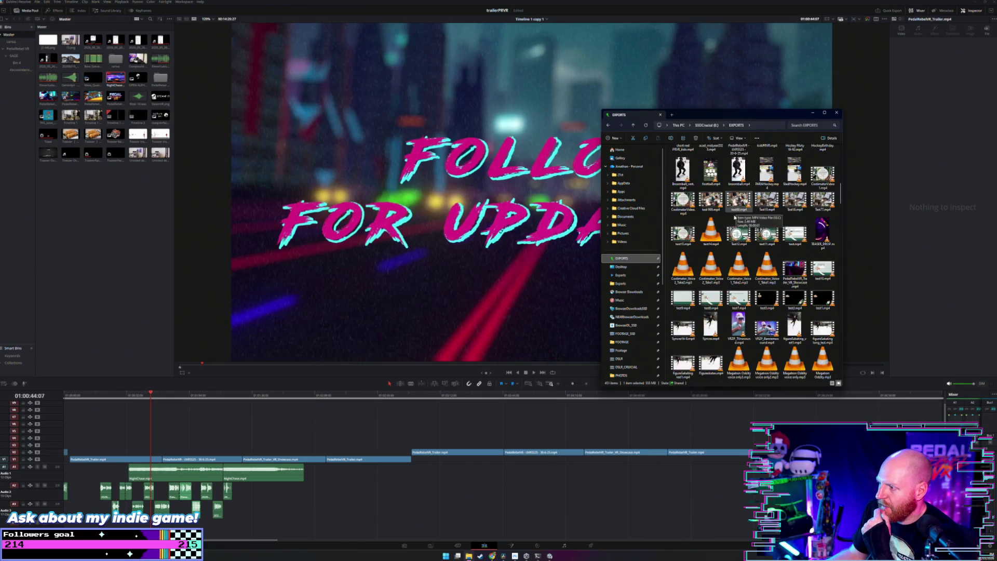
scroll(735, 234, down, 5)
scroll(738, 265, down, 5)
scroll(742, 293, down, 5)
scroll(741, 293, down, 3)
scroll(741, 292, down, 3)
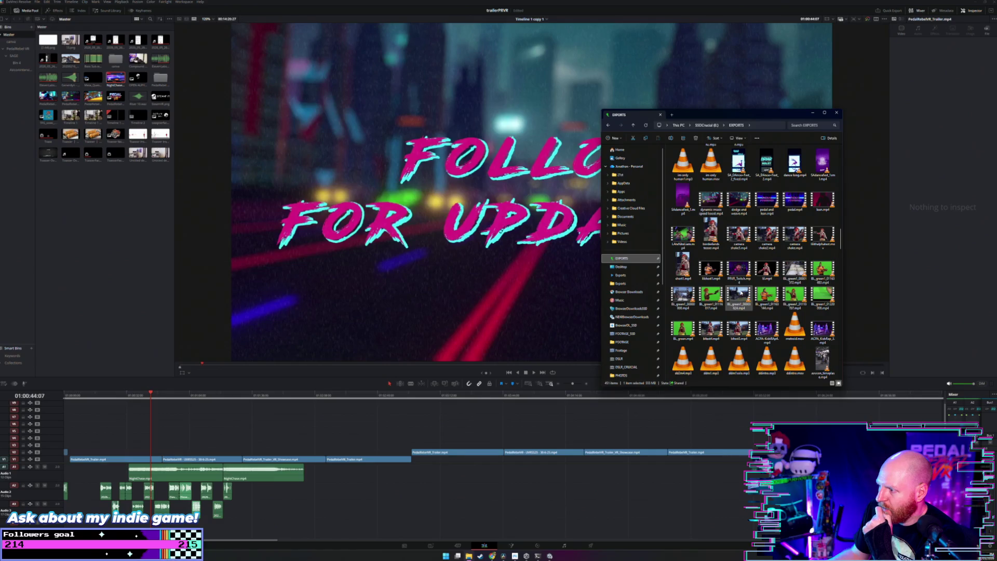
scroll(741, 292, down, 3)
scroll(741, 293, down, 3)
scroll(741, 293, down, 3)
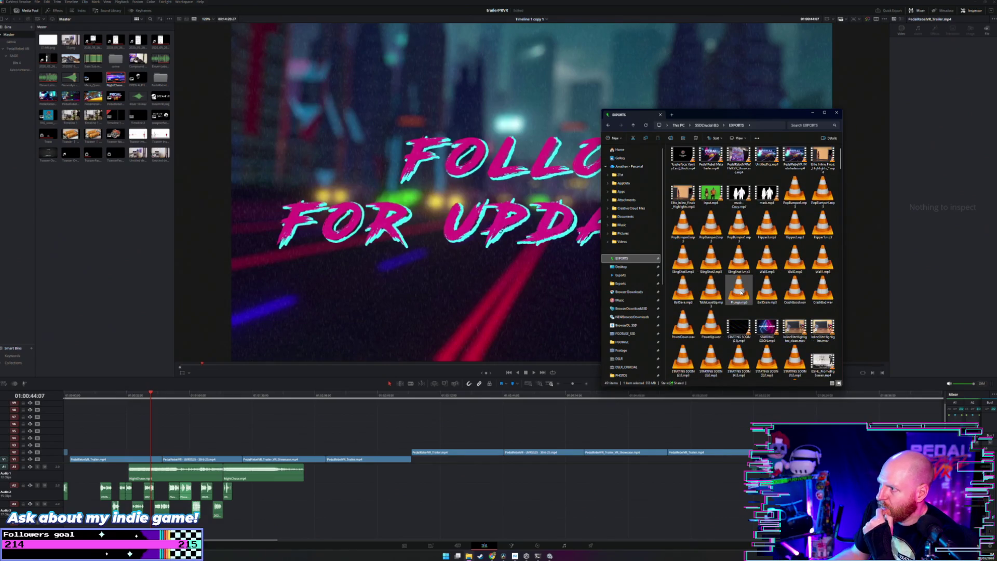
scroll(741, 293, down, 3)
scroll(741, 293, down, 3)
scroll(741, 292, down, 3)
scroll(742, 294, down, 3)
scroll(741, 294, up, 3)
scroll(742, 293, up, 3)
scroll(741, 292, up, 3)
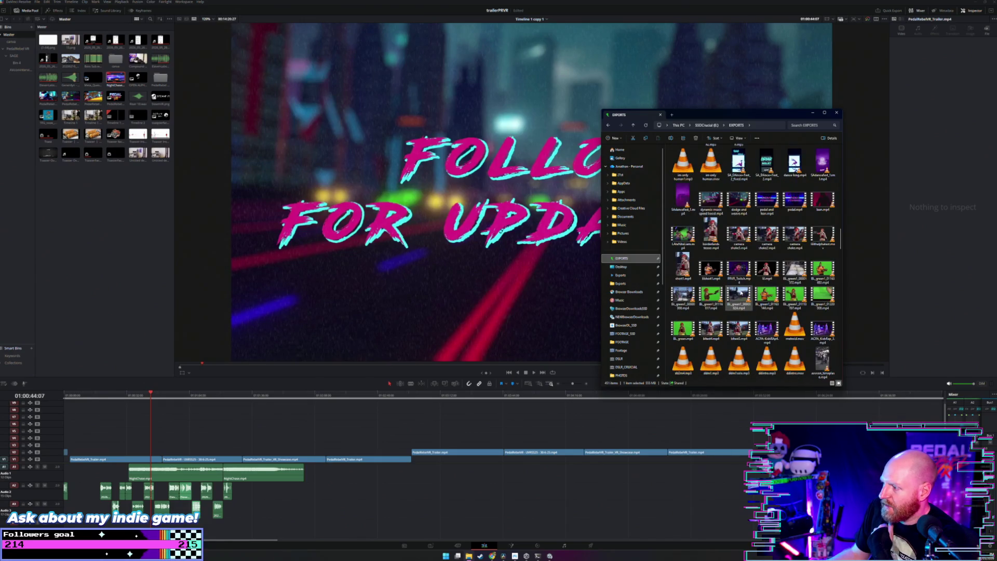
scroll(741, 293, down, 5)
scroll(741, 292, up, 1)
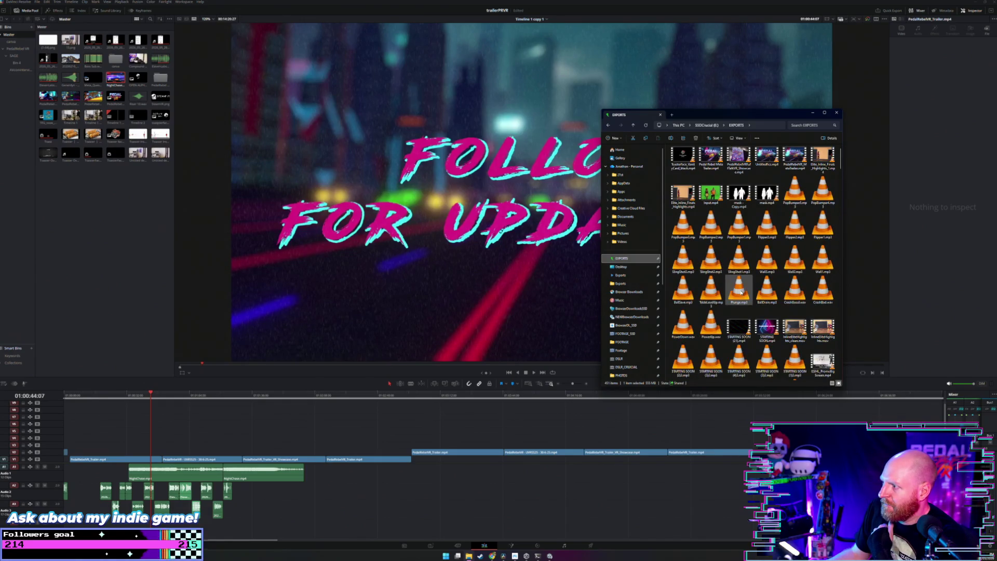
scroll(741, 292, down, 3)
scroll(741, 293, down, 5)
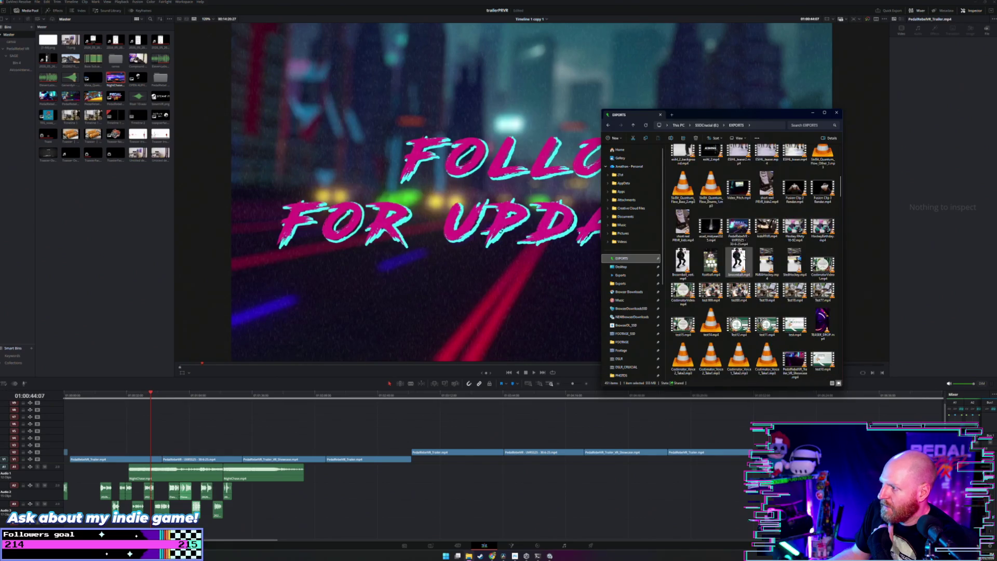
Preview the trailer mp4 in VLC, then return to Resolve at the PEDAL REBEL VR title.
click(740, 233)
key(Return)
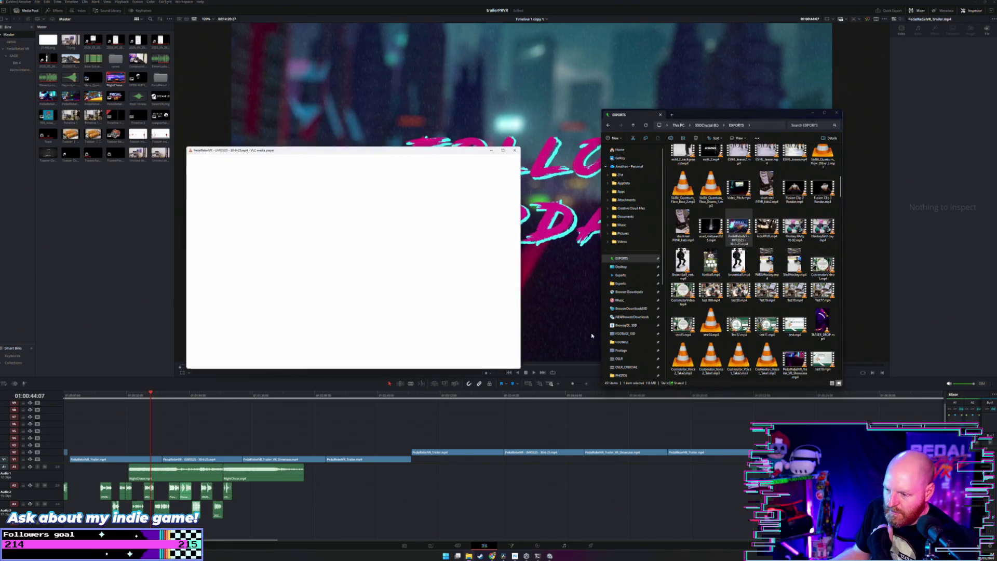
click(677, 148)
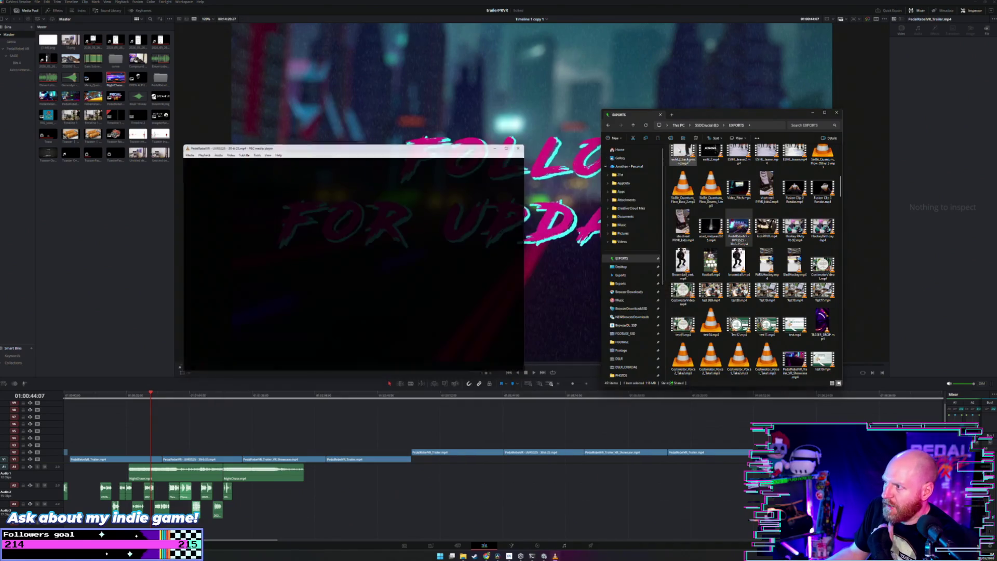
click(242, 410)
click(179, 398)
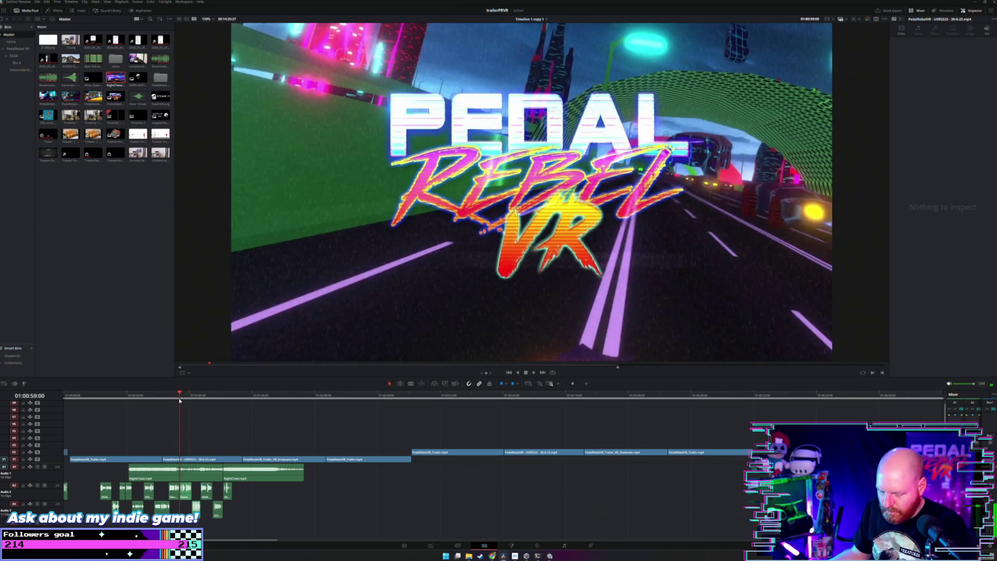
Play through the title section and mark an Out point at the one-minute mark.
key(space)
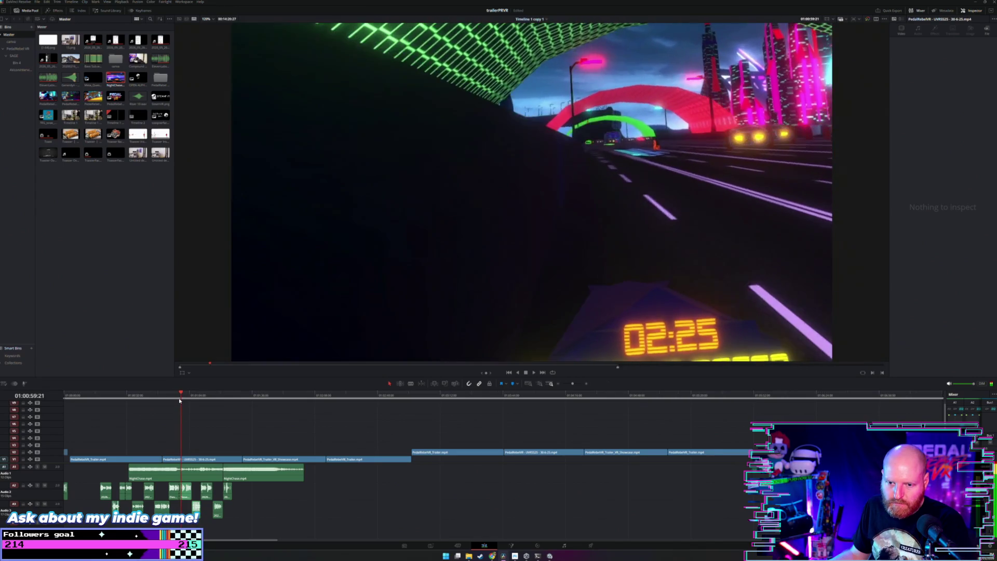
key(space)
key(o)
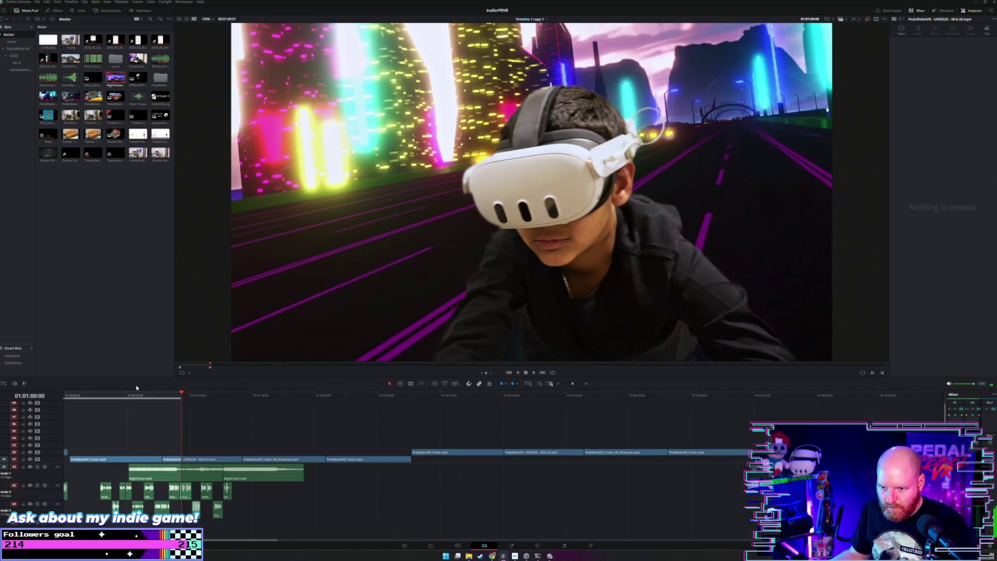
key(Home)
Undo three timeline edits to restore the arrangement with gameplay and NightChase starting near 01:12:20.
key(ctrl+equal)
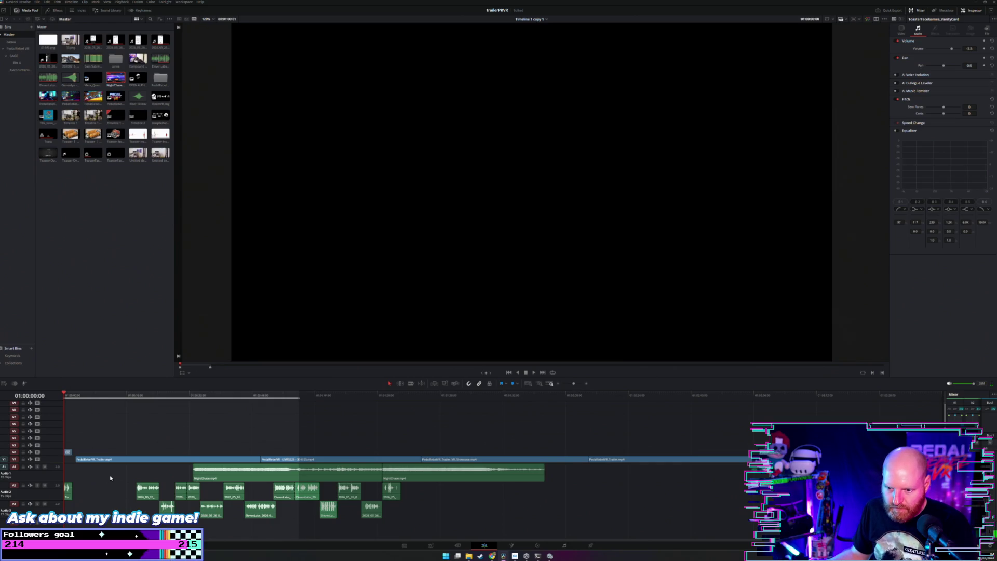
scroll(147, 474, down, 2)
scroll(147, 474, down, 2)
scroll(148, 475, down, 2)
key(alt+x)
key(ctrl+z)
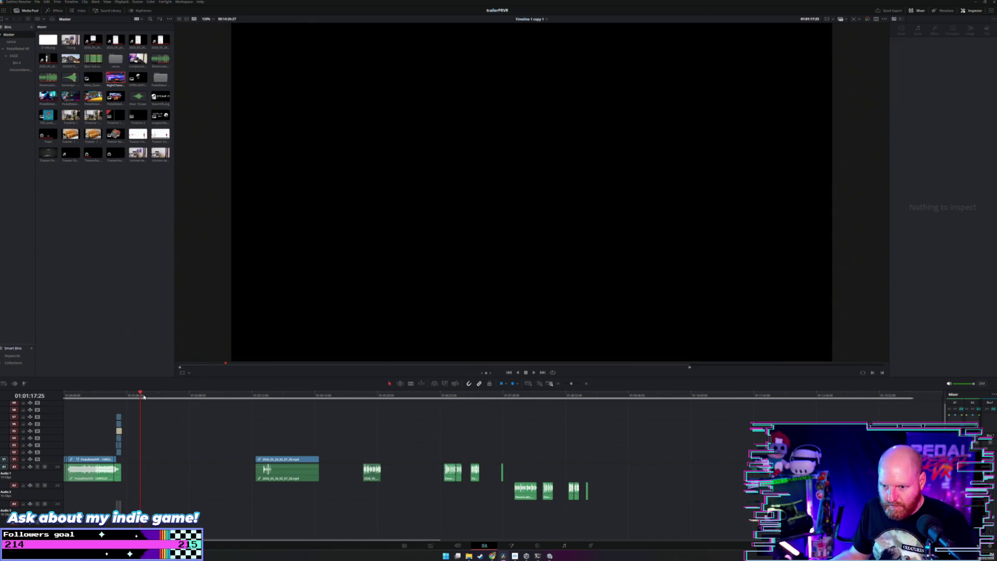
key(ctrl+z)
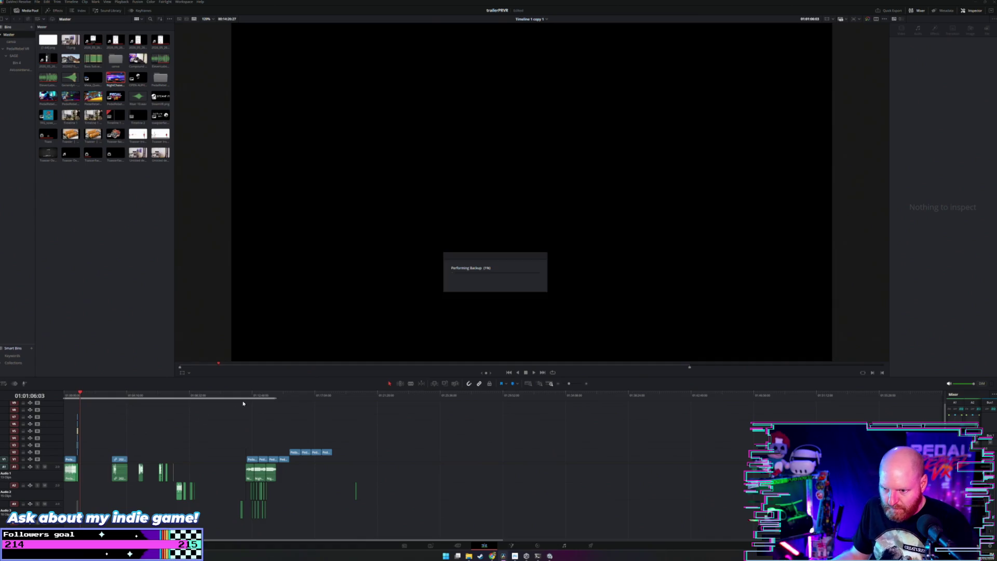
key(ctrl+z)
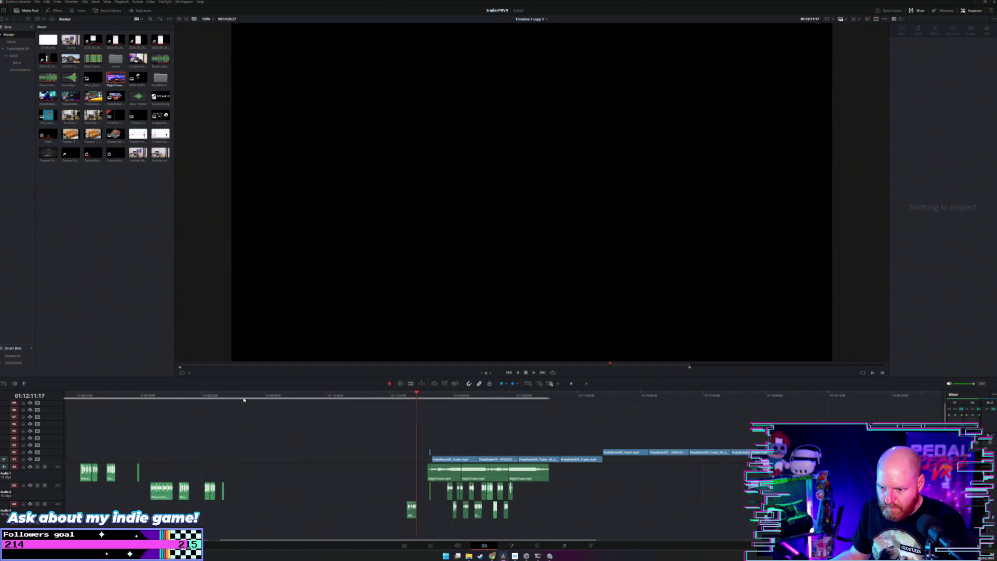
drag(504, 398, 526, 399)
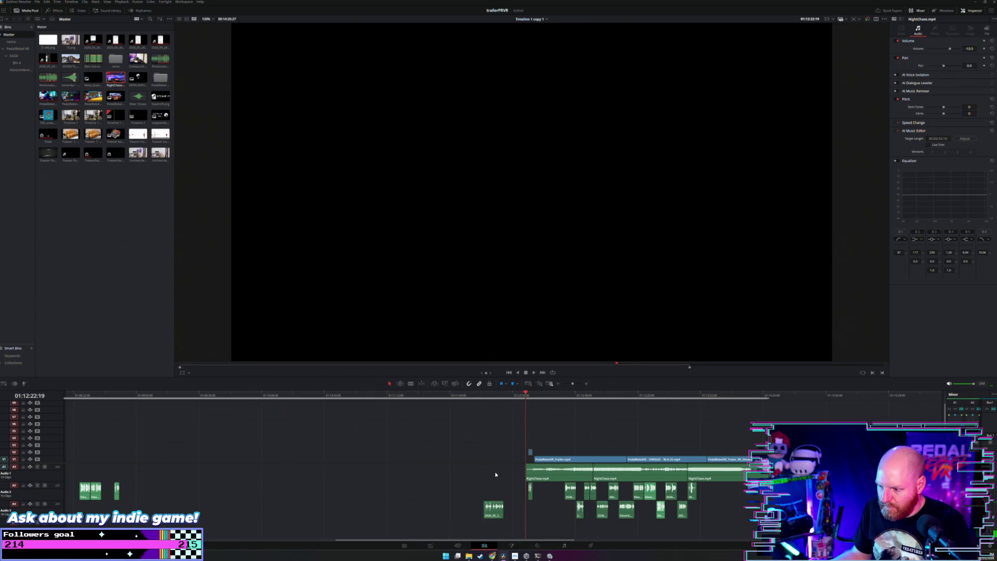
Move the A3 sound effect later and play back from near the timeline start.
drag(493, 508, 729, 508)
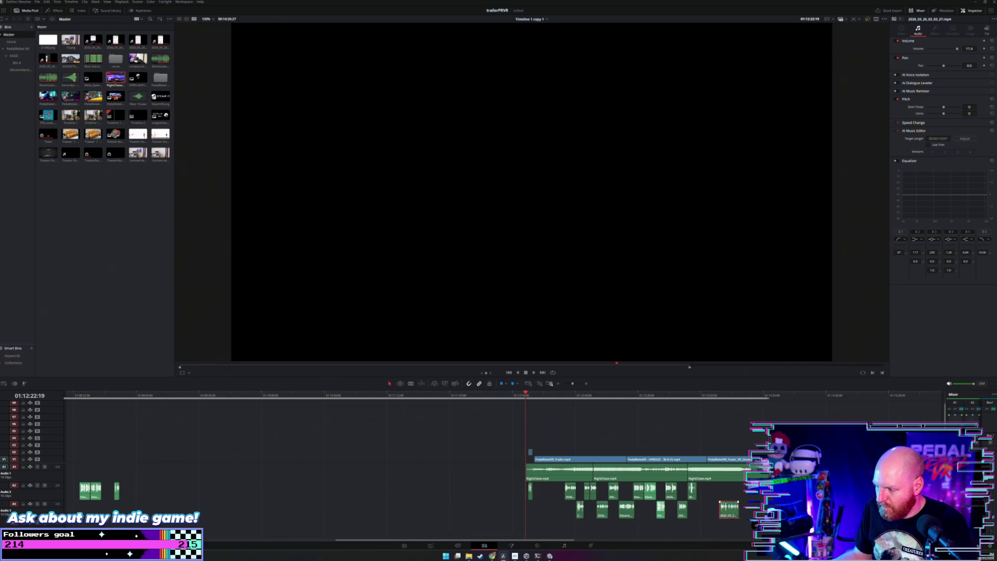
scroll(351, 437, down, 3)
scroll(351, 437, down, 3)
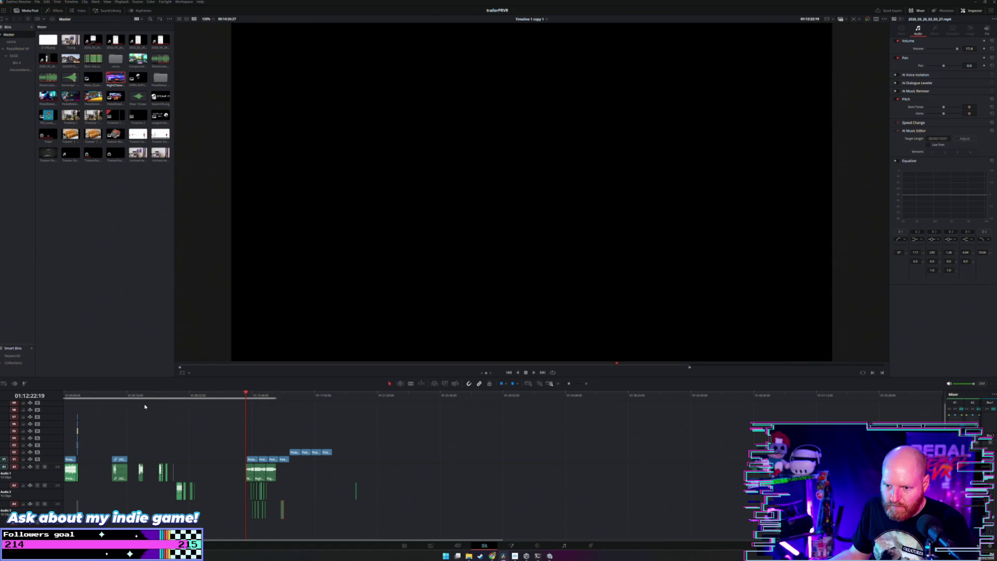
click(68, 396)
key(space)
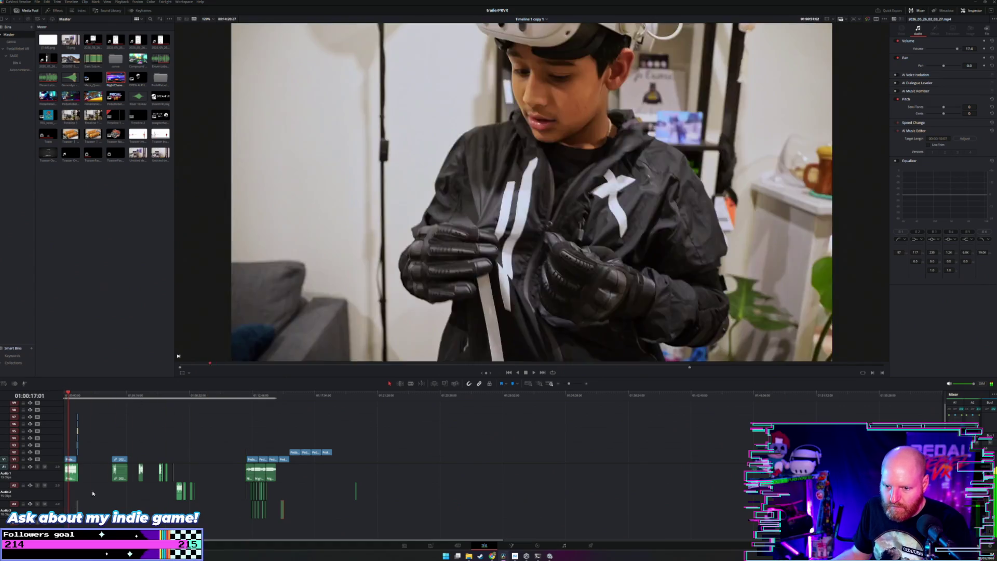
Shift the opening clips to the right, moving one clip onto V2/A2.
drag(207, 405, 22, 518)
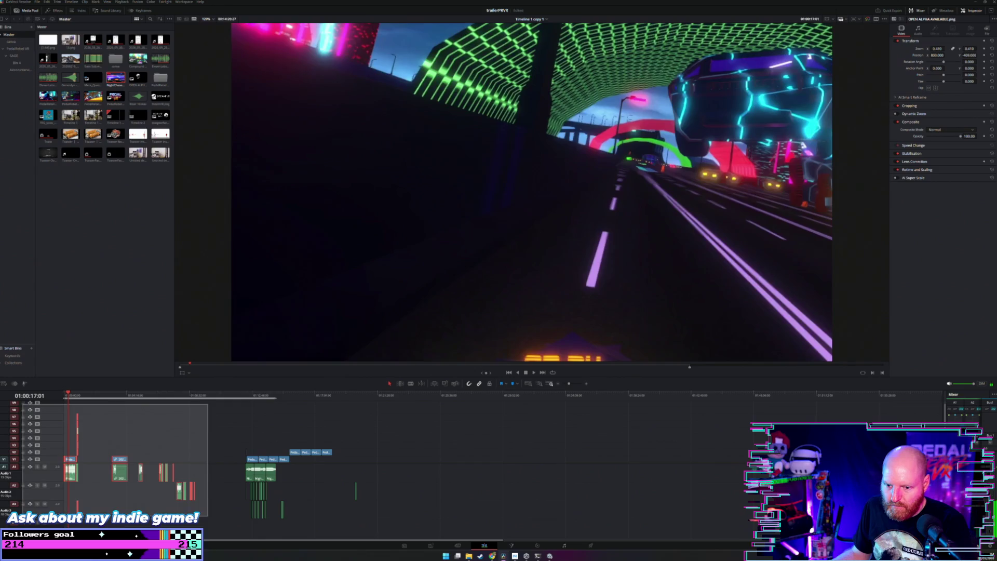
drag(71, 475, 430, 455)
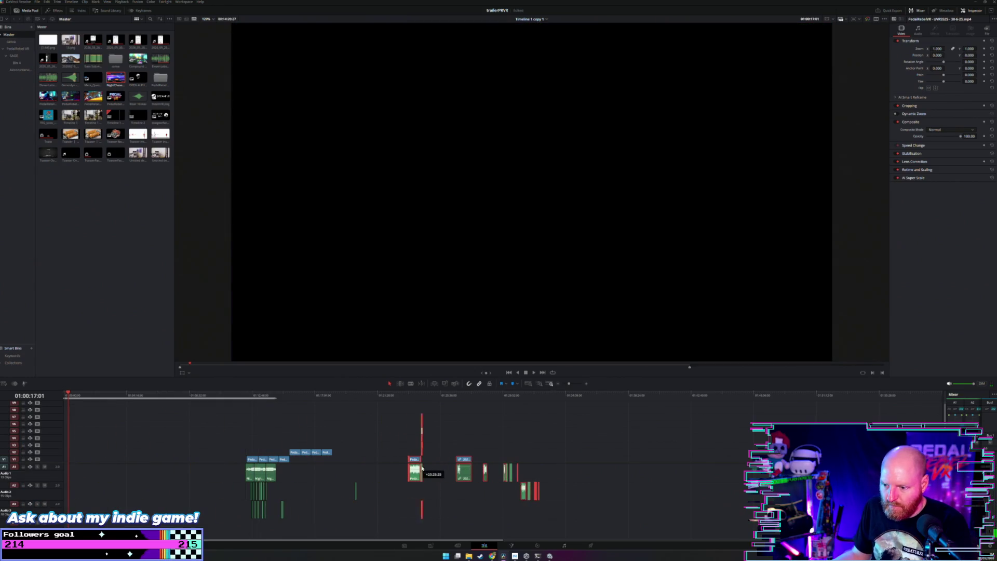
drag(404, 408, 481, 530)
drag(393, 405, 444, 527)
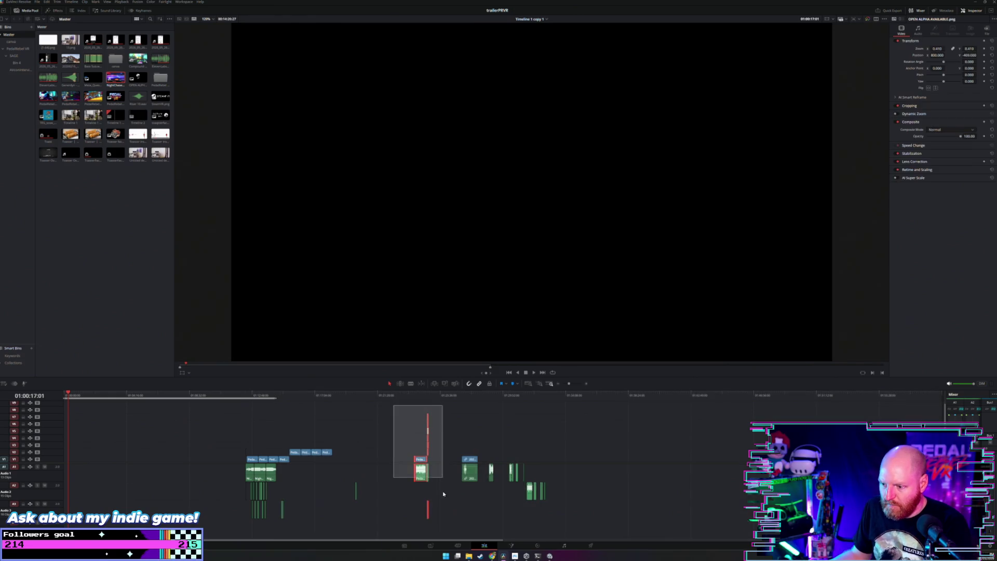
drag(421, 479, 630, 496)
Push the next V1/A1 clip further right and ripple-delete the empty gap at the start.
click(475, 476)
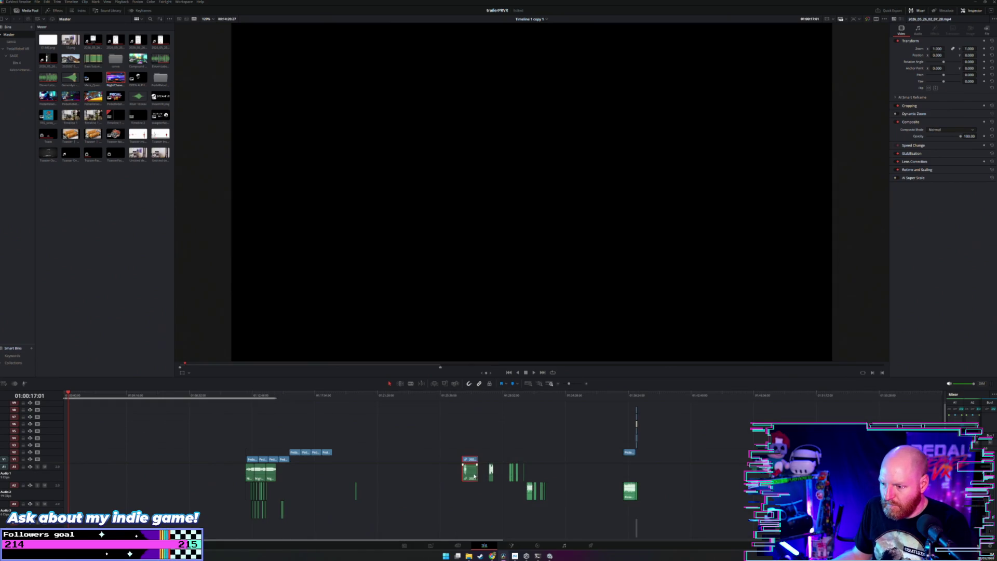
drag(506, 476, 571, 477)
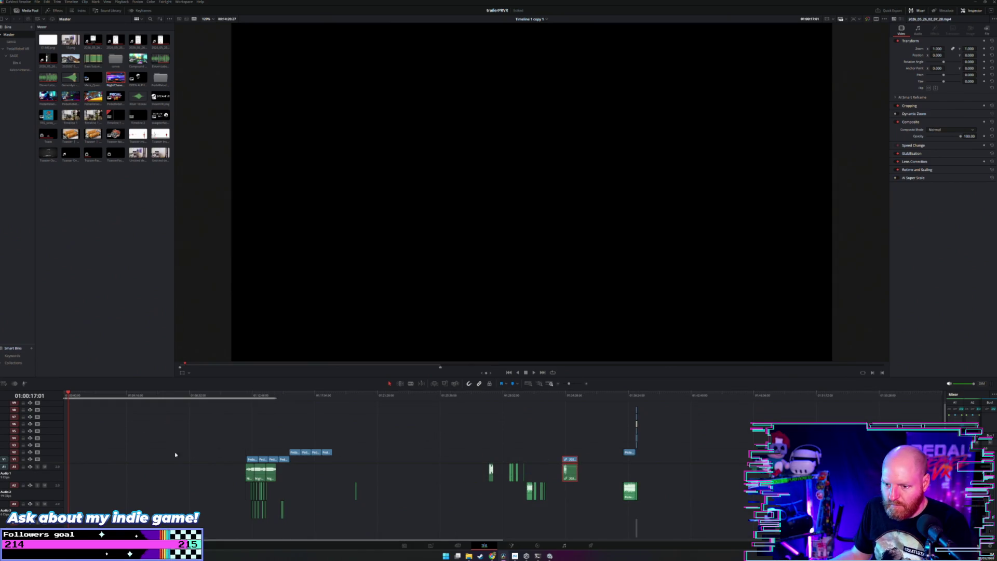
click(90, 474)
key(BackSpace)
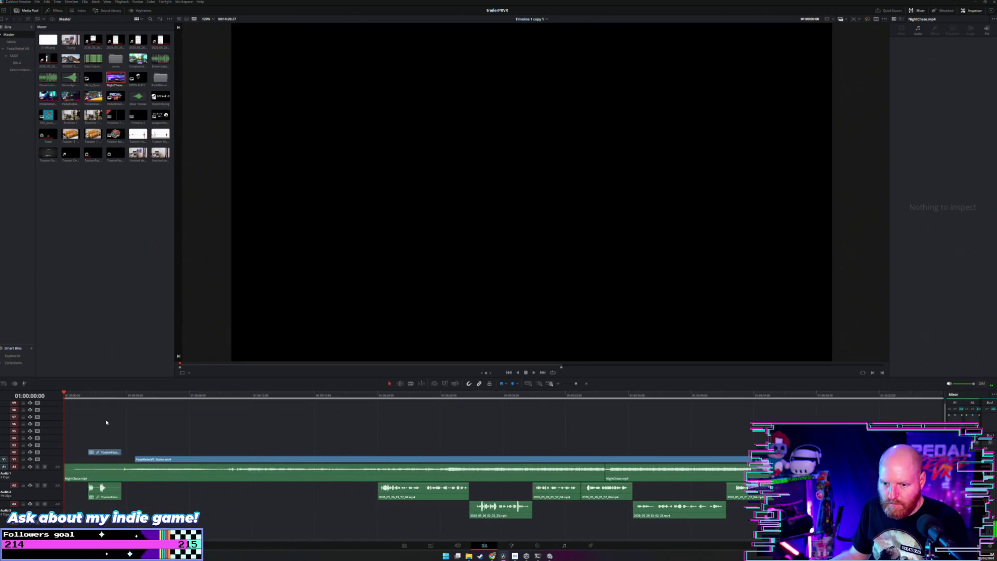
Mark an Out point on the exact frame where the PEDAL REBEL VR title starts.
scroll(221, 422, down, 4)
drag(374, 396, 303, 413)
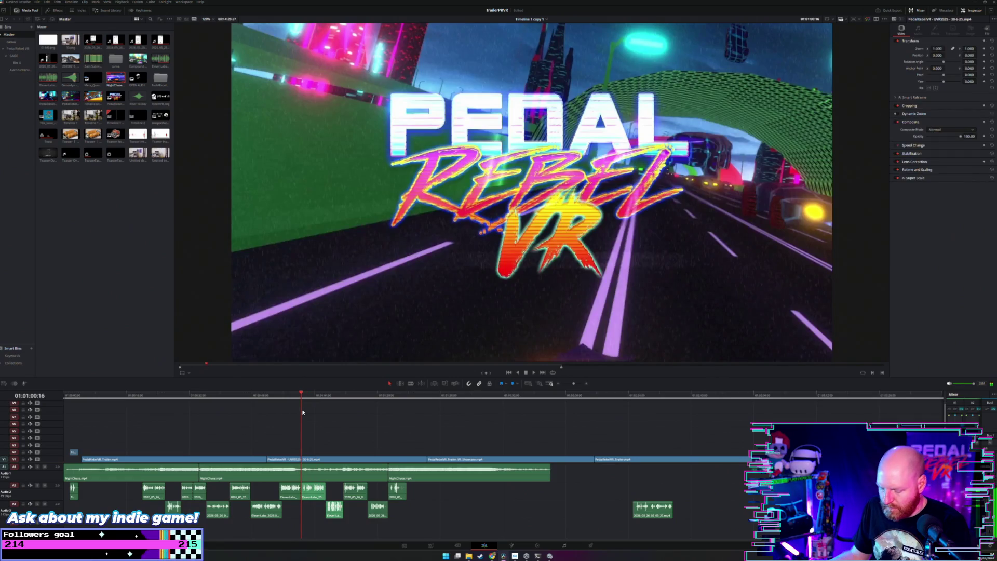
key(Left)
key(Left)
key(Left)
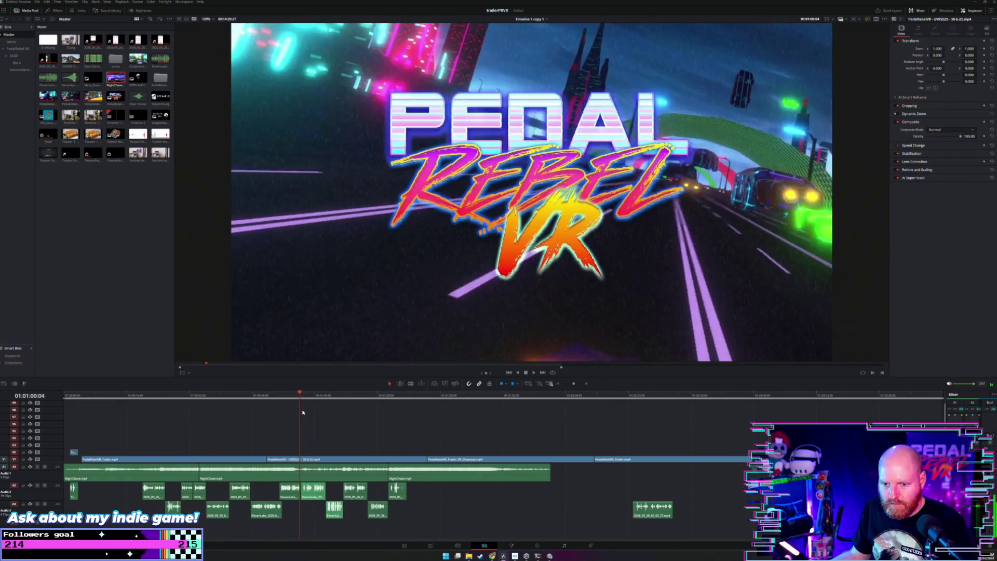
key(Left)
key(Left)
key(Left)
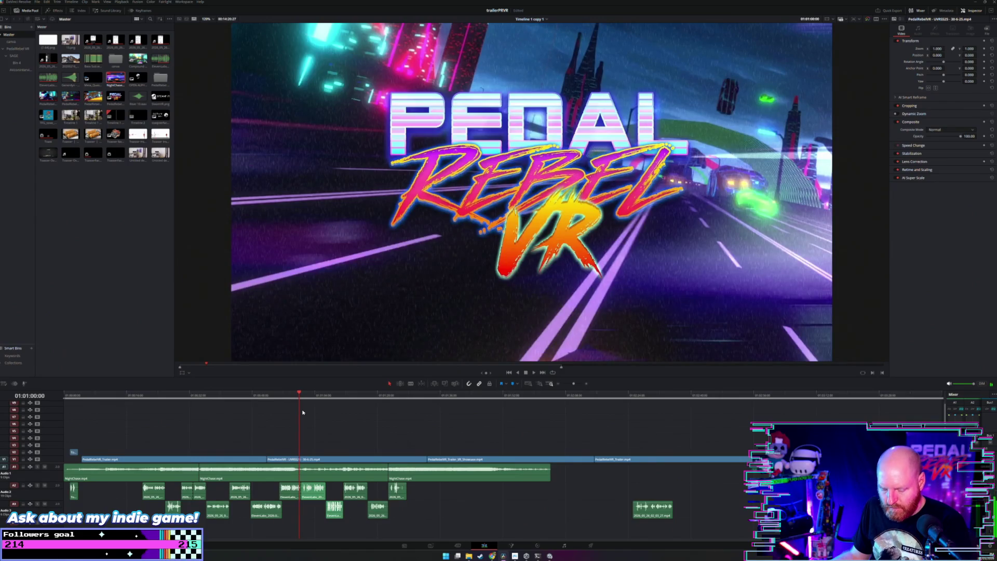
key(o)
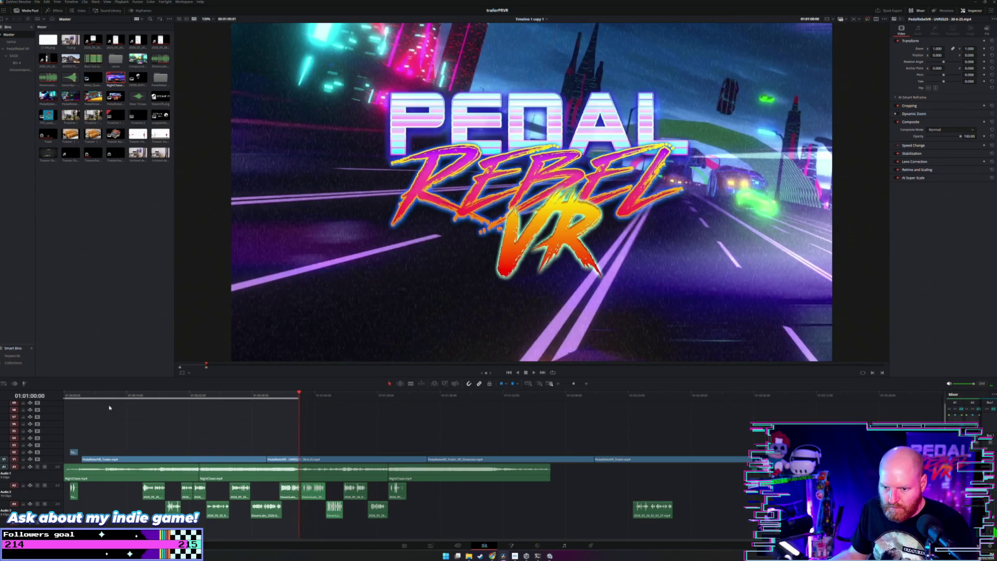
Play the trailer from the start and rewatch its opening seconds.
key(Home)
key(ctrl+equal)
key(ctrl+minus)
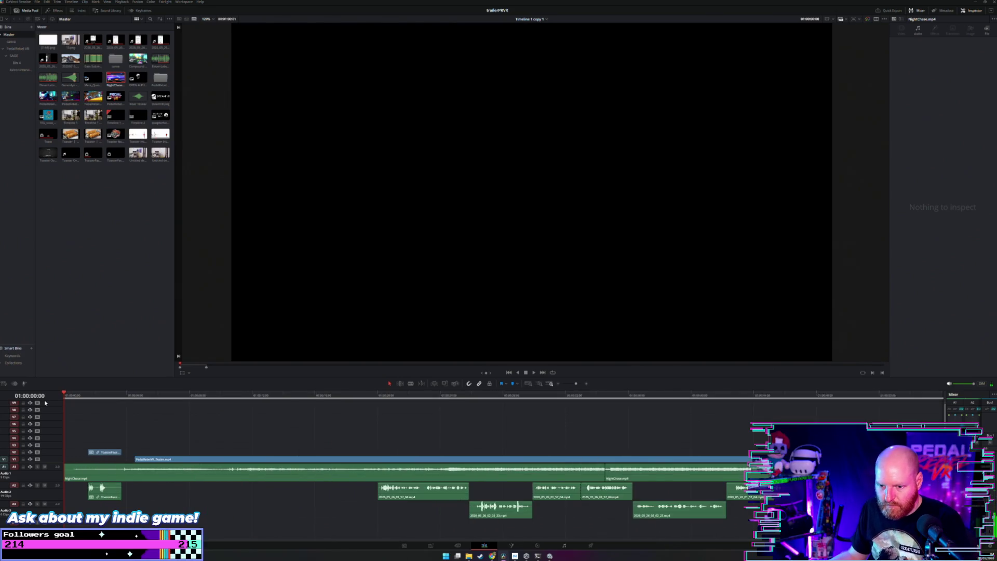
key(space)
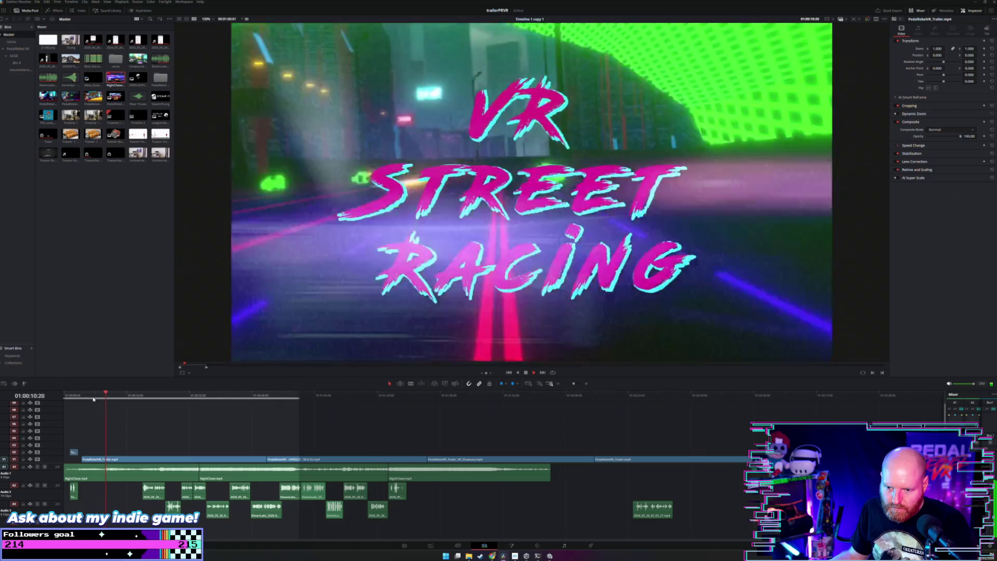
click(135, 399)
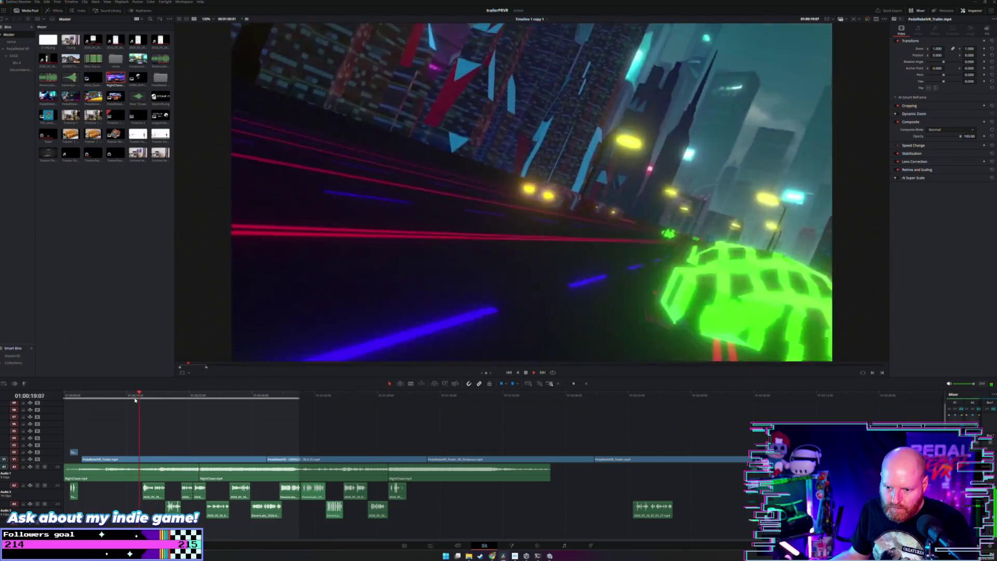
click(104, 398)
scroll(106, 405, up, 3)
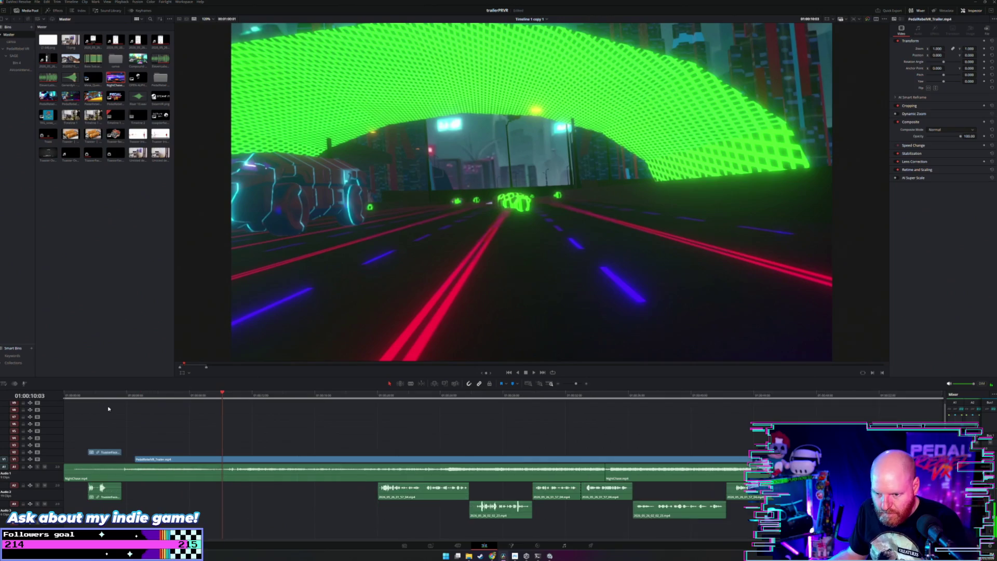
click(119, 395)
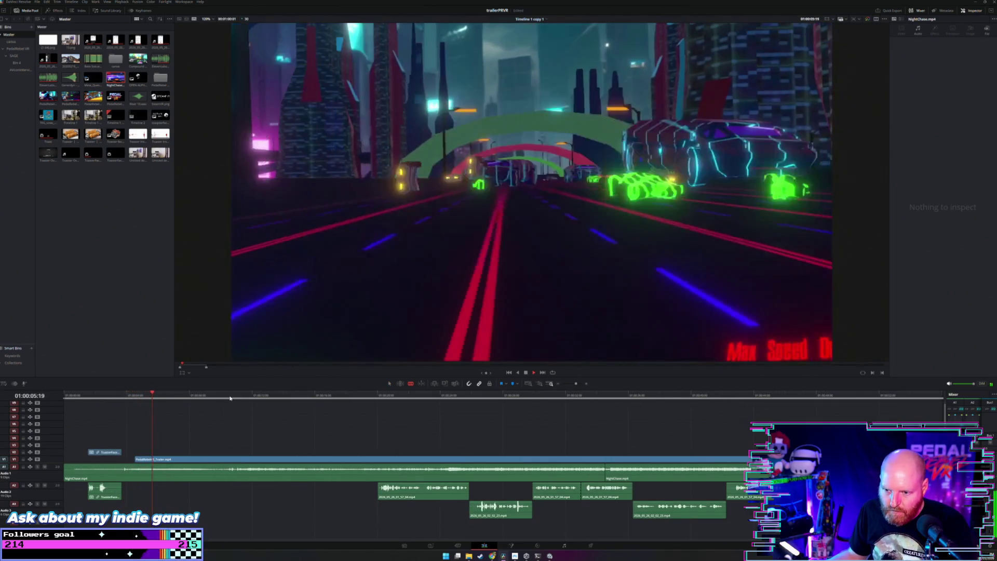
Blade NightChase at the VR STREET RACING and next title changes, delete the first piece, move one section lower.
click(226, 459)
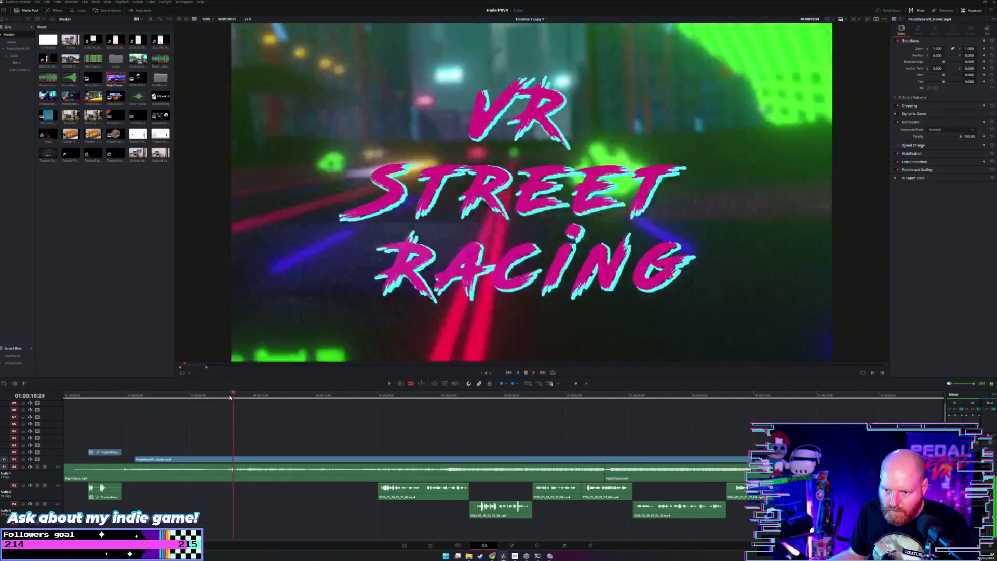
click(230, 476)
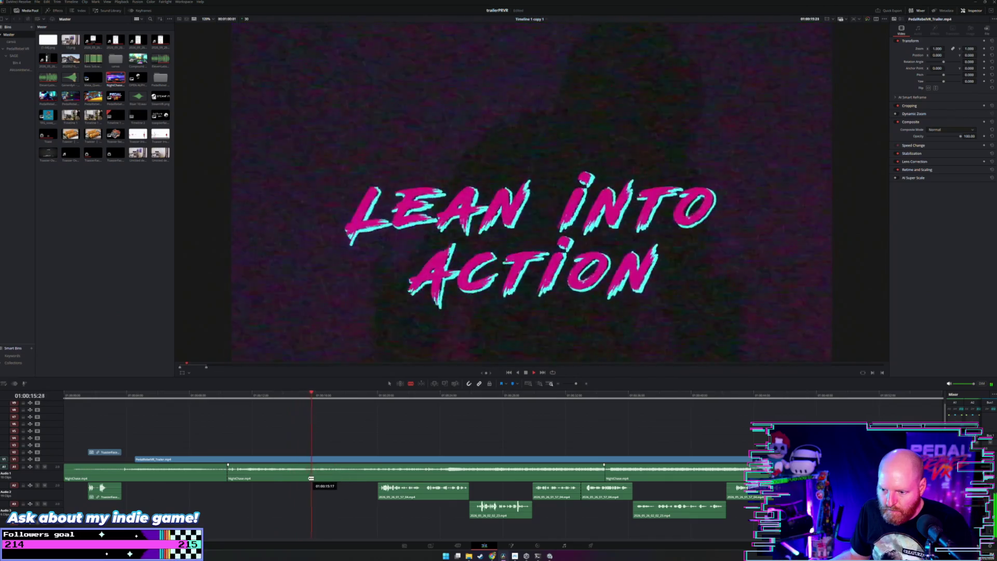
click(307, 477)
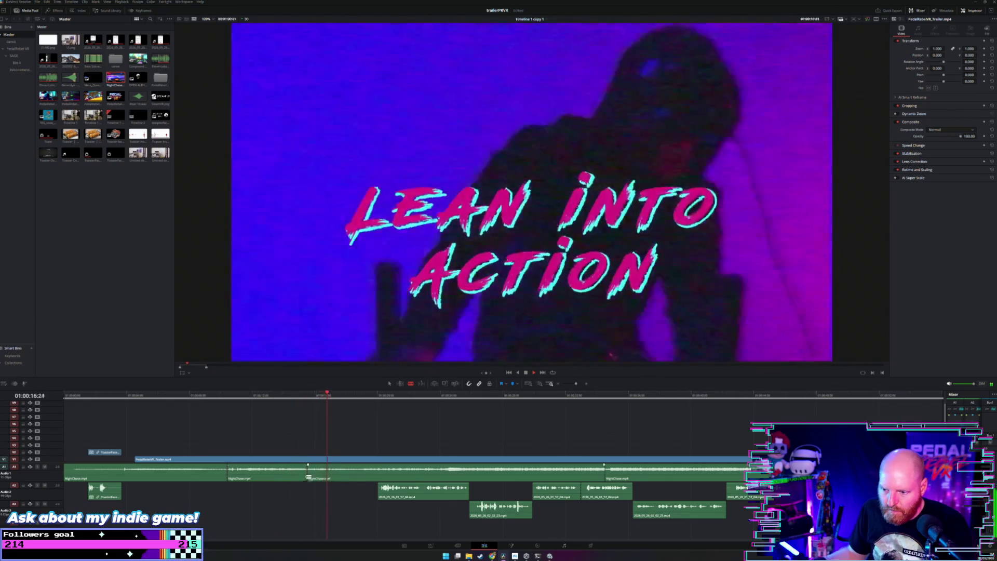
key(a)
click(194, 477)
key(Delete)
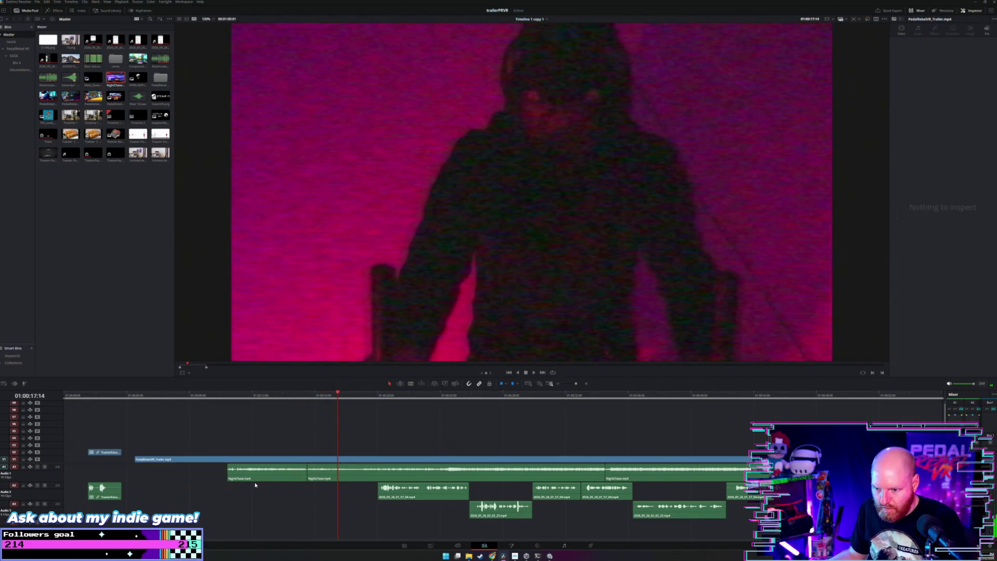
drag(261, 480, 341, 518)
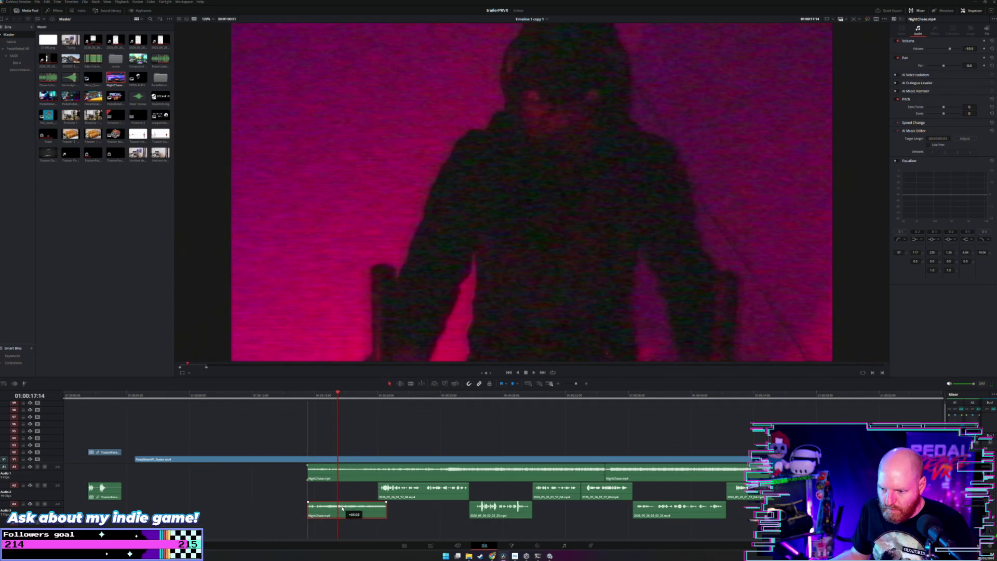
Slide all the audio clips earlier and delete the empty gap at the timeline start.
key(shift+z)
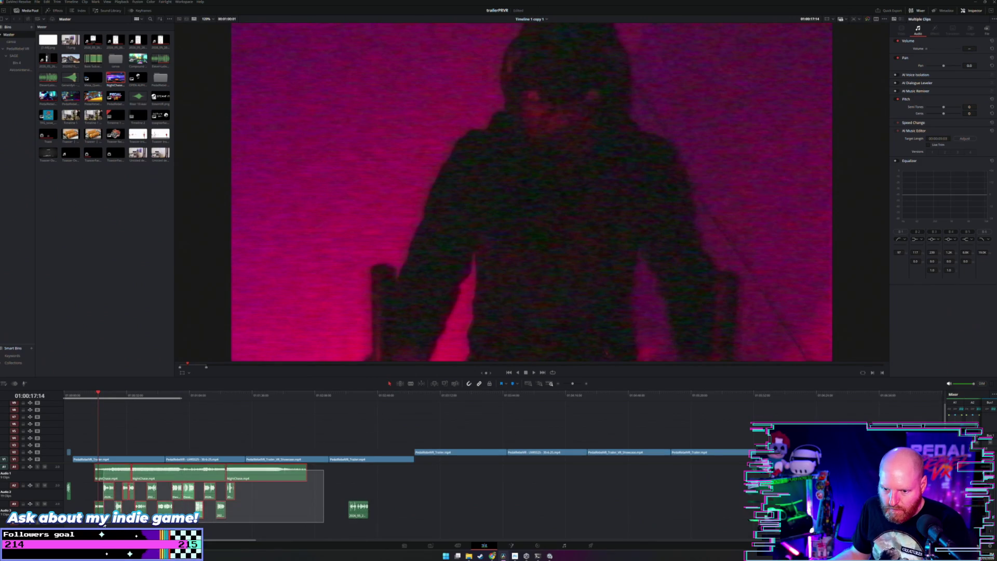
drag(324, 471, 104, 514)
drag(113, 479, 102, 479)
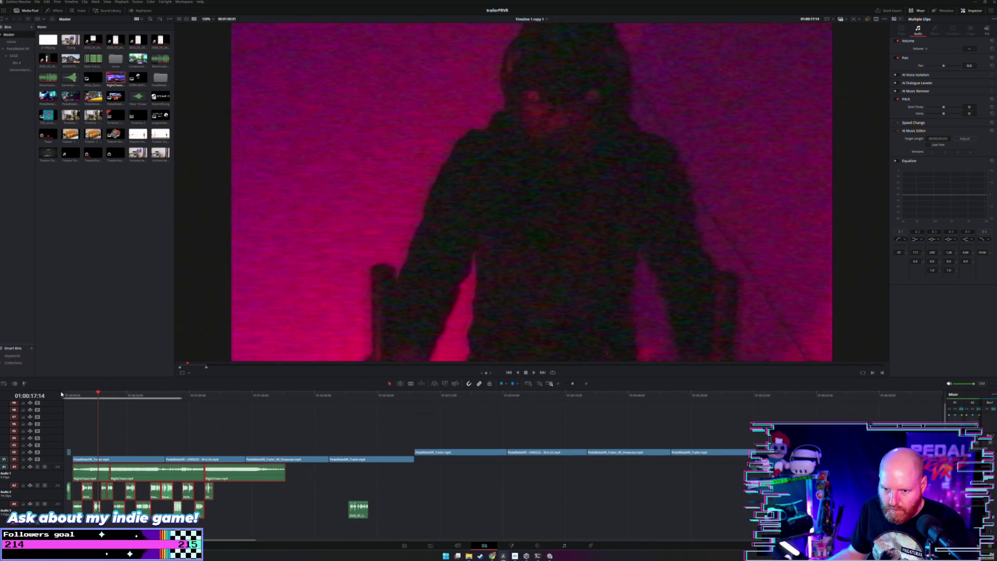
key(Home)
key(shift+z)
key(ctrl+equal)
click(81, 454)
key(Delete)
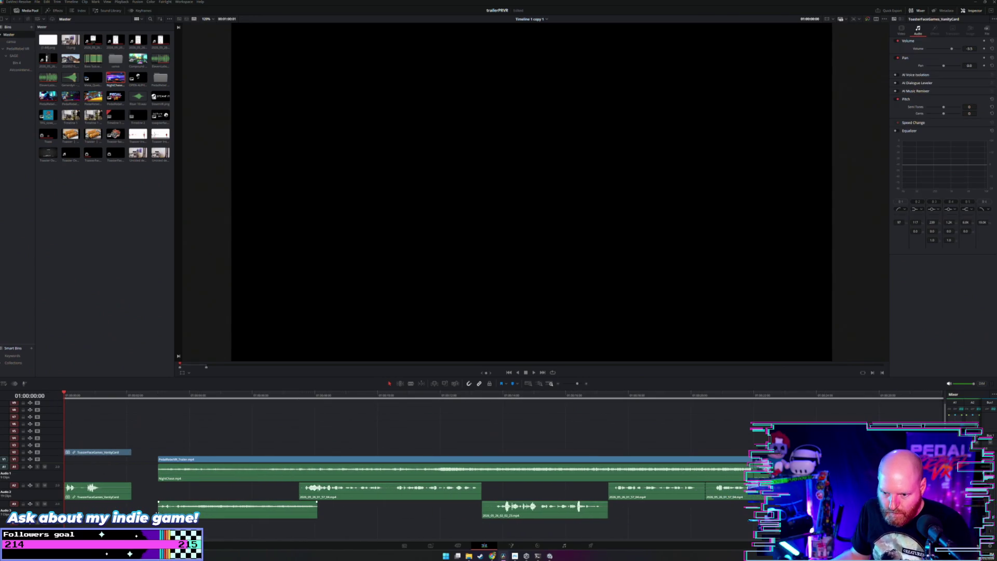
Position the lower-track NightChase music clip close to the timeline start.
mouse_move(160, 511)
mouse_down()
mouse_move(93, 510)
mouse_move(111, 510)
mouse_up()
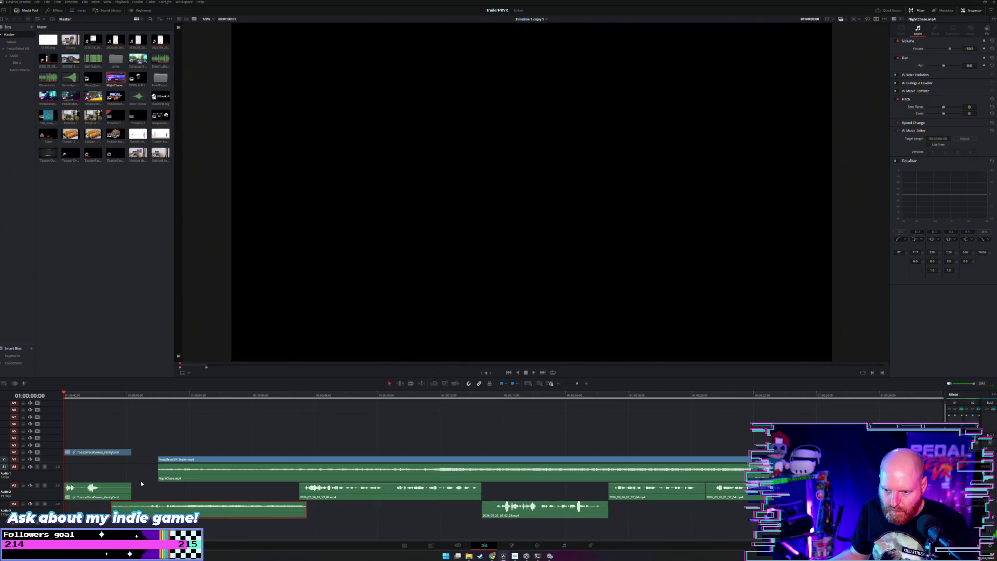
scroll(142, 477, down, 2)
scroll(142, 476, down, 2)
drag(83, 507, 94, 507)
scroll(492, 429, down, 2)
scroll(533, 433, down, 2)
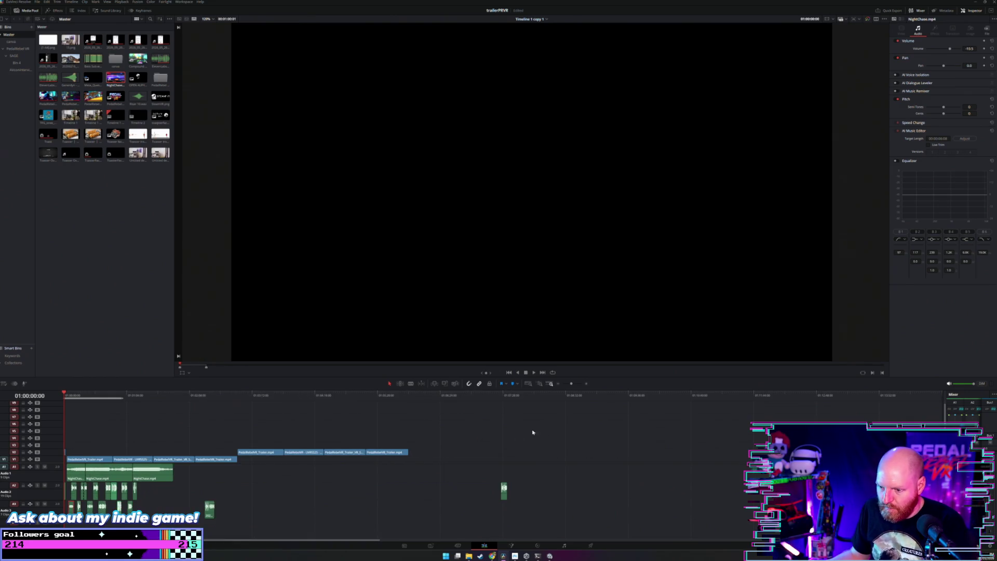
Select every clip and move the whole edit to start at 01:00:00:00.
drag(438, 434, 67, 517)
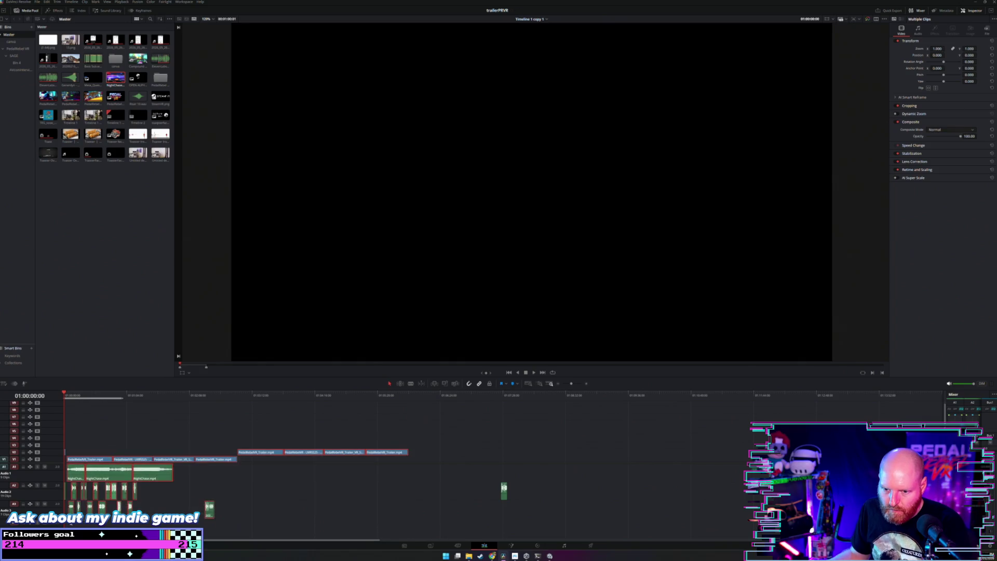
scroll(85, 511, up, 2)
scroll(107, 480, up, 2)
drag(143, 477, 98, 483)
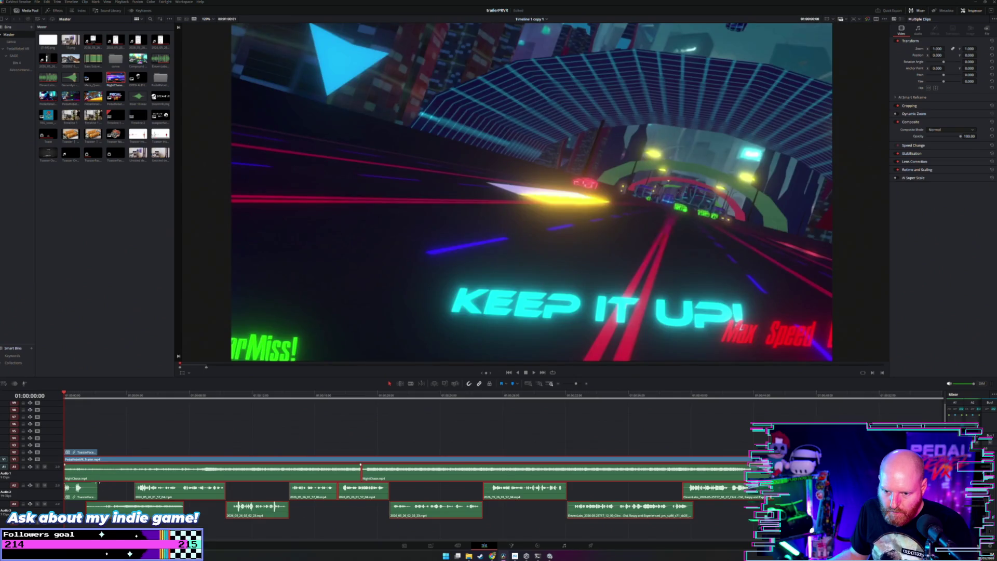
Play the opening of the edit from the start to review it.
click(84, 445)
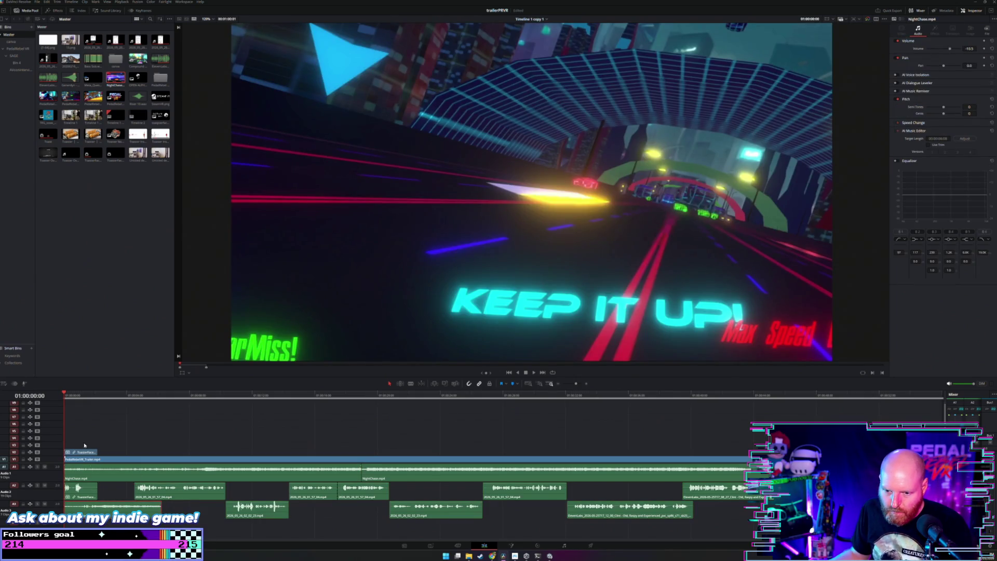
key(ctrl+equal)
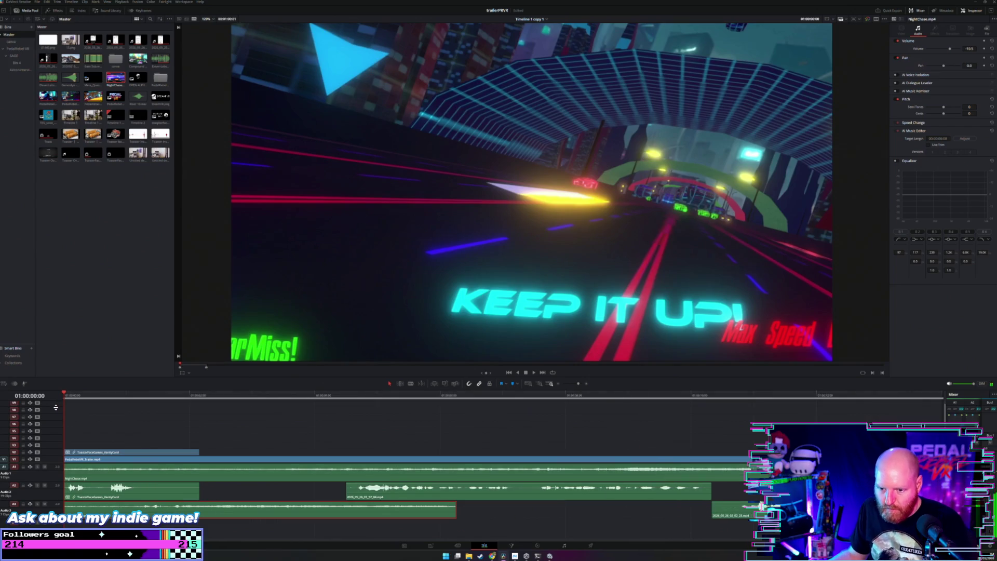
key(space)
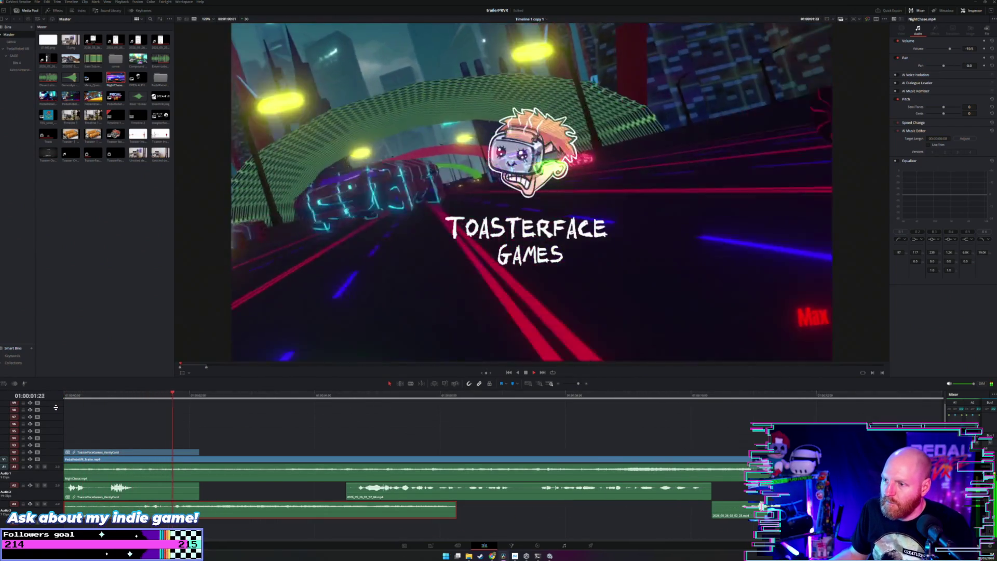
key(space)
key(ctrl+minus)
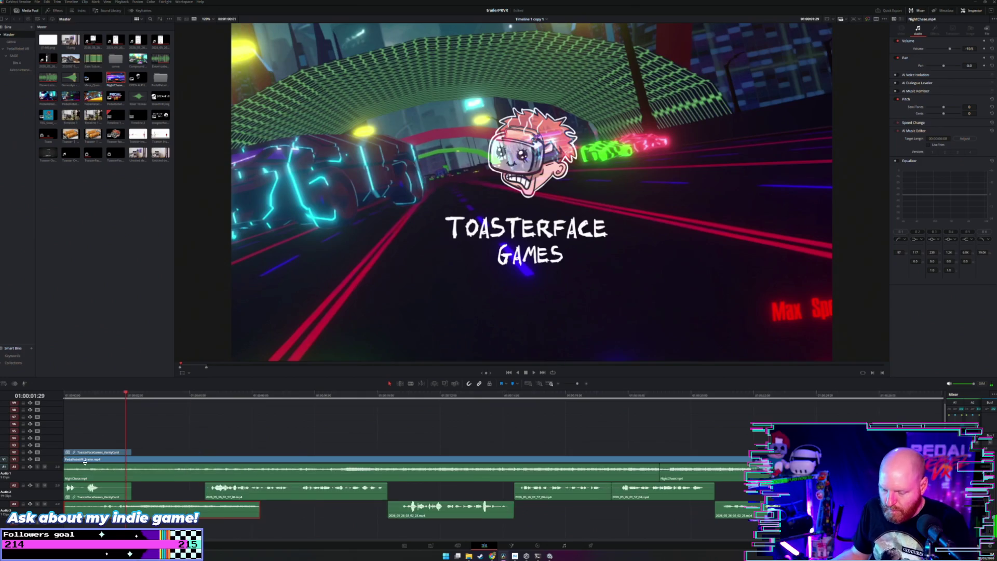
key(ctrl+minus)
key(ctrl+minus)
key(ctrl+minus)
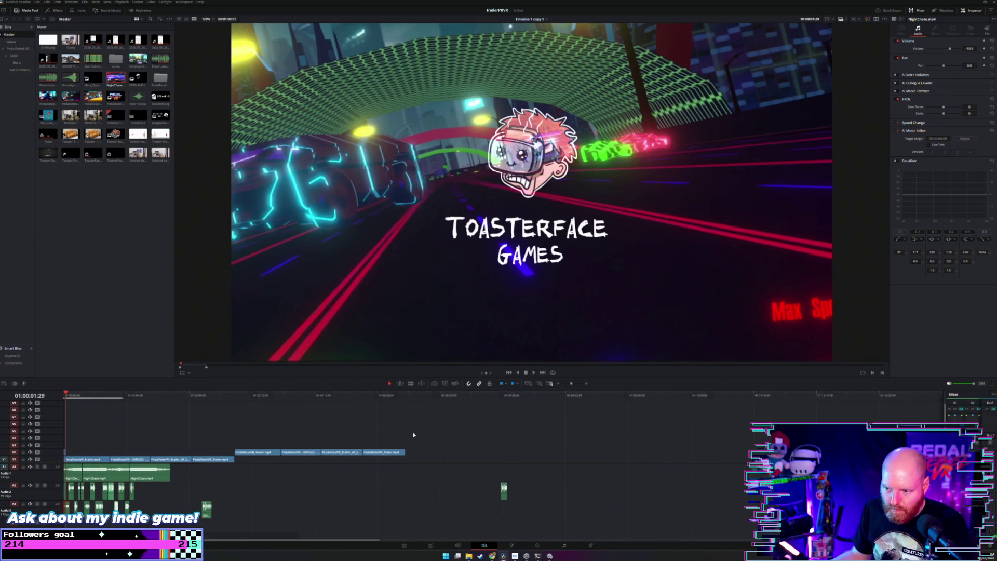
Select the opening clips and inspect them zoomed in around the timeline start.
mouse_move(127, 450)
mouse_down()
mouse_move(84, 461)
mouse_move(94, 460)
mouse_up()
key(ctrl+equal)
key(ctrl+equal)
key(ctrl+equal)
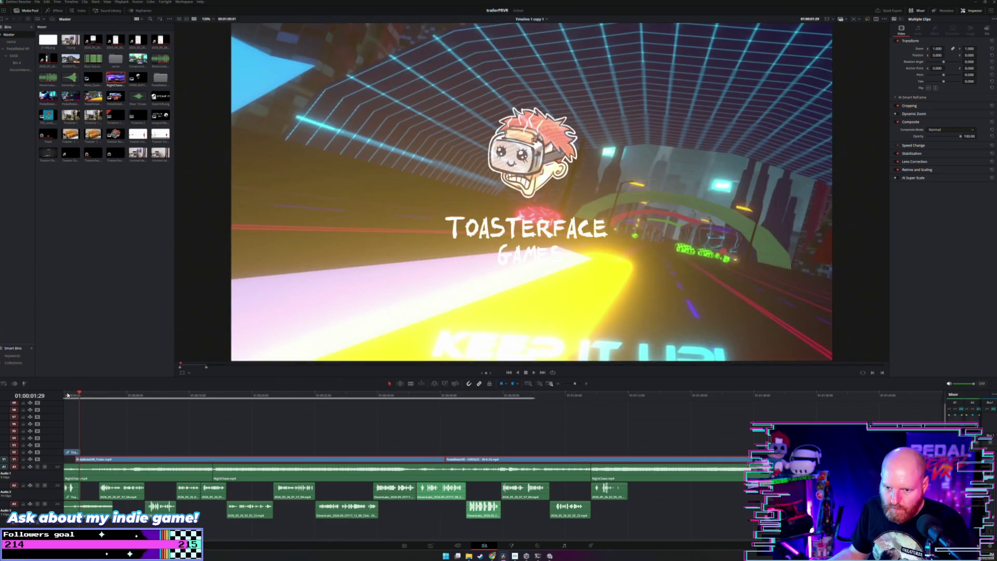
key(Home)
key(ctrl+equal)
key(ctrl+equal)
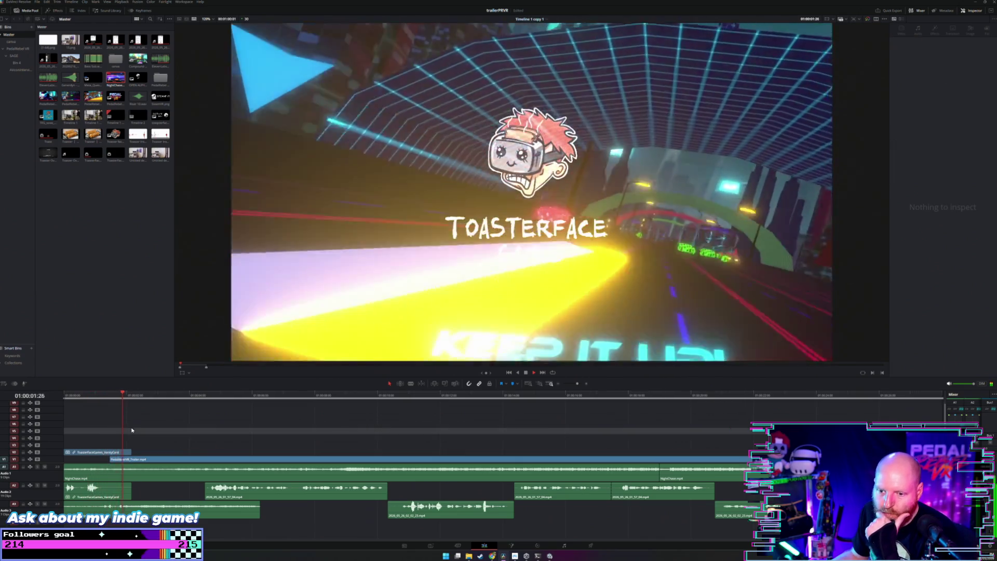
click(133, 431)
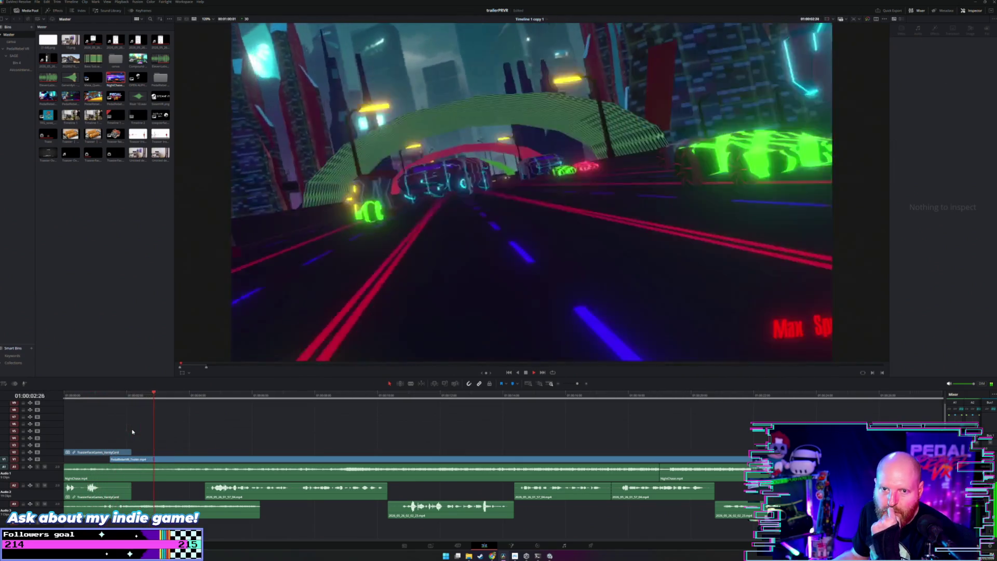
key(ctrl+minus)
key(ctrl+minus)
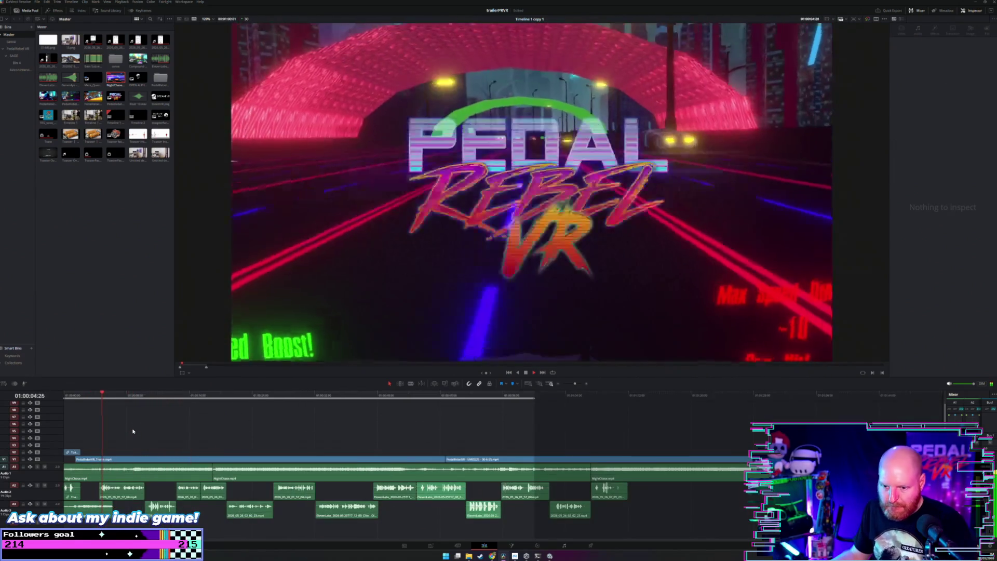
key(space)
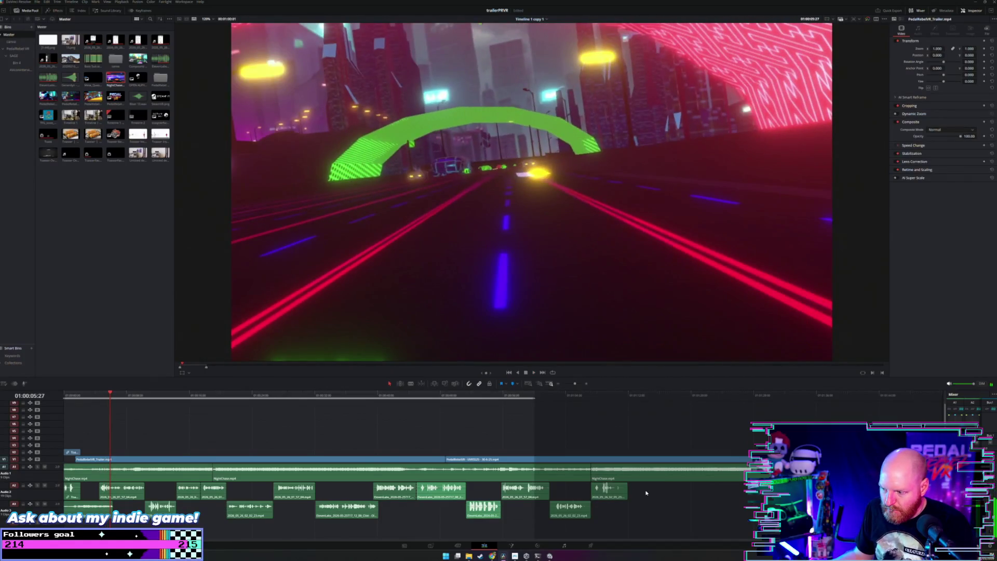
Slide the A2/A3 sound-effect clips earlier and play back to review the timing.
drag(647, 492, 296, 530)
drag(146, 530, 136, 529)
key(ctrl+equal)
key(ctrl+equal)
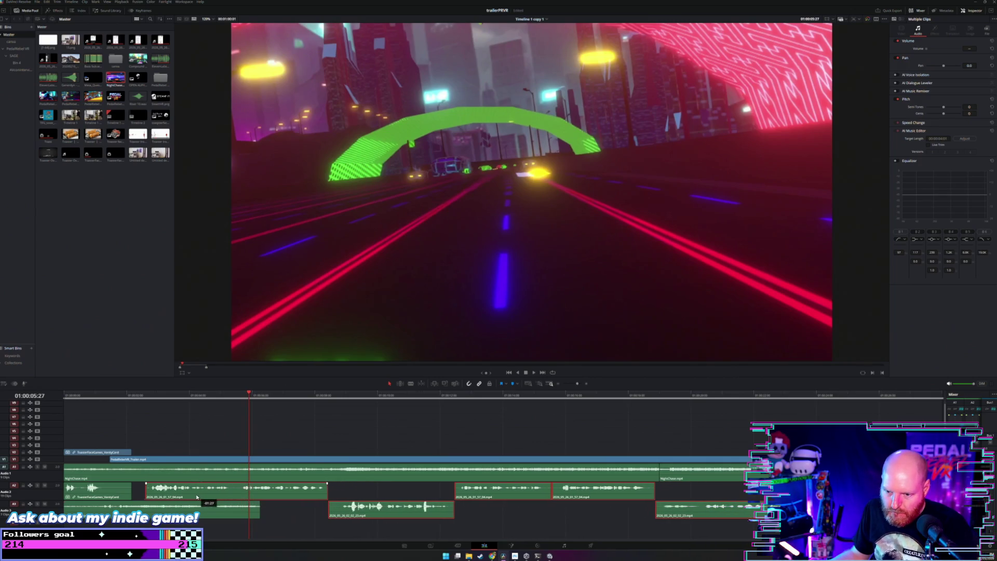
click(129, 399)
key(space)
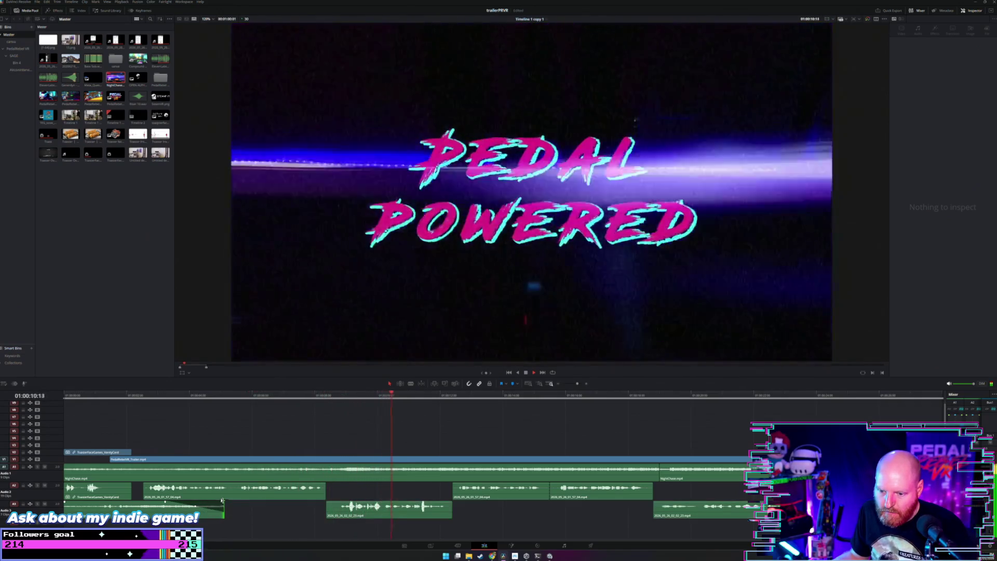
Replay from about eight seconds and nudge the first A2 sound effect slightly earlier, checking its timing.
scroll(190, 433, down, 2)
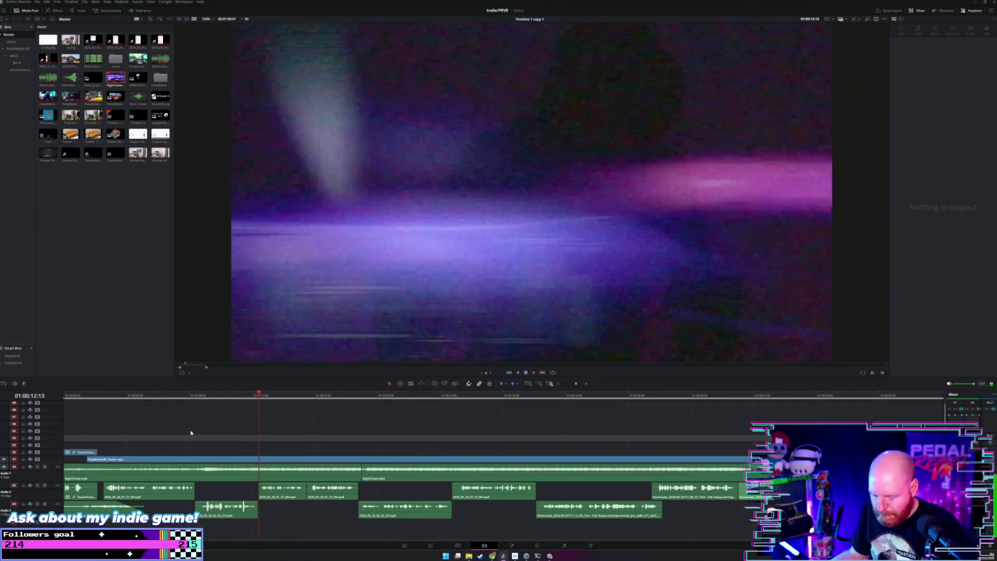
scroll(195, 447, up, 2)
scroll(203, 488, down, 2)
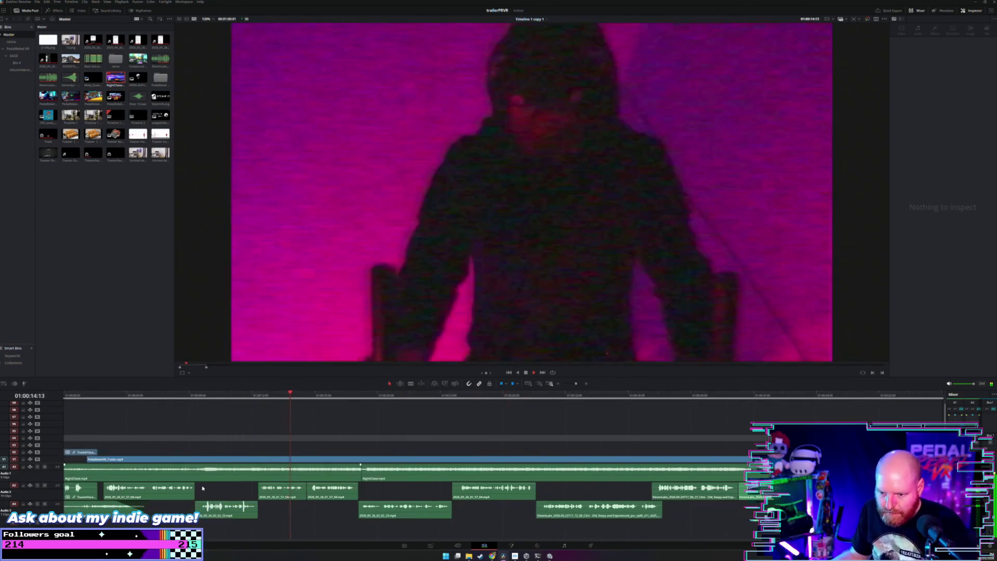
click(184, 397)
scroll(225, 436, up, 2)
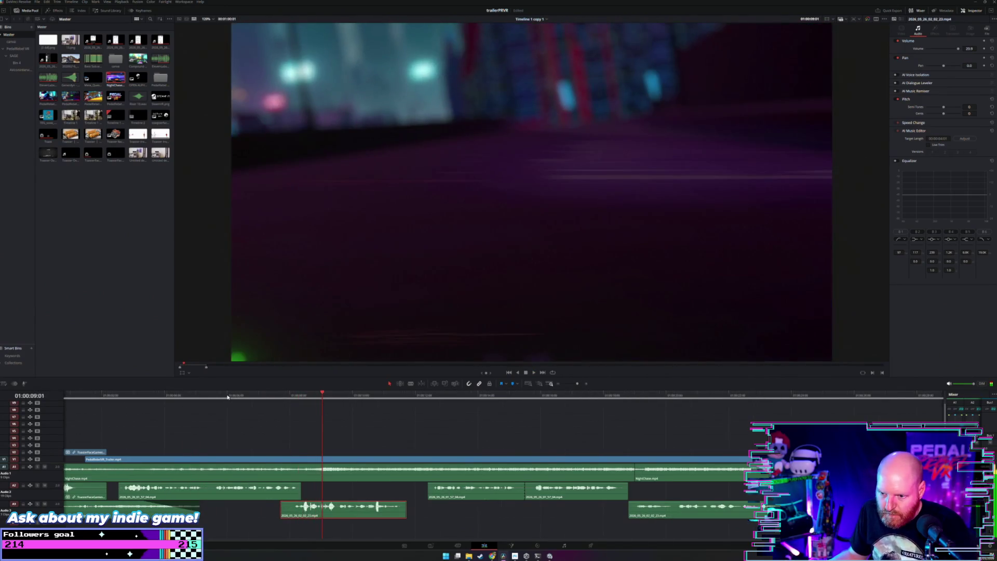
scroll(308, 487, up, 2)
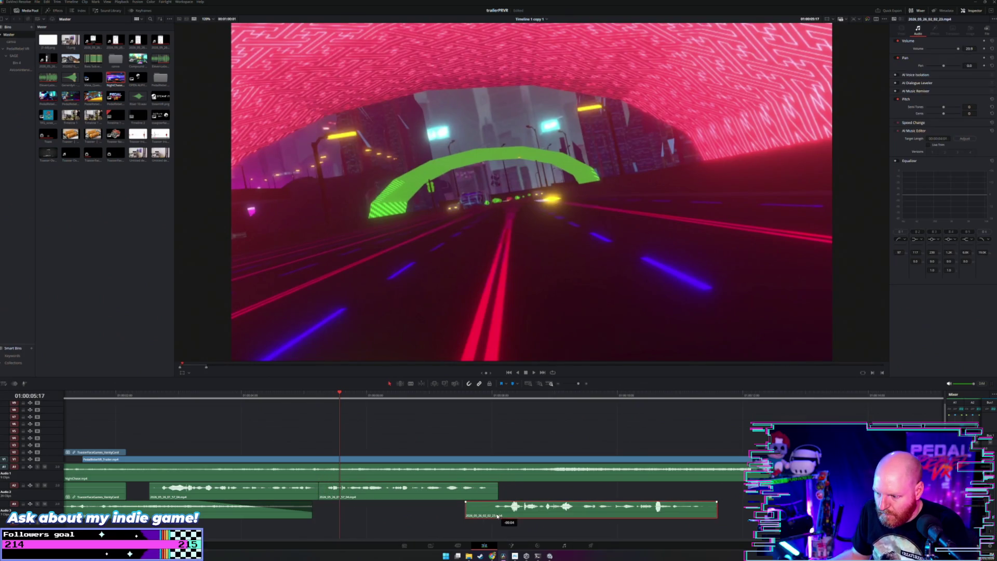
scroll(413, 398, down, 2)
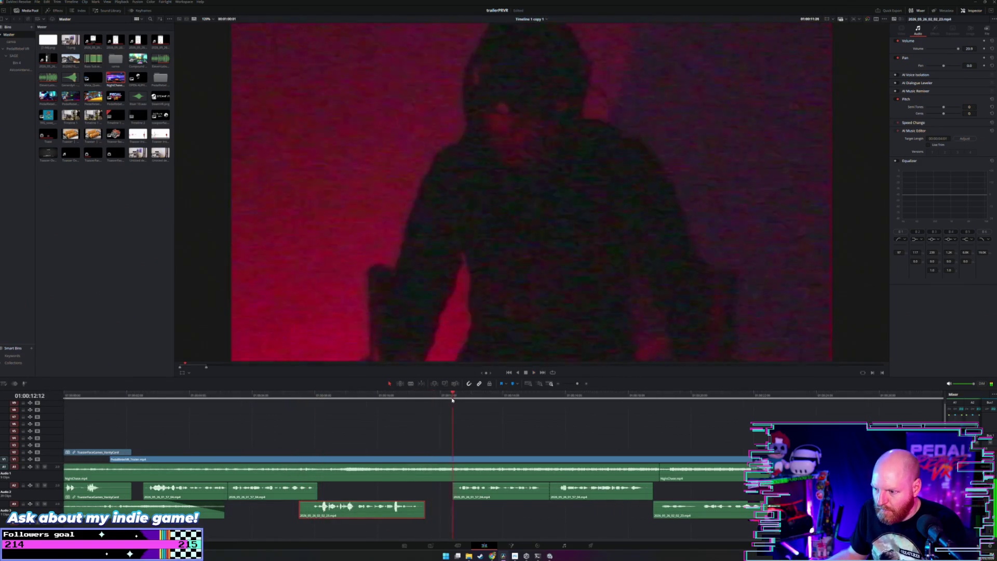
drag(477, 492, 486, 497)
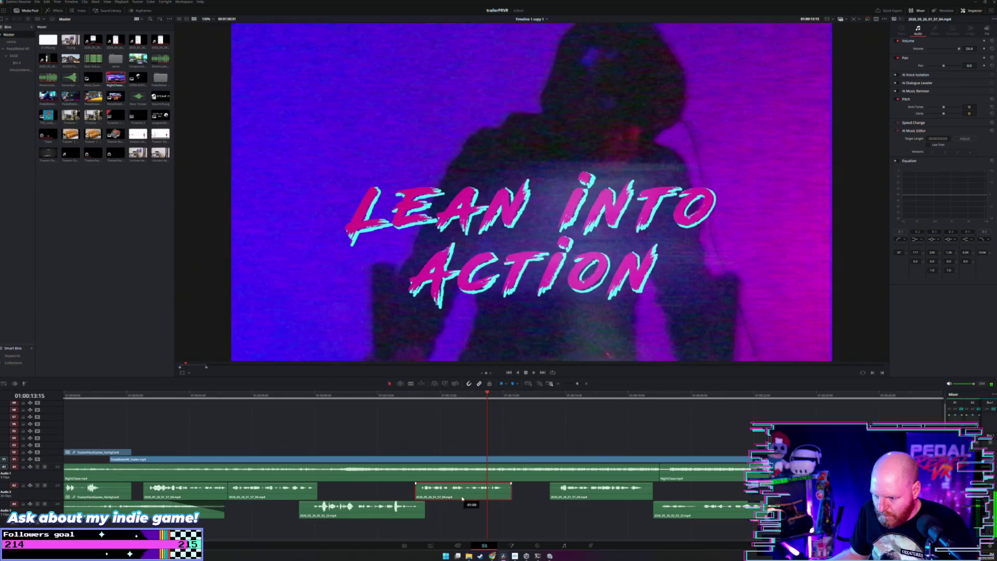
click(398, 396)
key(space)
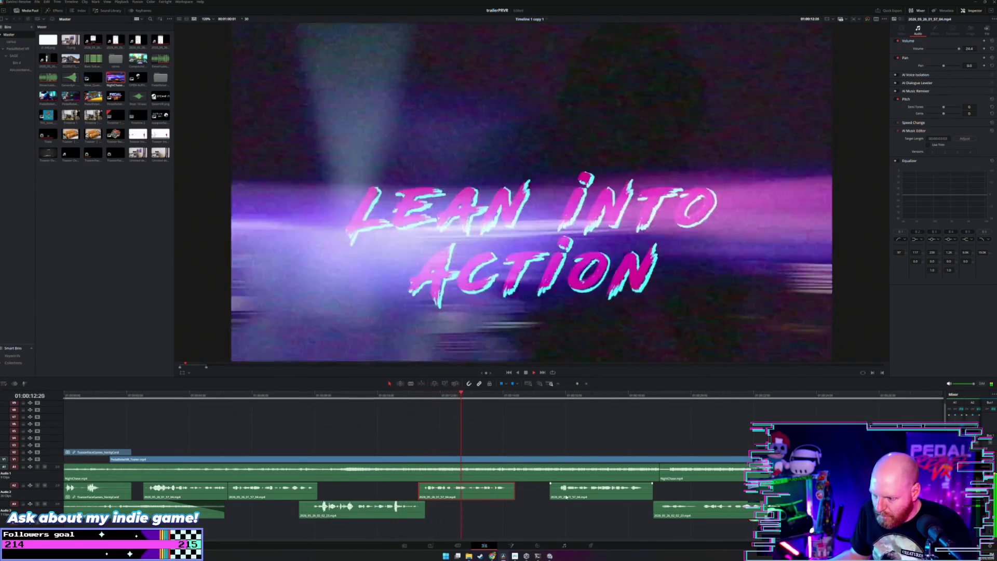
Shift the next sound-effect clip earlier and move another down a track, slightly earlier.
drag(566, 499, 549, 500)
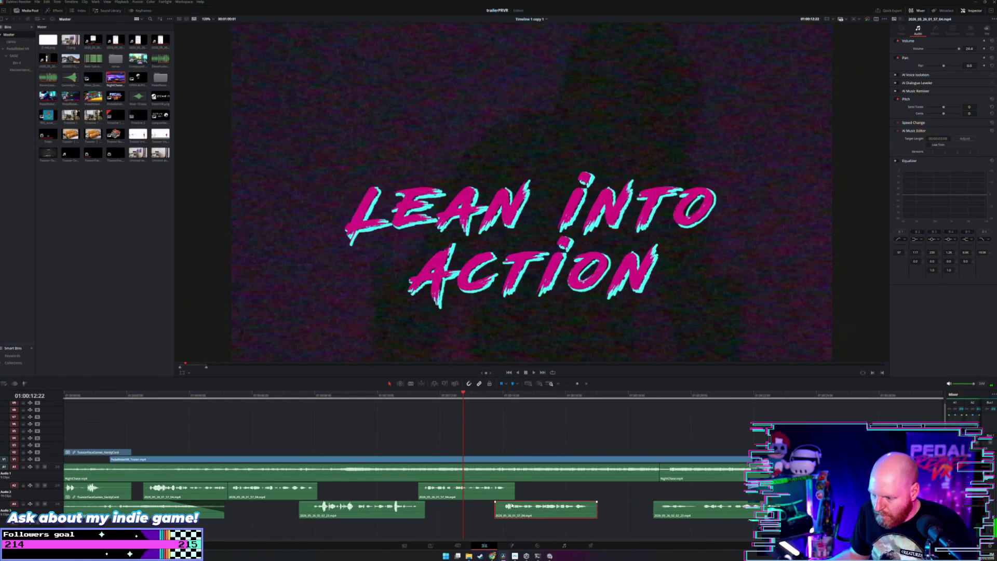
key(ctrl+equal)
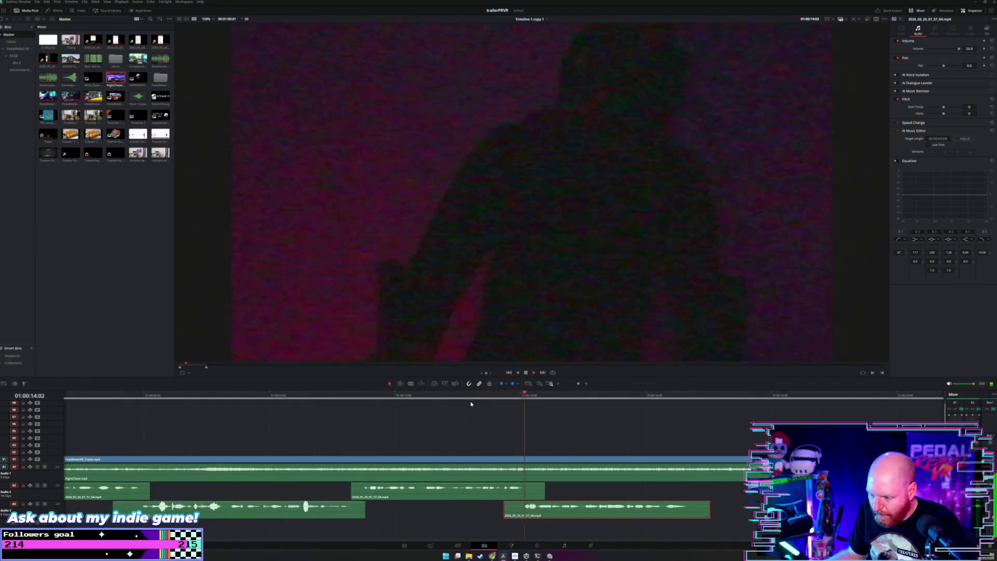
key(ctrl+minus)
scroll(488, 517, right, 1)
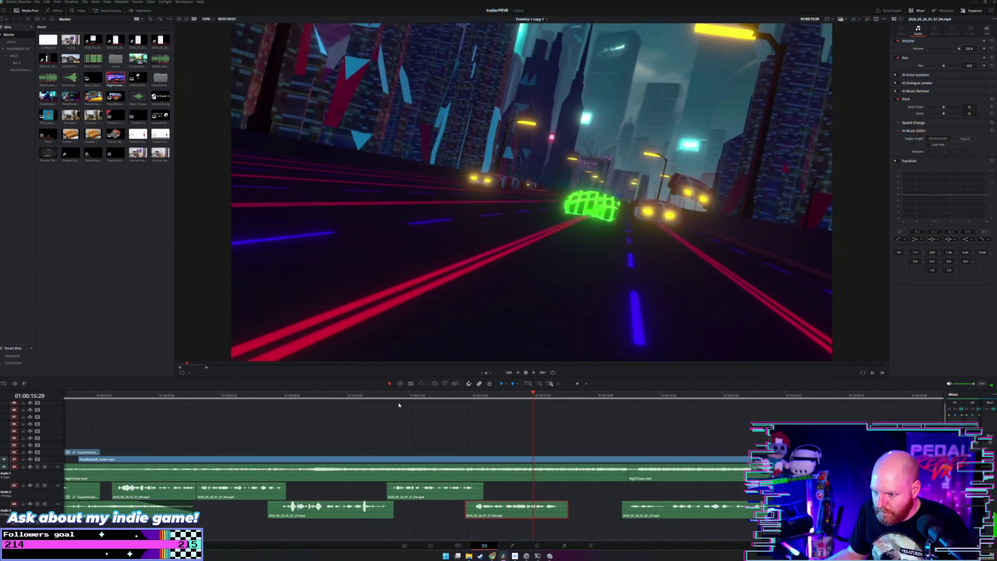
scroll(402, 420, left, 2)
scroll(408, 423, right, 2)
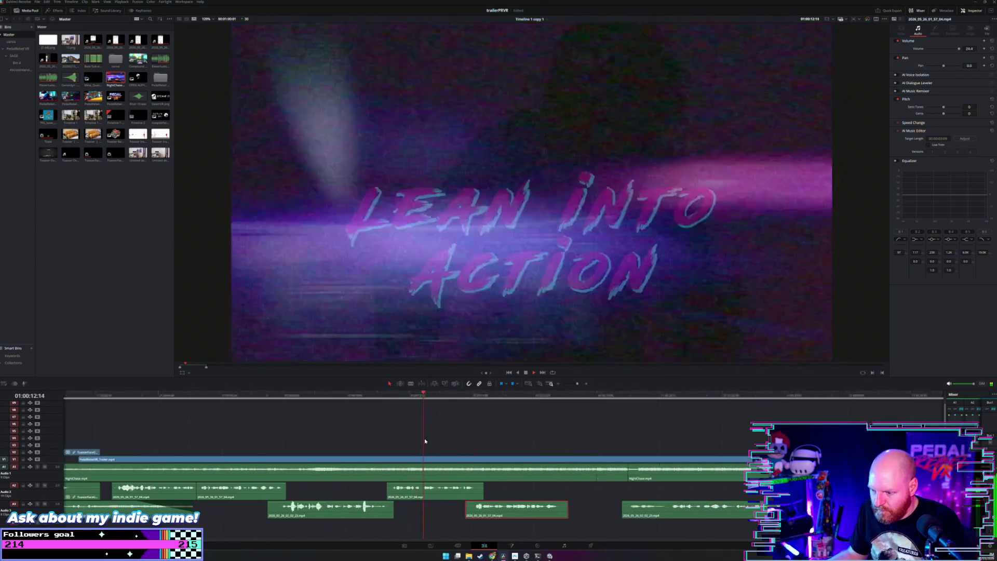
scroll(410, 426, right, 1)
scroll(567, 529, right, 1)
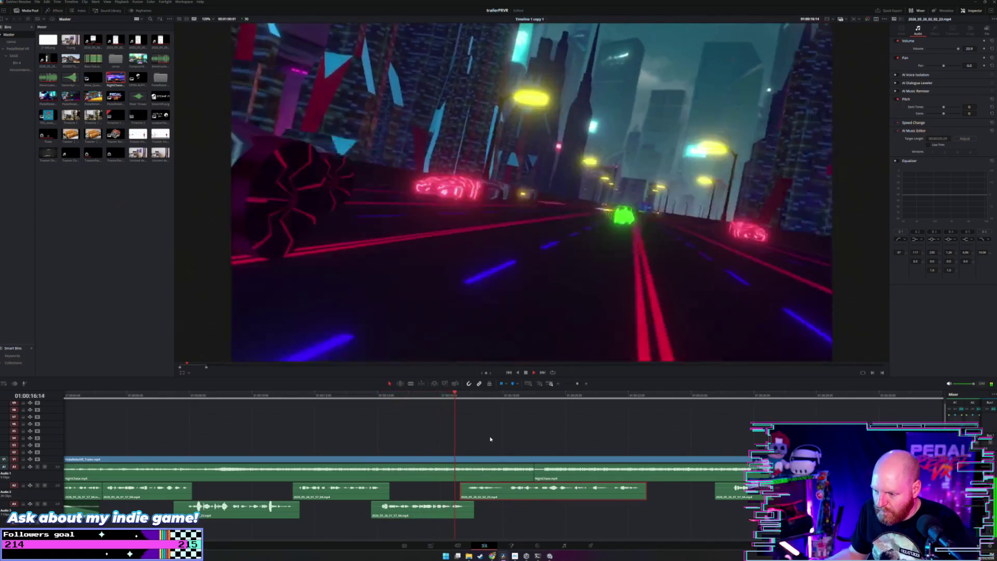
scroll(496, 459, right, 1)
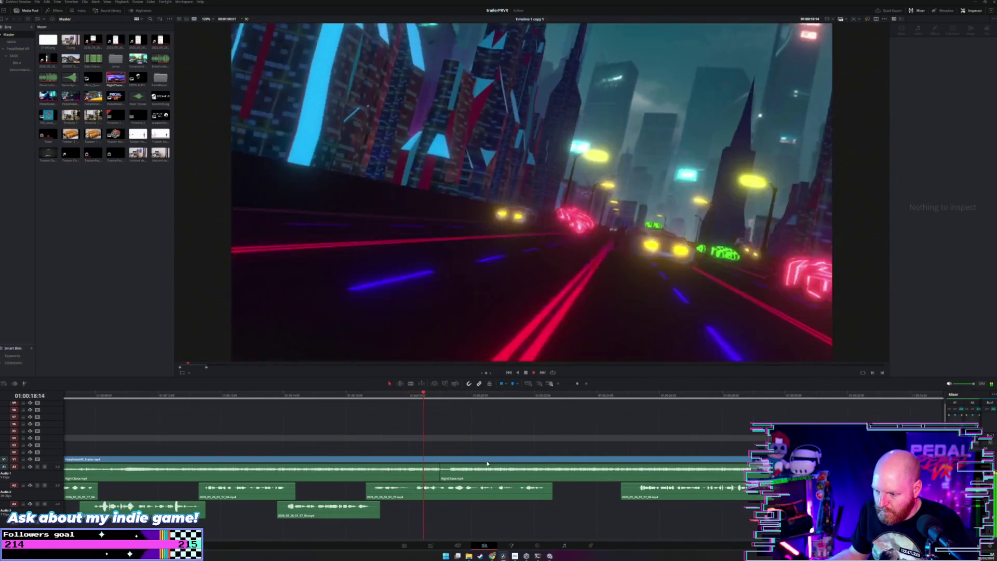
scroll(488, 471, down, 2)
scroll(489, 478, down, 1)
drag(483, 498, 444, 516)
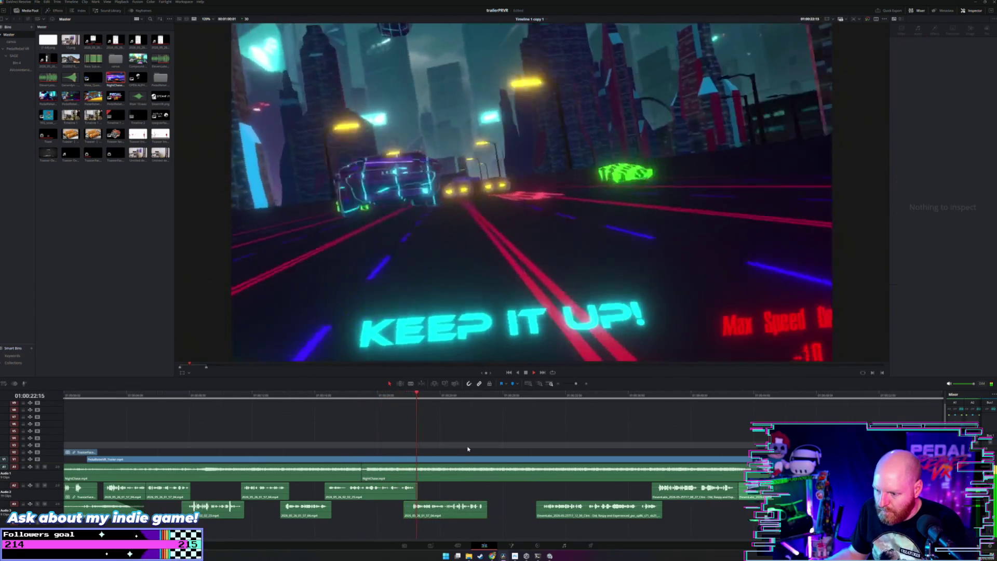
Move the ElevenLabs clip up to A2 and earlier, then slide the last A2 sound clip toward the end card.
drag(562, 516, 511, 501)
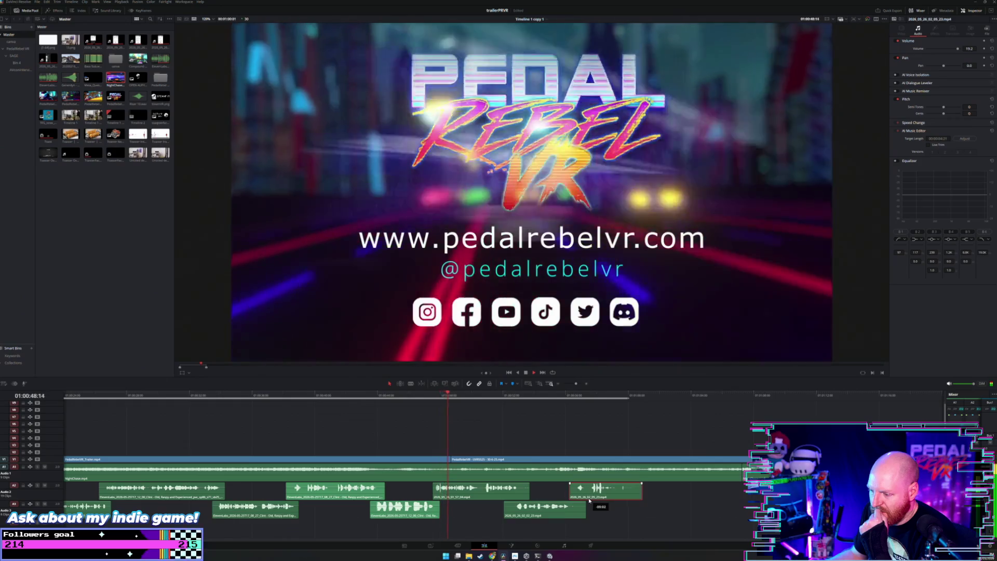
scroll(603, 468, down, 2)
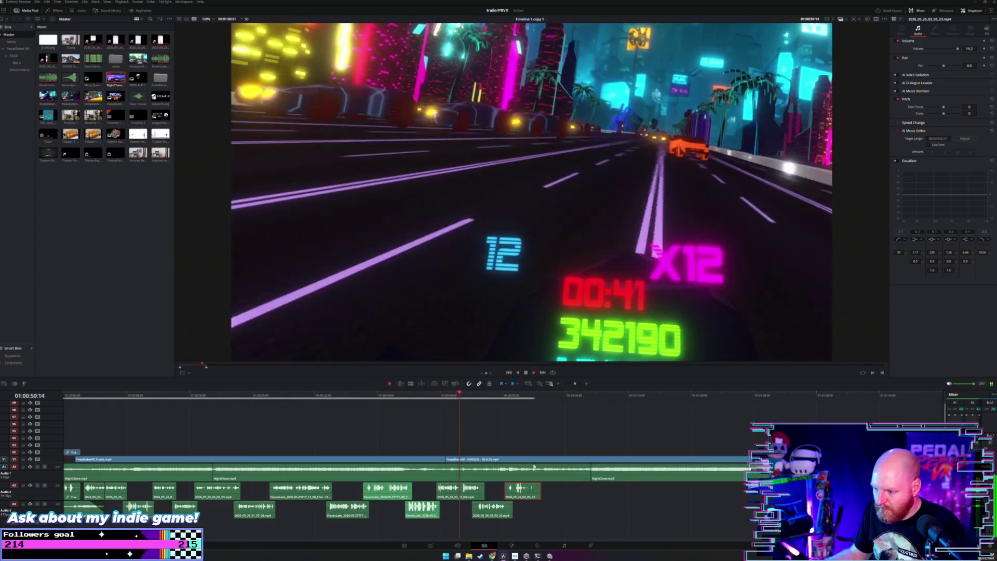
drag(565, 498, 617, 500)
scroll(618, 500, up, 2)
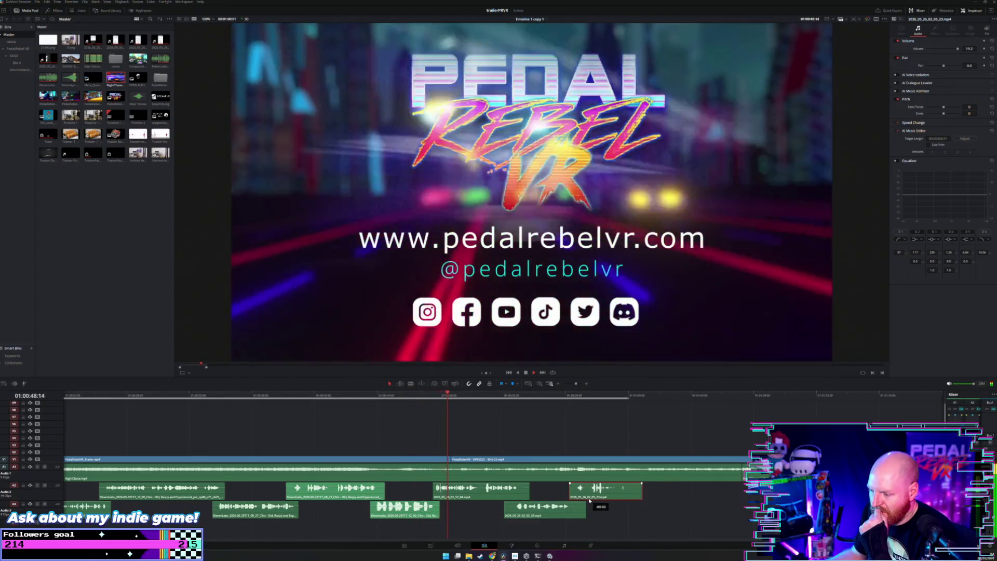
scroll(603, 469, down, 2)
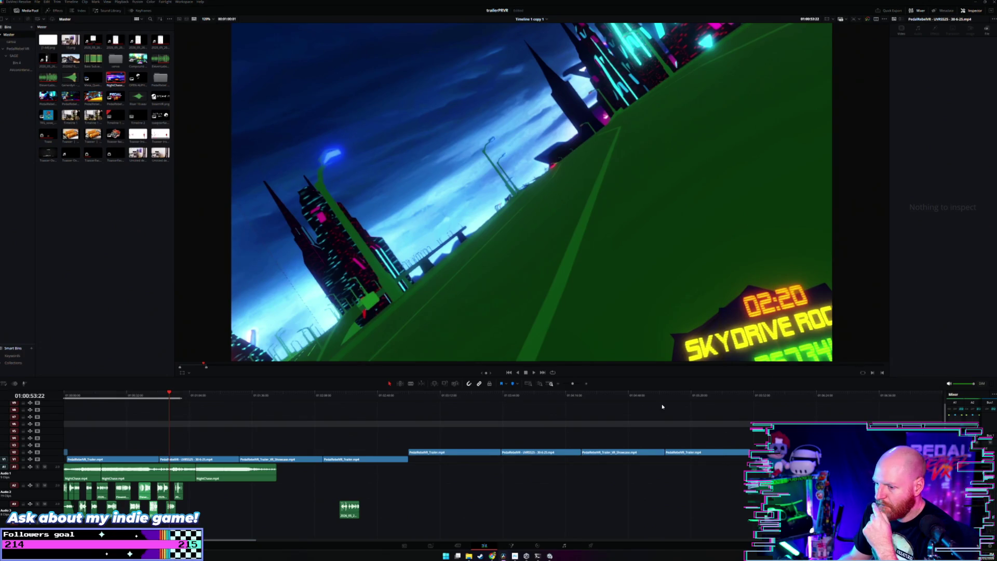
key(Home)
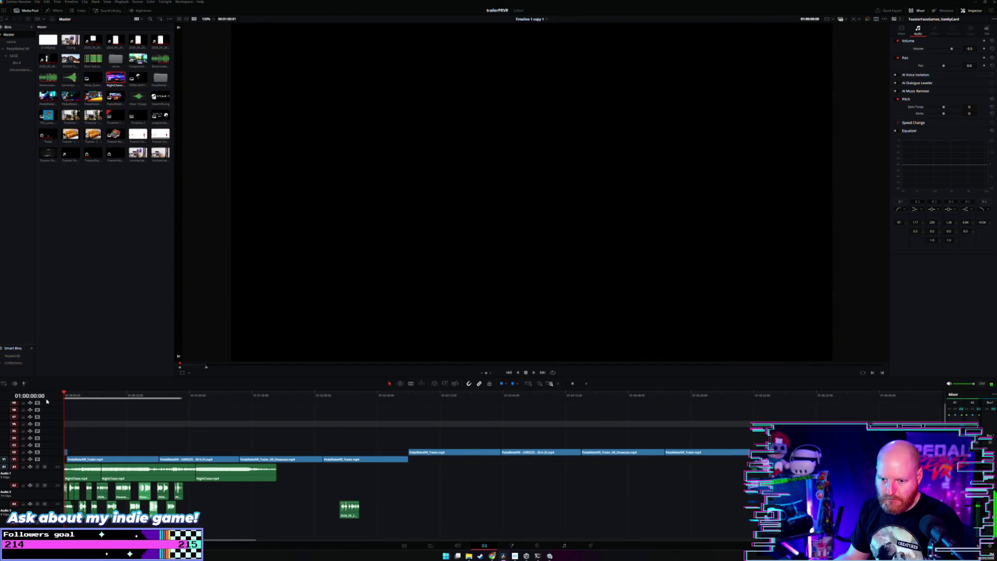
key(ctrl+equal)
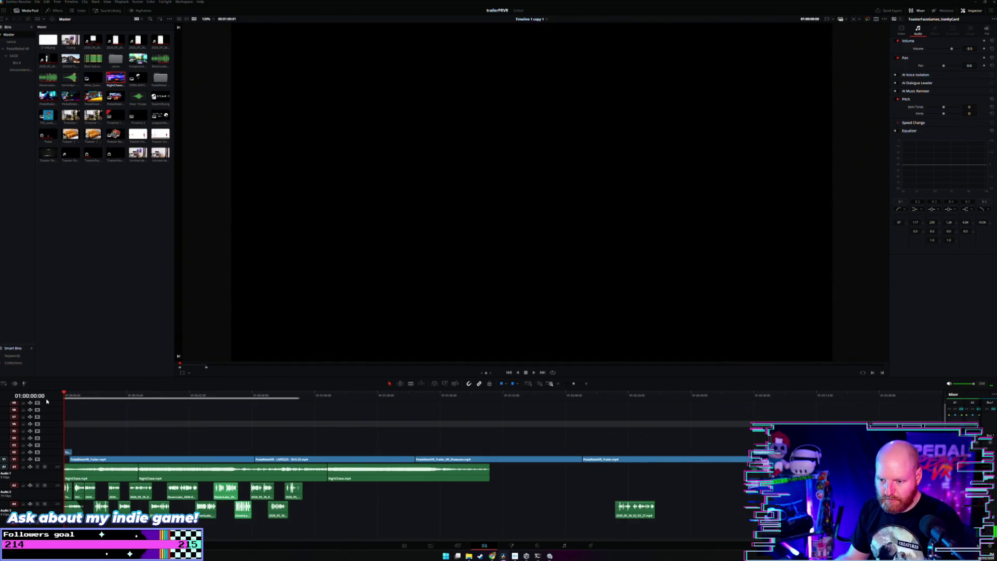
click(398, 396)
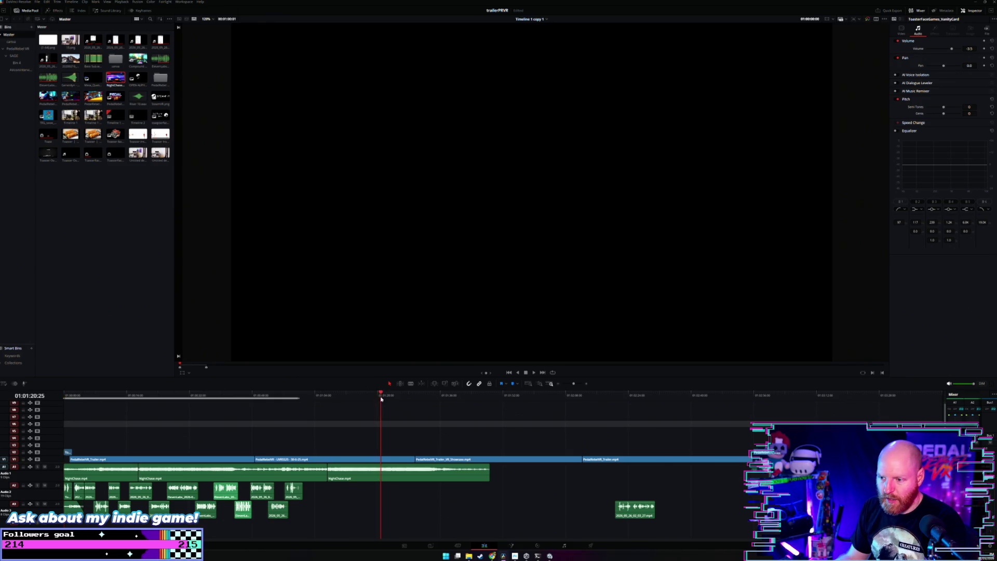
key(space)
click(289, 426)
key(space)
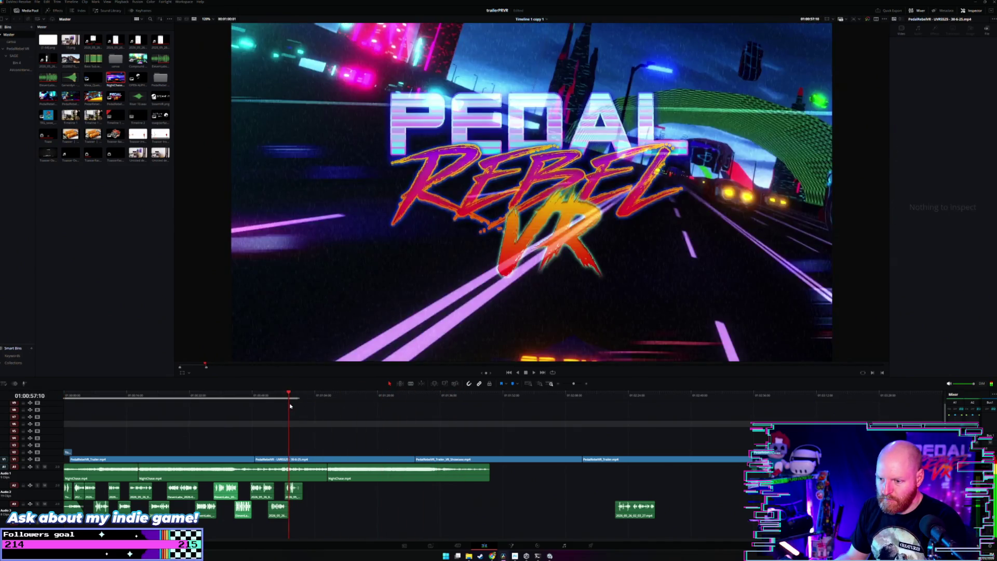
key(ctrl+minus)
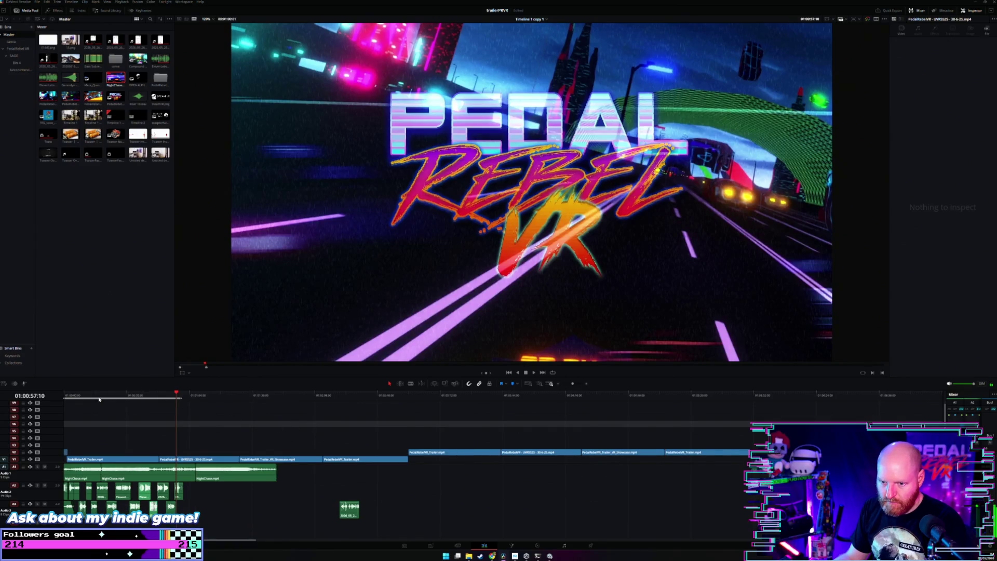
click(98, 406)
key(ctrl+equal)
key(ctrl+equal)
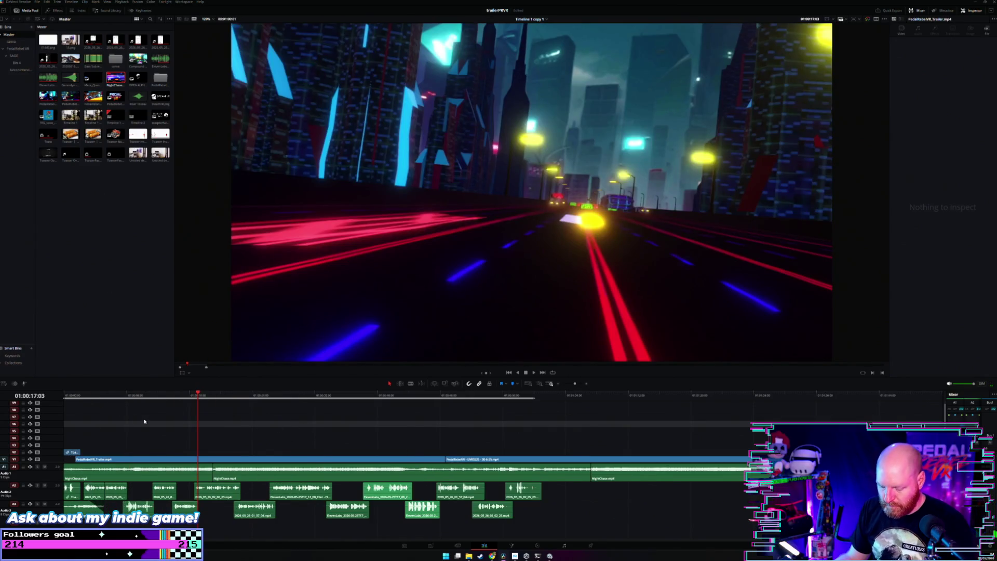
key(ctrl+minus)
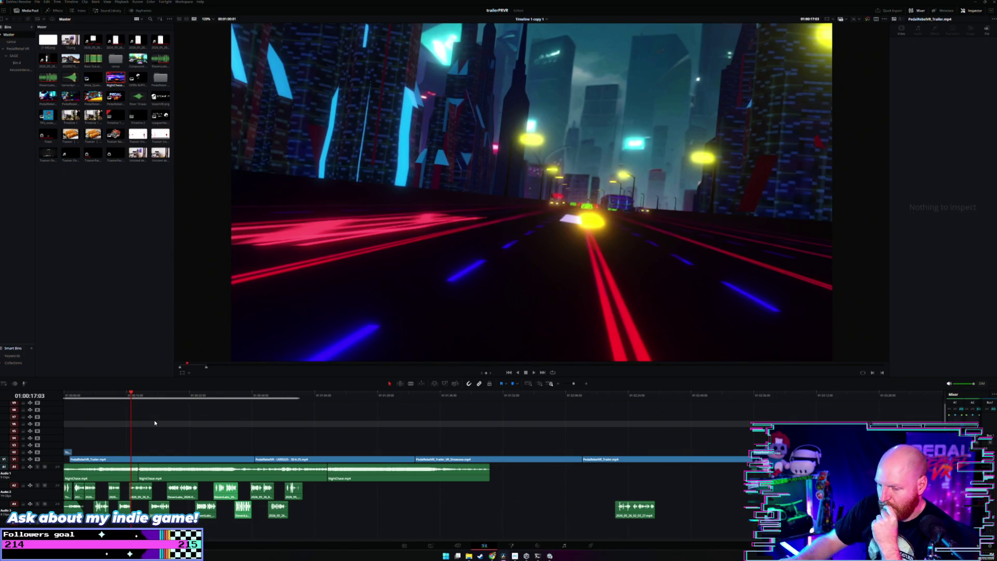
click(190, 396)
key(space)
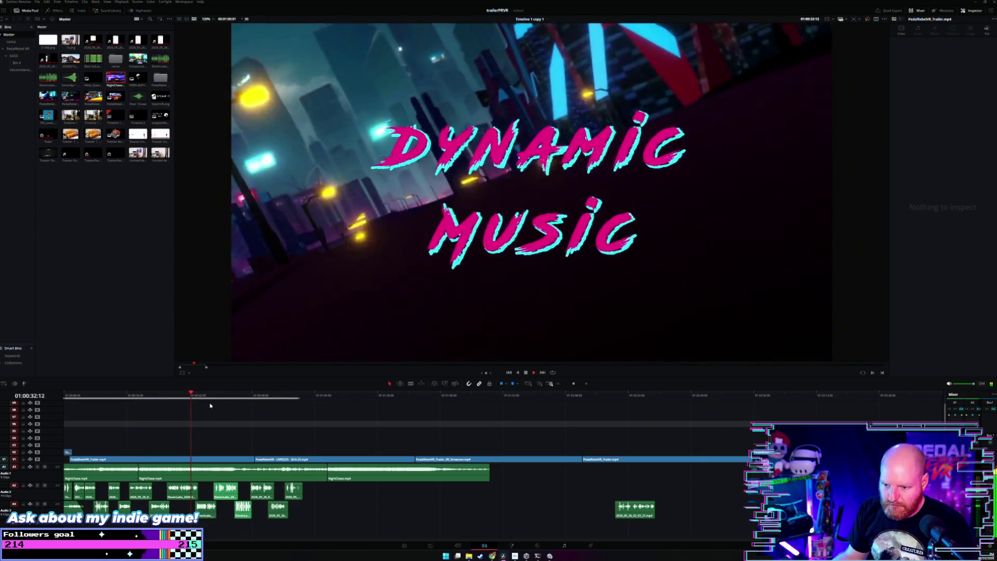
key(ctrl+plus)
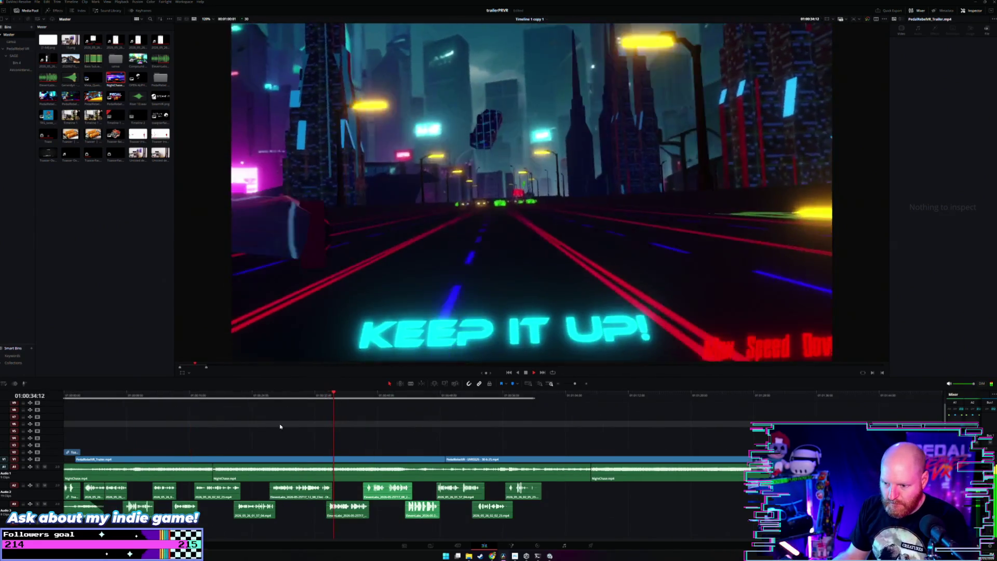
key(ctrl+minus)
click(247, 397)
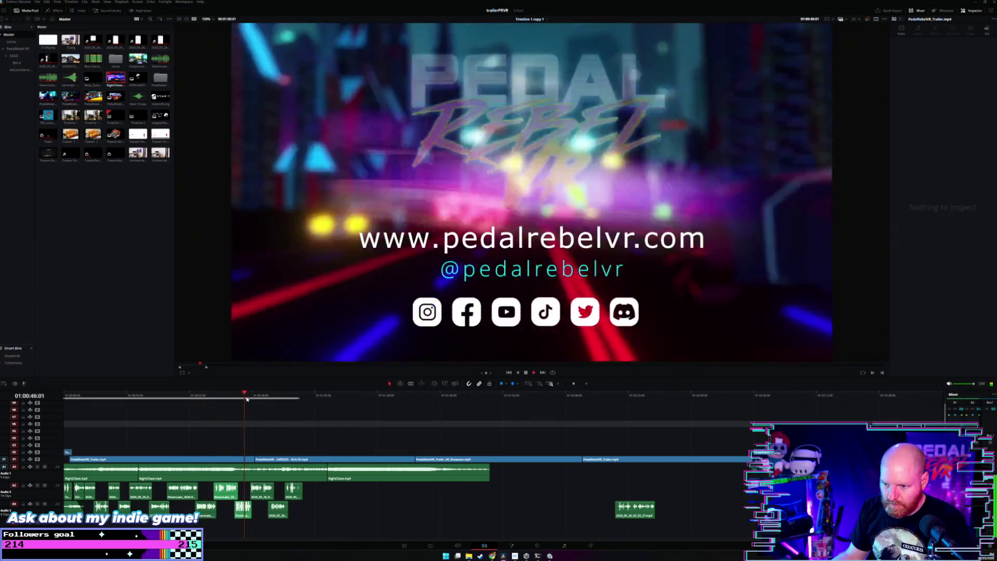
drag(326, 478, 254, 472)
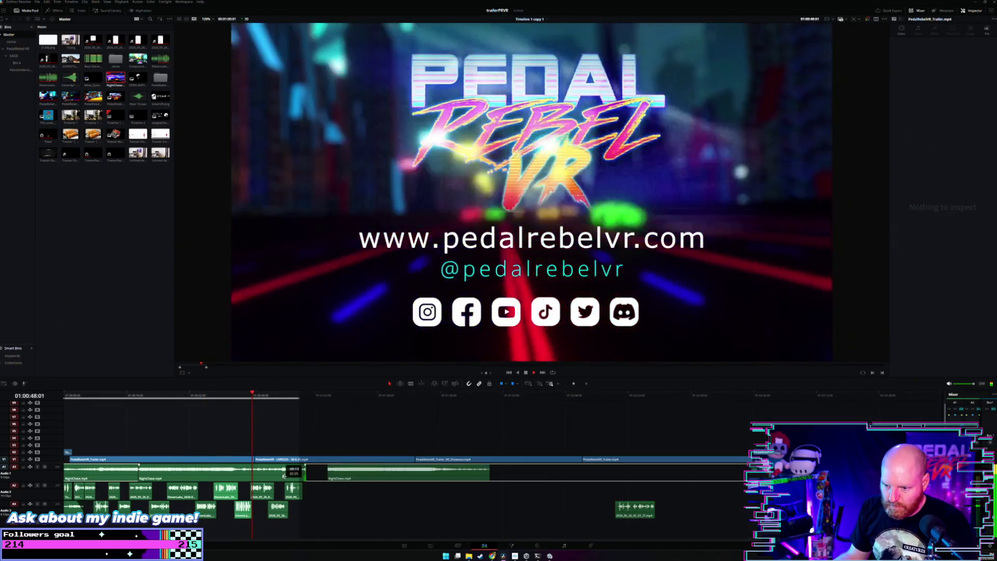
Close the gap by moving the later NightChase section left and trimming its start, then replay the cut.
mouse_move(346, 477)
mouse_down()
mouse_move(274, 478)
mouse_move(283, 480)
mouse_up()
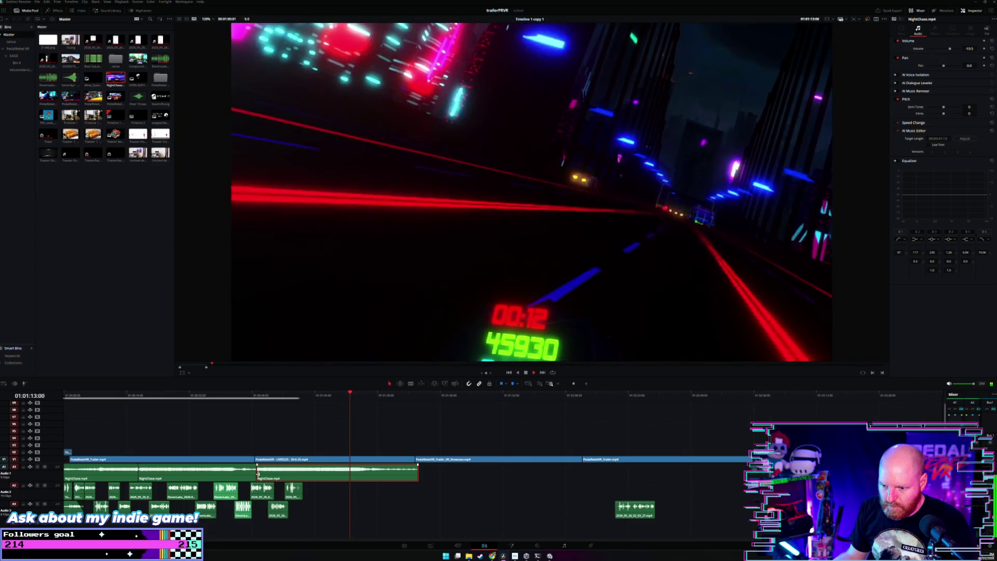
mouse_move(257, 475)
mouse_down()
mouse_move(361, 473)
mouse_move(284, 477)
mouse_up()
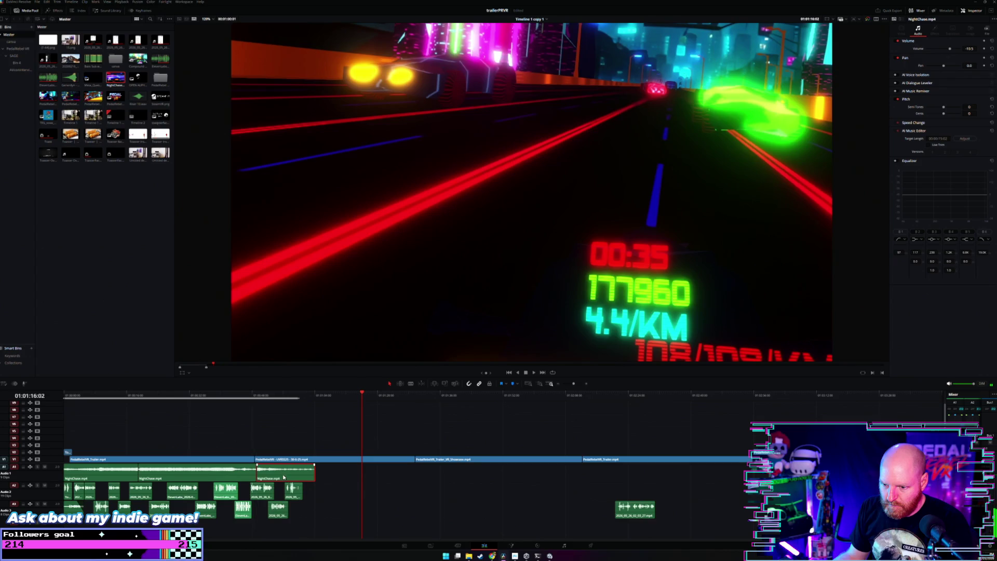
click(208, 397)
scroll(312, 432, up, 2)
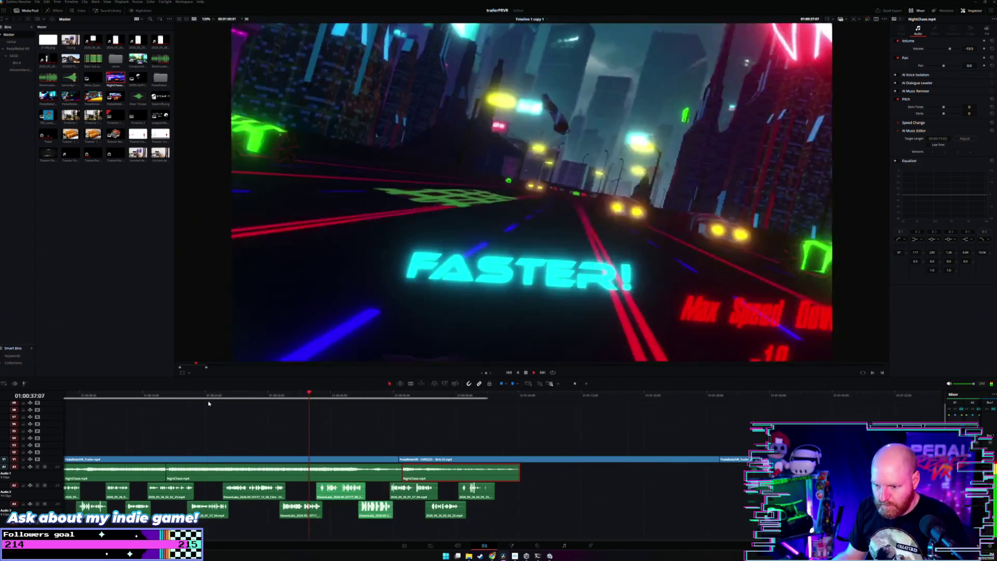
click(350, 429)
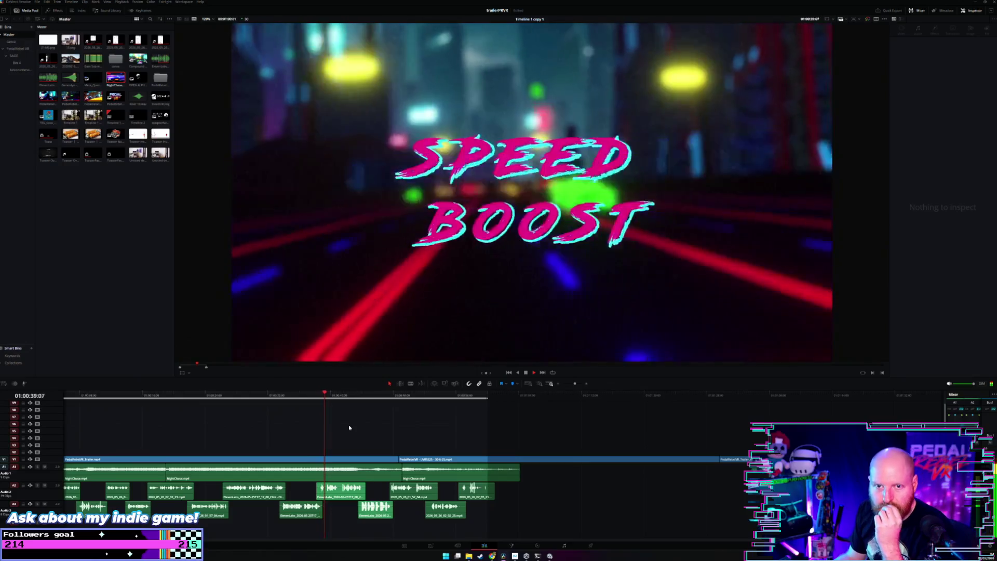
scroll(343, 429, down, 2)
scroll(335, 431, up, 2)
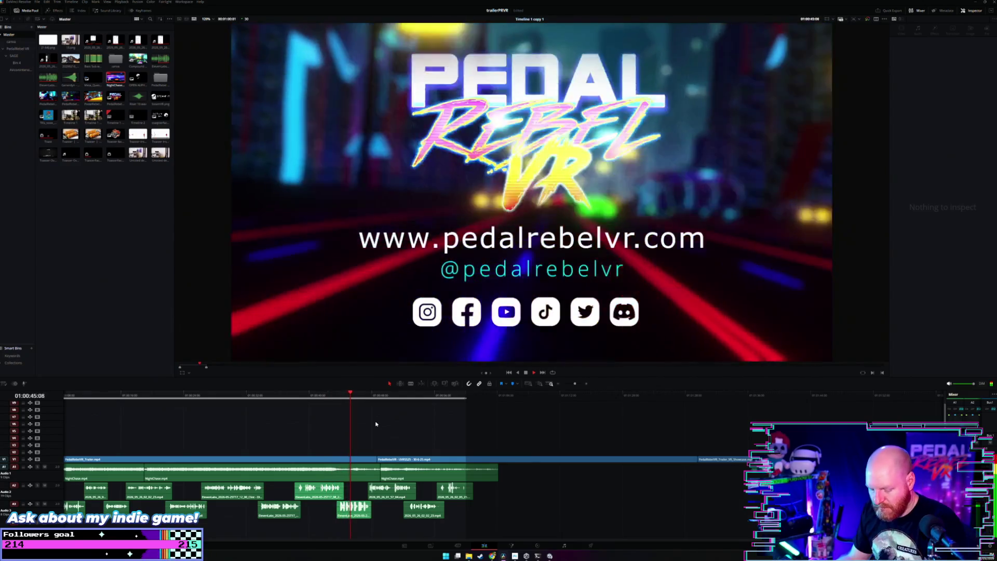
scroll(350, 415, down, 1)
scroll(351, 415, up, 1)
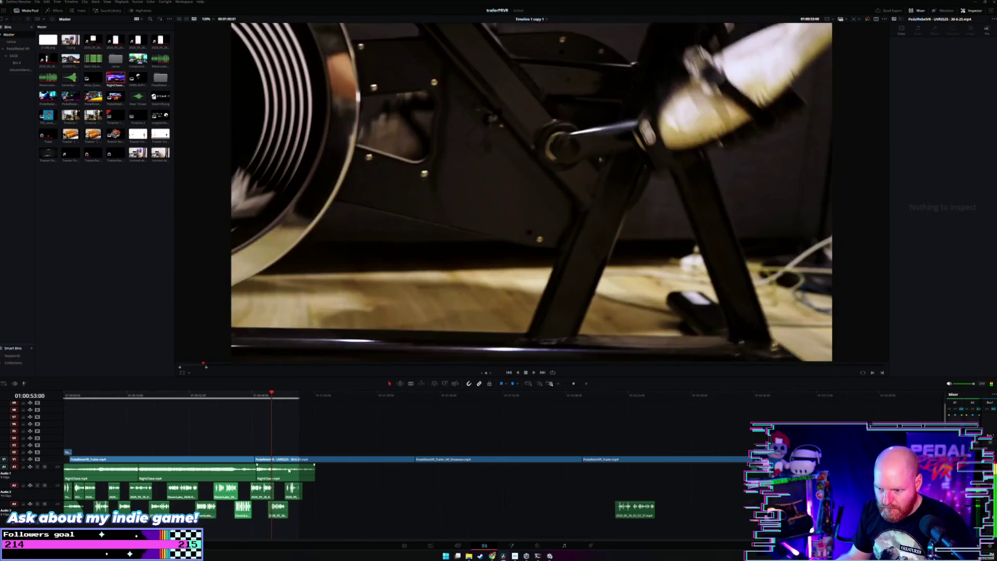
scroll(294, 477, up, 2)
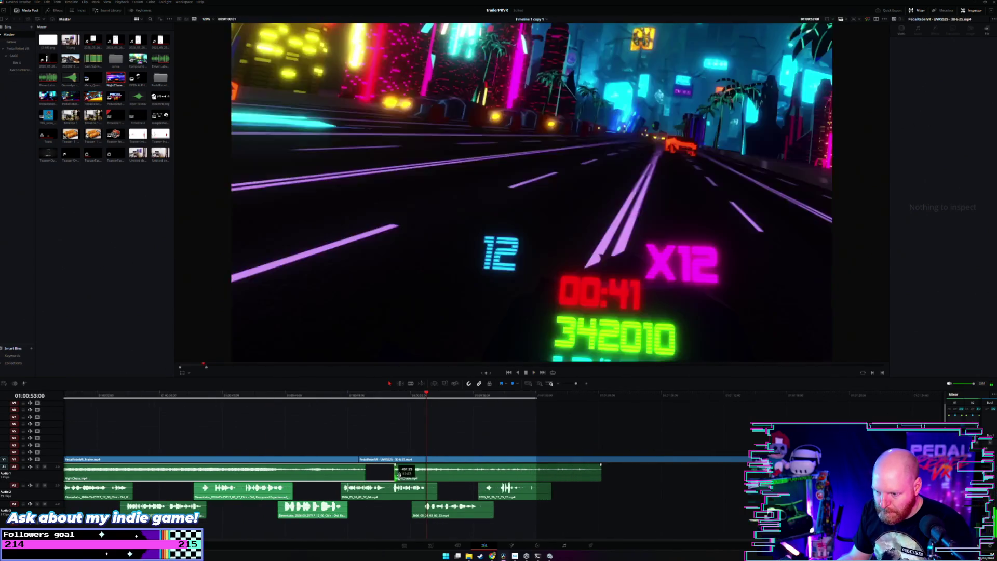
scroll(343, 476, down, 2)
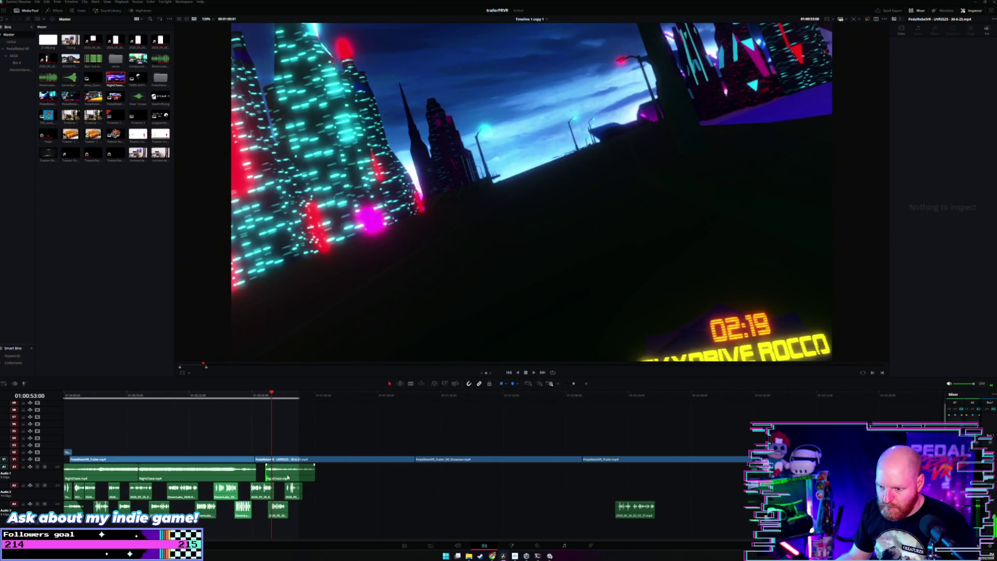
Move the NightChase clip later on A1 and lengthen it, previewing the music.
drag(288, 477, 450, 477)
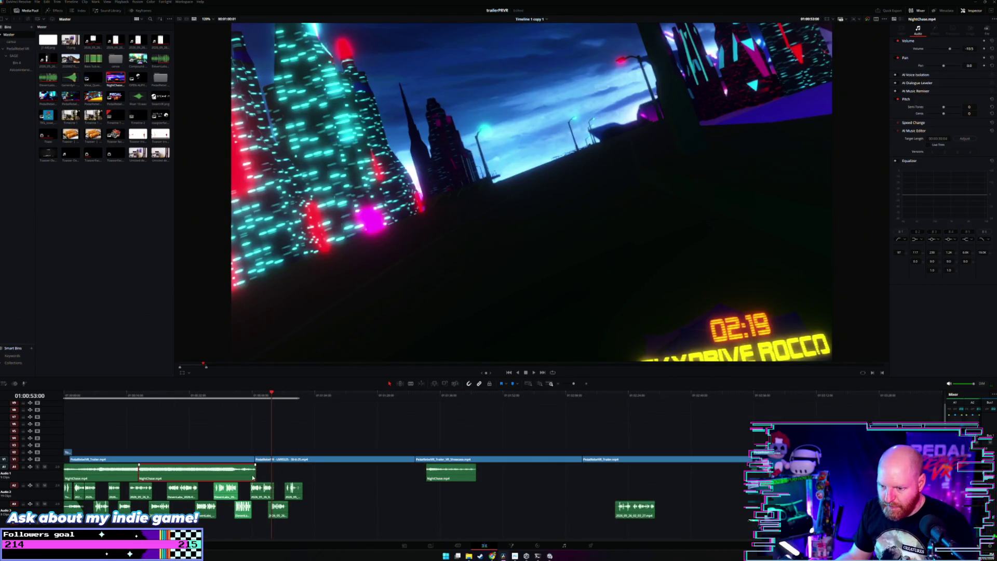
drag(255, 474, 498, 474)
click(347, 395)
key(space)
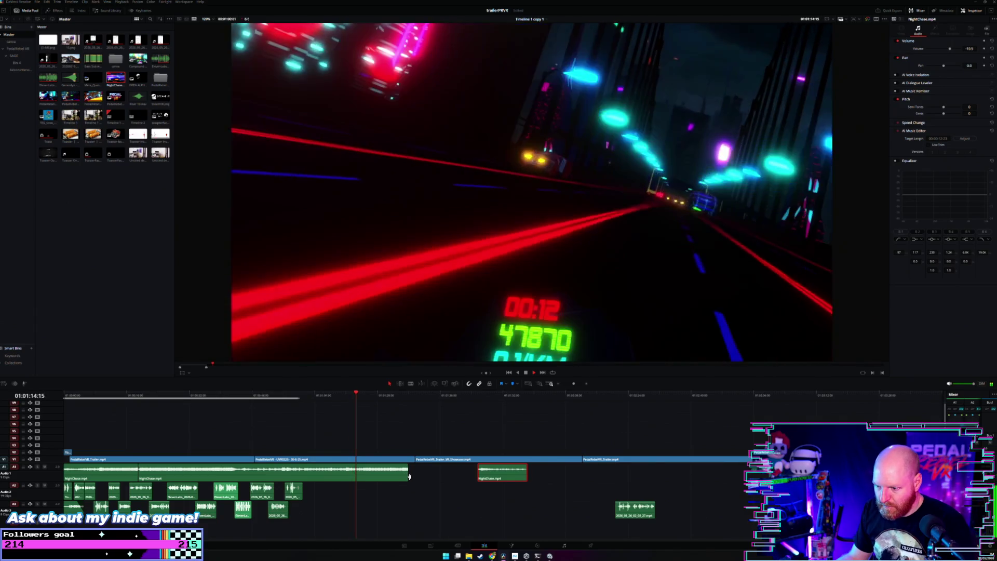
drag(411, 476, 545, 472)
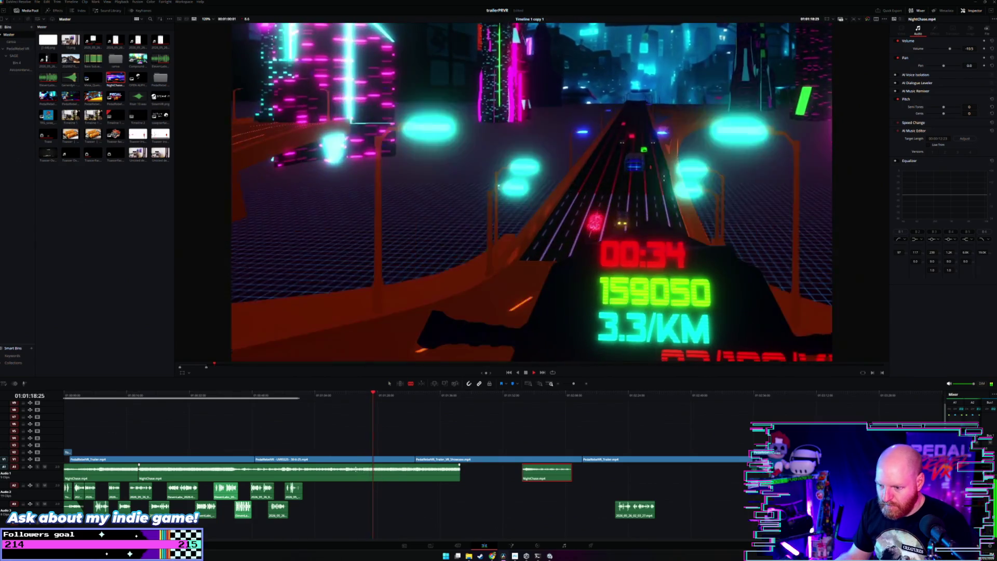
key(space)
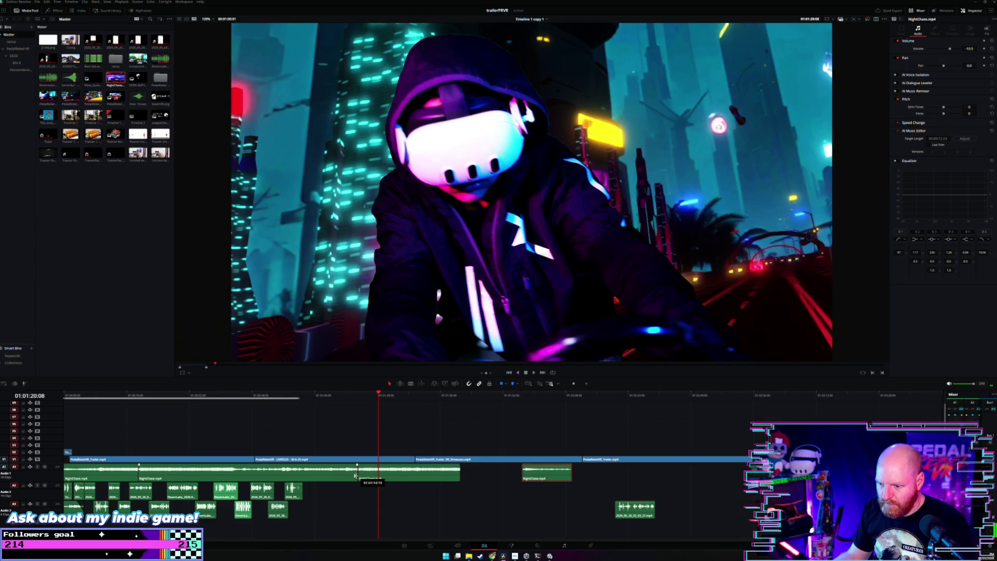
Slide a NightChase section earlier, delete the short leftover piece, and extend the music into the A1 gap.
drag(357, 475, 250, 473)
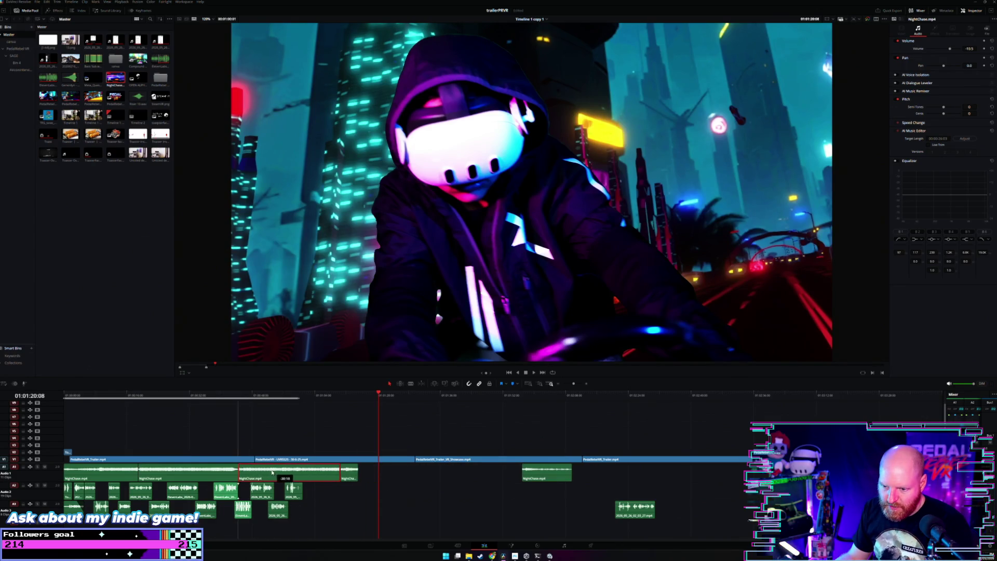
key(Delete)
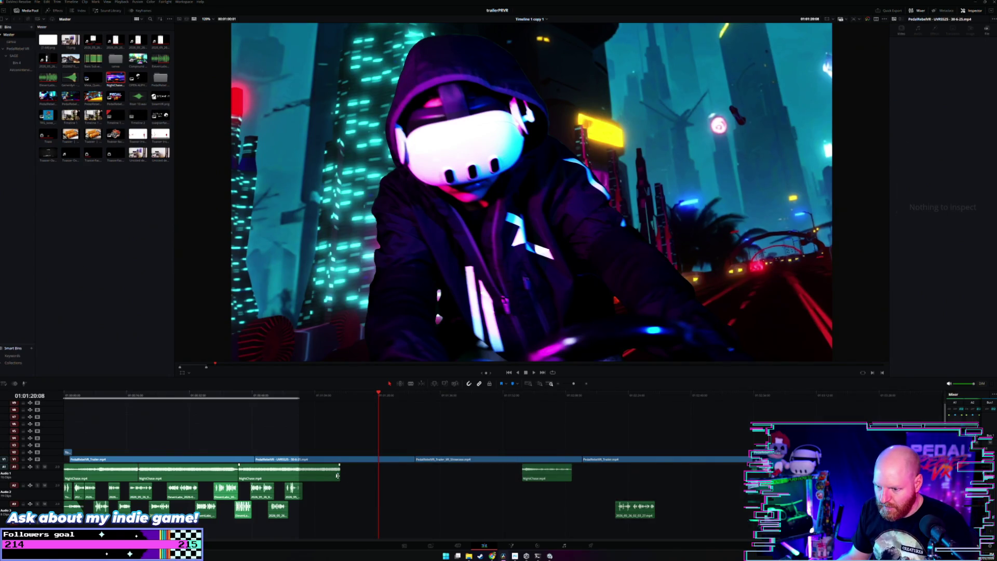
drag(337, 475, 412, 473)
key(space)
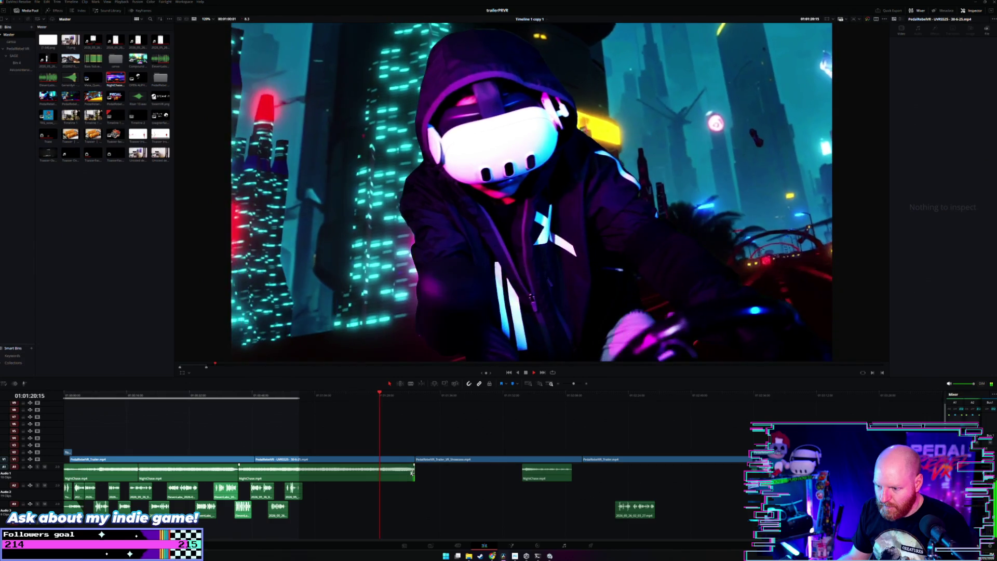
drag(412, 473, 747, 483)
click(514, 477)
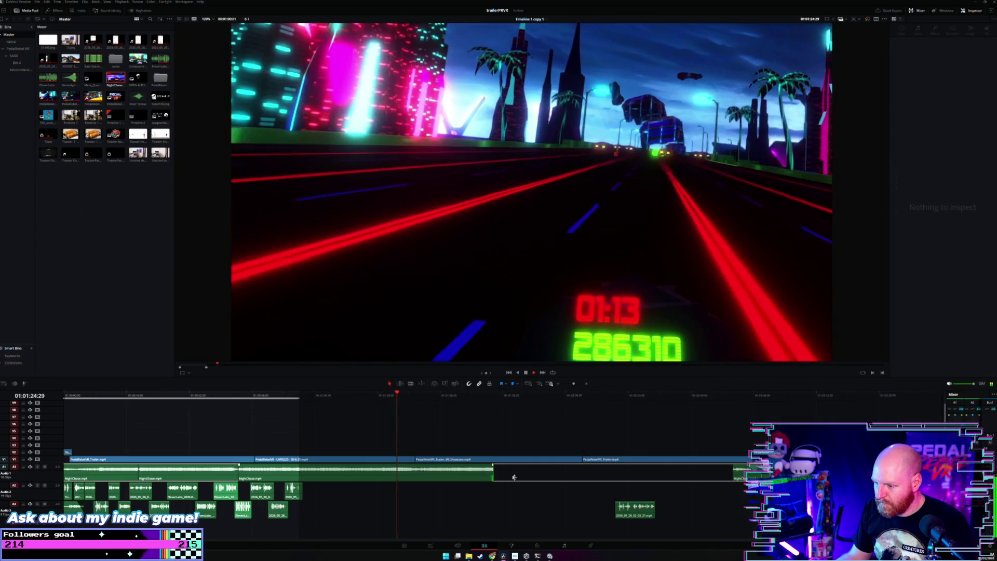
drag(493, 474, 615, 473)
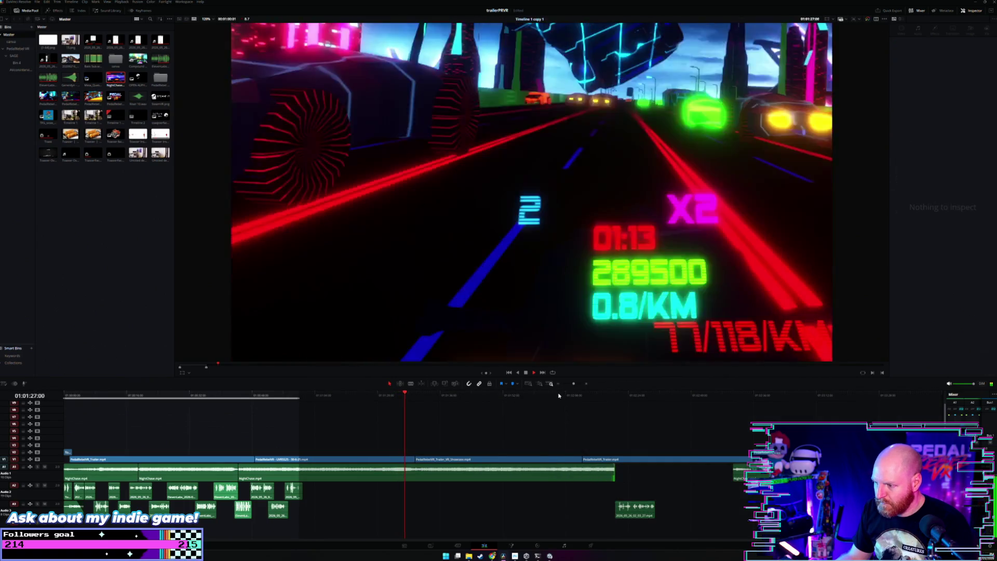
Extend the NightChase music's end further right, checking it around 01:02:07 up to the ANY HEADSET title.
click(559, 396)
drag(659, 474, 690, 474)
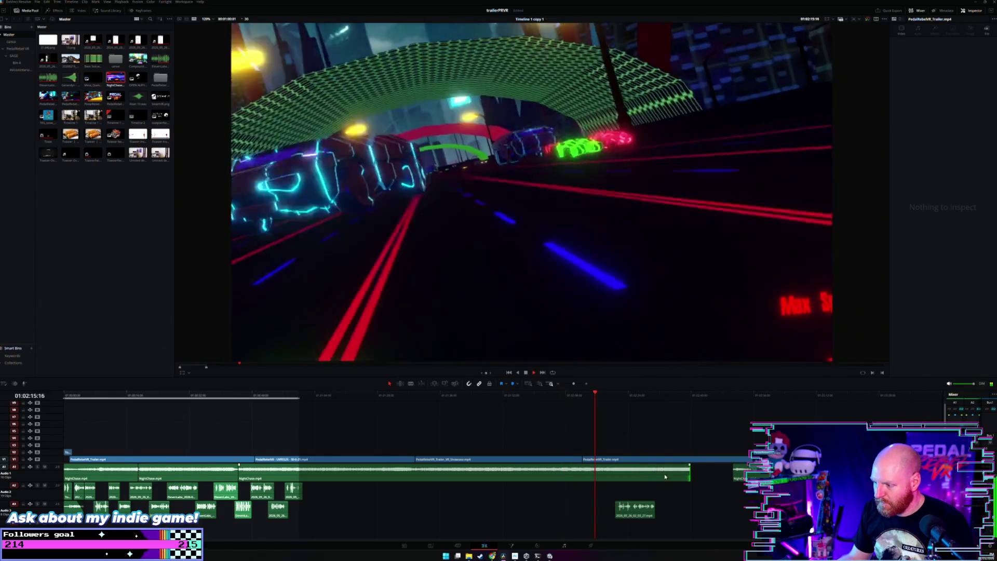
click(598, 473)
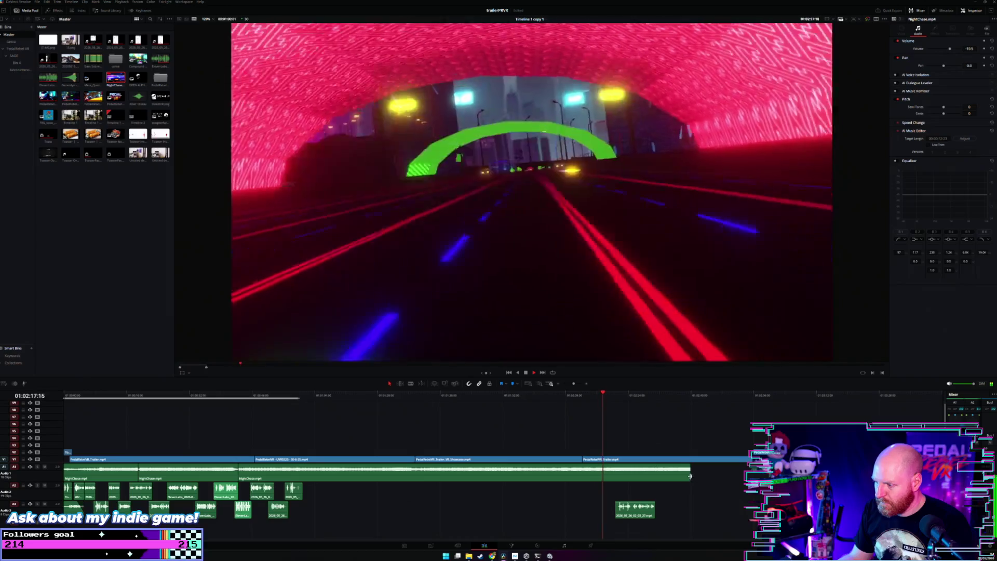
click(530, 406)
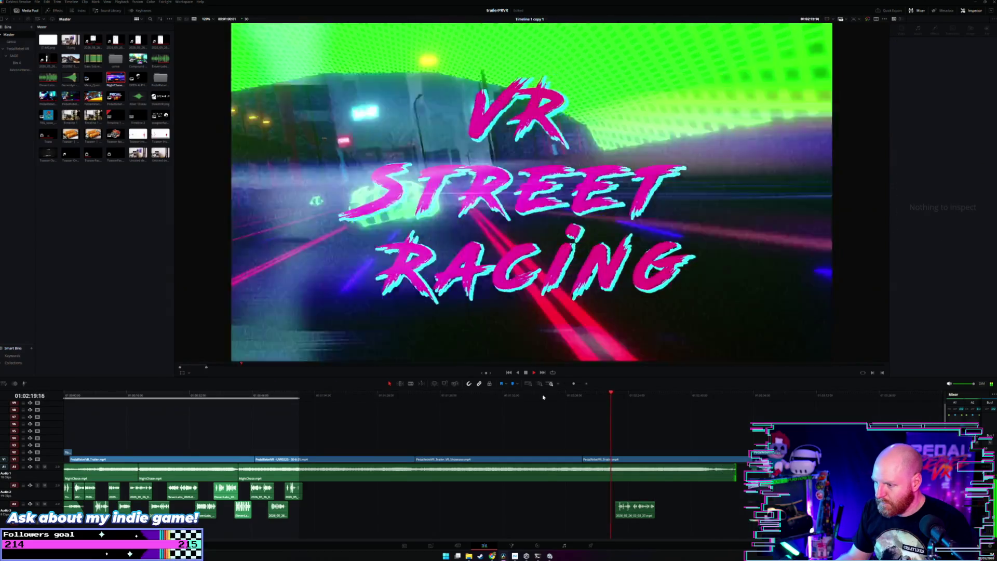
click(543, 397)
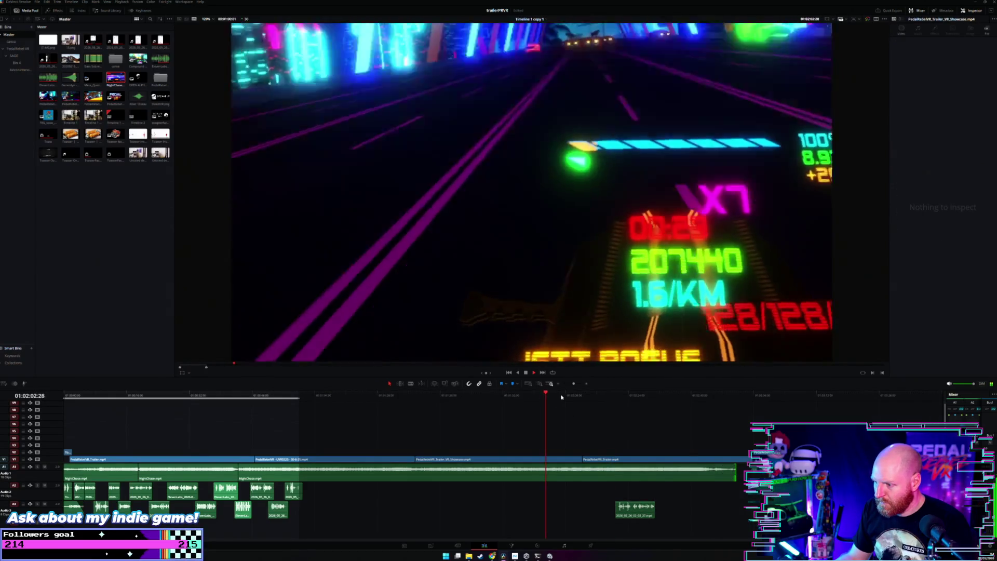
click(562, 397)
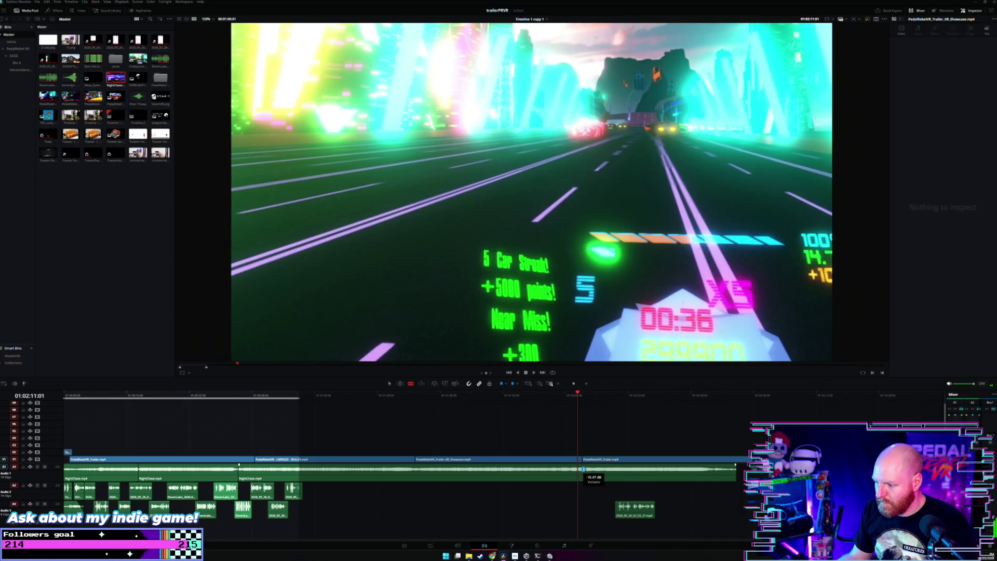
click(595, 471)
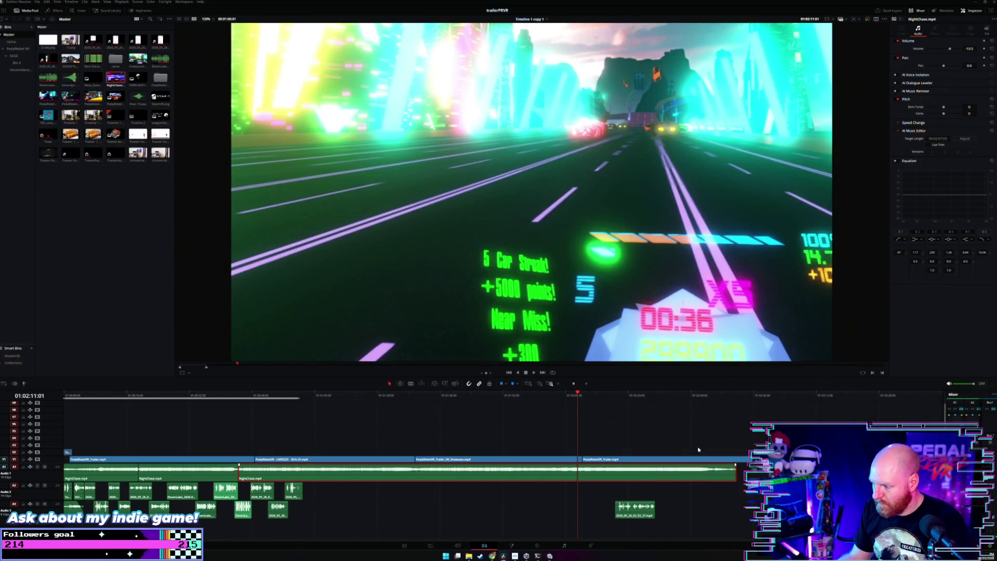
click(691, 394)
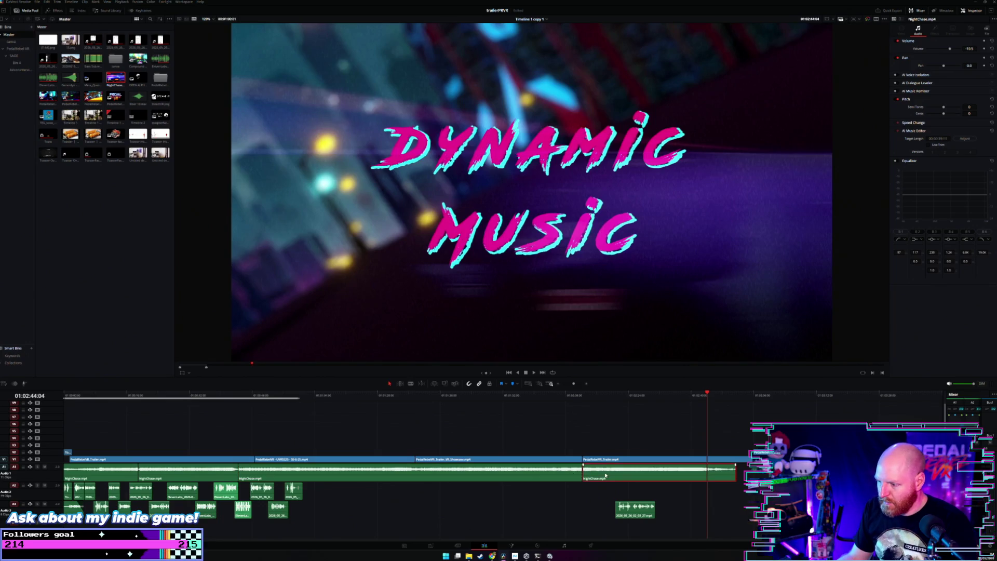
Move the NightChase clip down onto A2 and replay from near the trailer start.
drag(631, 482, 584, 488)
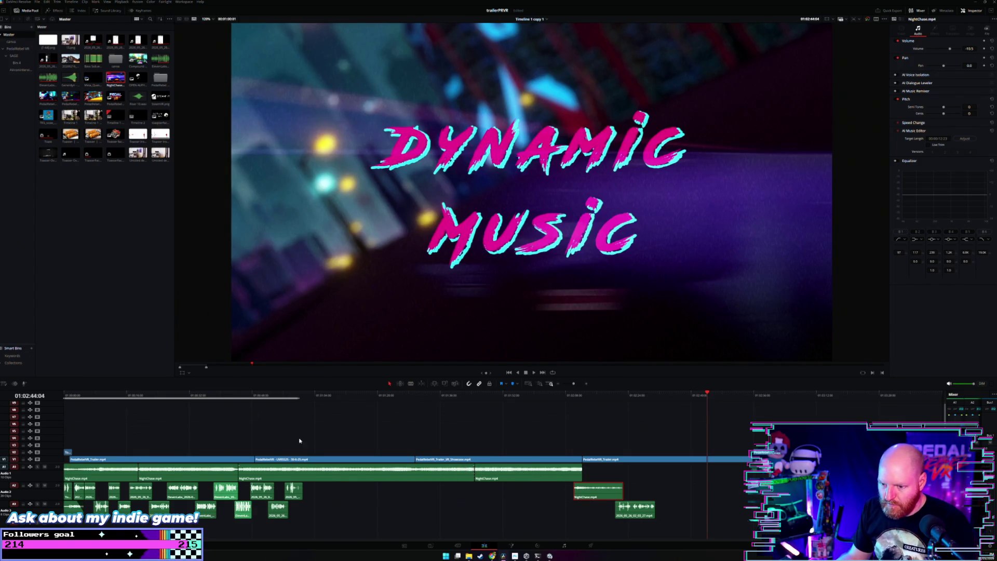
click(212, 396)
key(space)
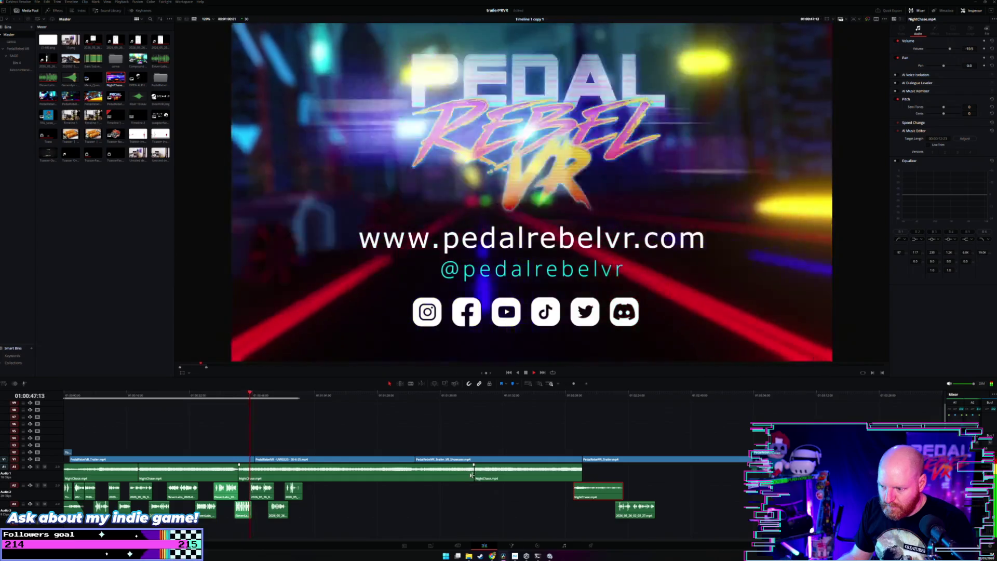
click(463, 476)
Trim back the A1 NightChase clip edges and delete the small SFX clip on A3.
drag(462, 475, 292, 475)
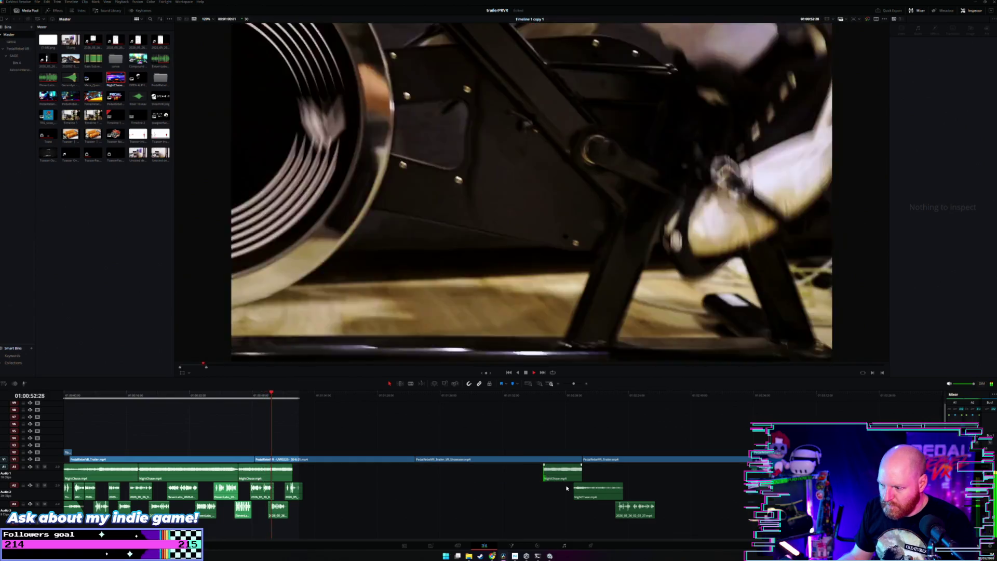
mouse_move(476, 476)
mouse_down()
mouse_move(543, 476)
mouse_move(317, 472)
mouse_up()
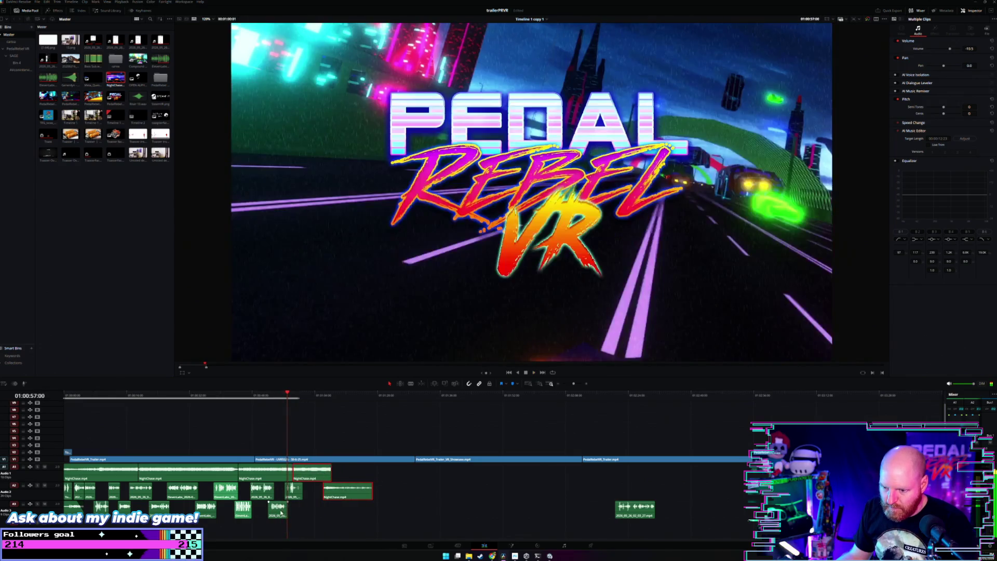
key(Delete)
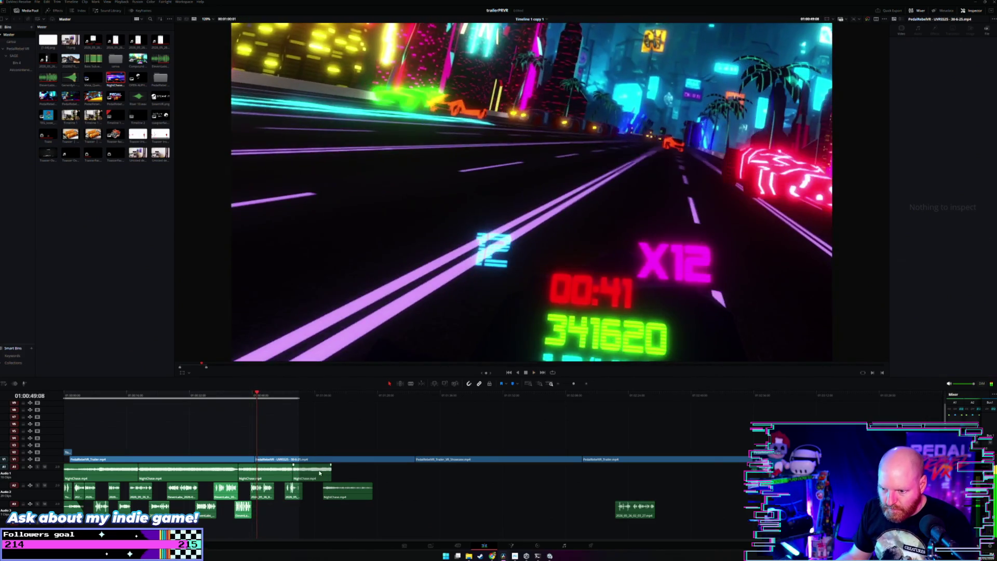
Delete a NightChase clip on A1 and try moving the A2 NightChase clip up to A1, then undo it.
scroll(268, 481, down, 2)
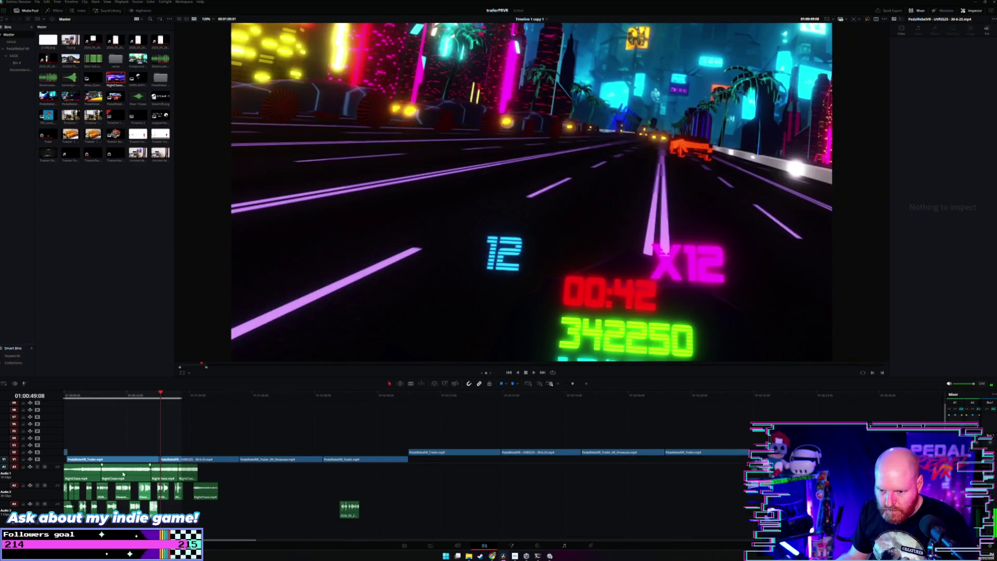
click(143, 474)
key(BackSpace)
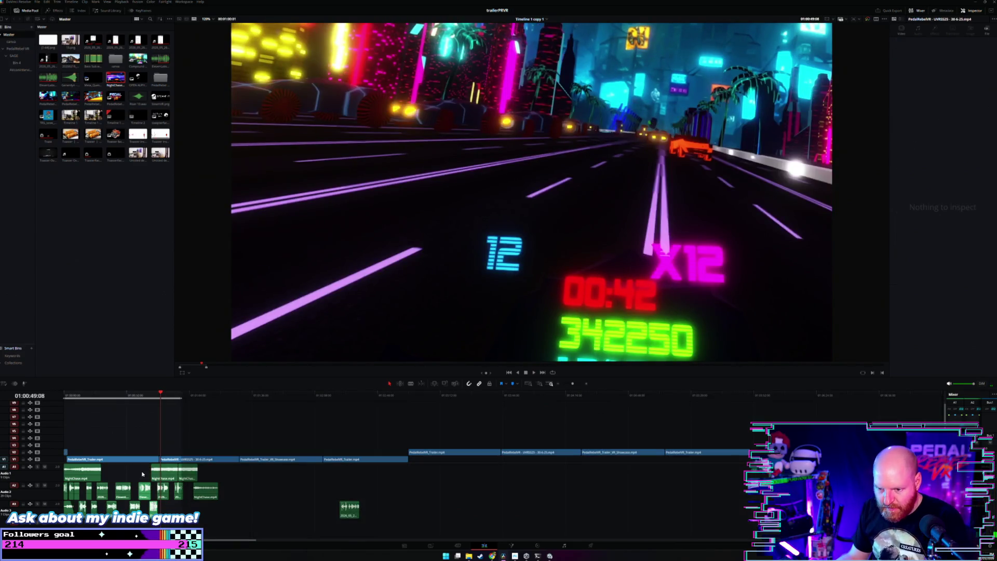
mouse_move(215, 471)
mouse_down()
mouse_move(193, 489)
mouse_move(184, 478)
mouse_move(123, 480)
mouse_move(147, 477)
mouse_up()
mouse_move(218, 484)
mouse_down()
mouse_move(155, 478)
mouse_move(178, 489)
mouse_up()
click(187, 481)
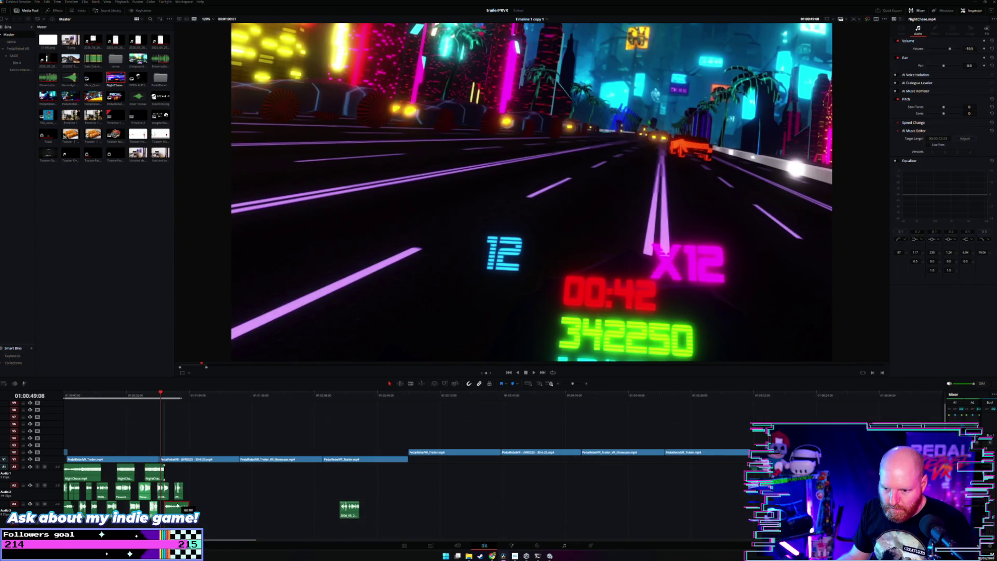
scroll(285, 484, up, 3)
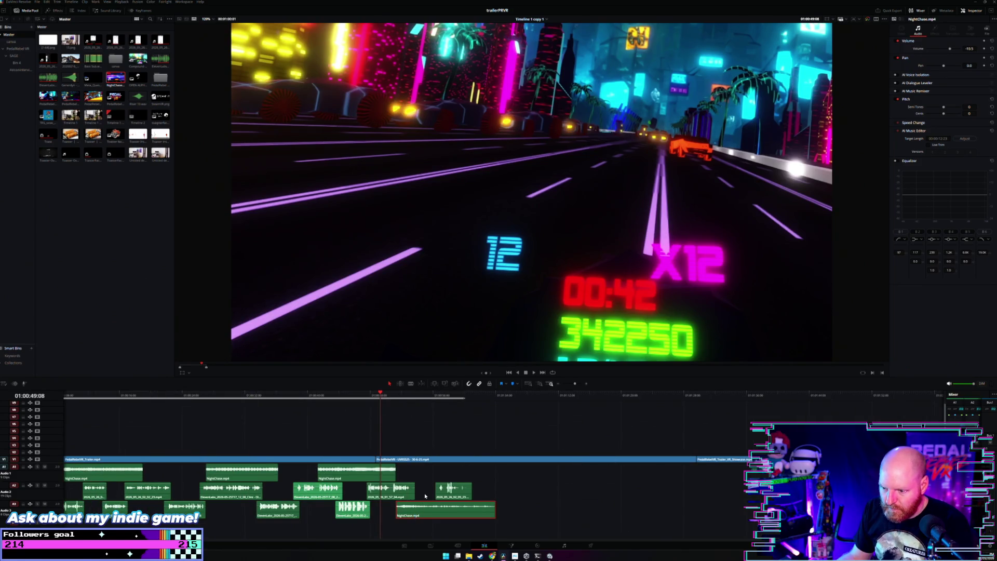
key(ctrl+z)
Shift the A2/A3 clips down a track, move the right NightChase clip to A2, and lengthen the first A1 clip.
drag(467, 514, 328, 496)
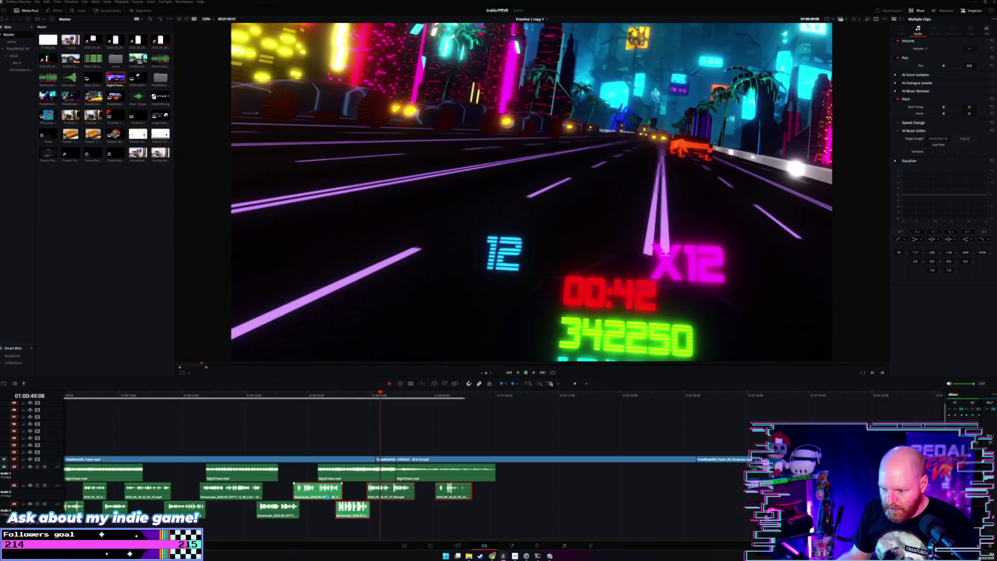
click(510, 523)
scroll(407, 514, down, 2)
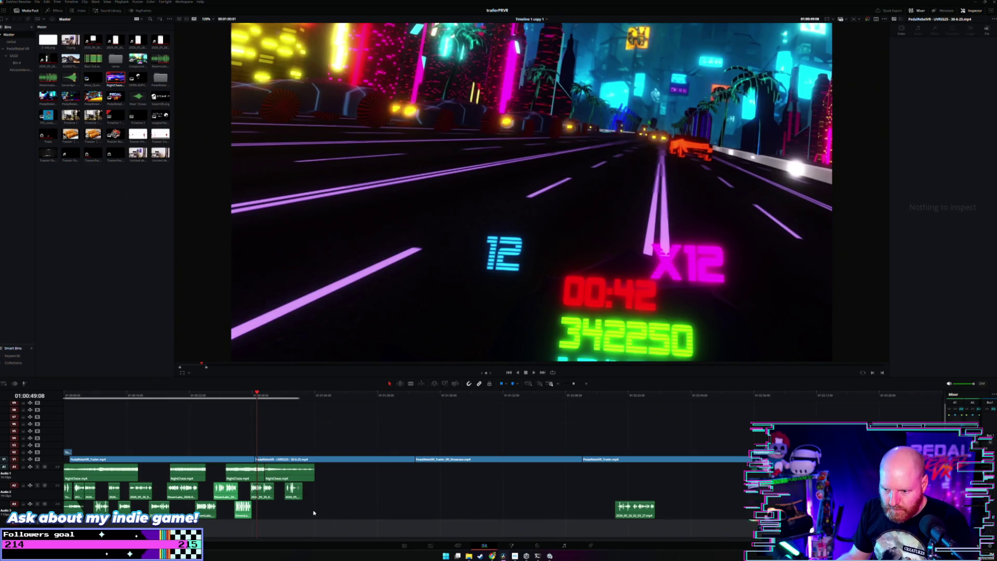
mouse_move(314, 514)
mouse_down()
mouse_move(65, 483)
mouse_move(82, 504)
mouse_up()
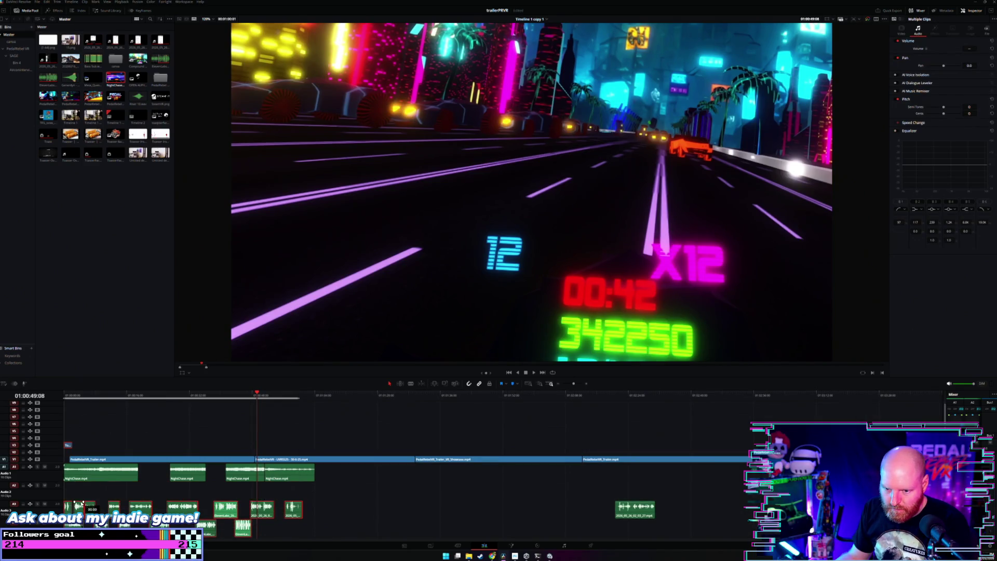
mouse_move(293, 473)
mouse_down()
mouse_move(287, 490)
mouse_move(237, 476)
mouse_move(257, 475)
mouse_up()
ctrl+click(250, 473)
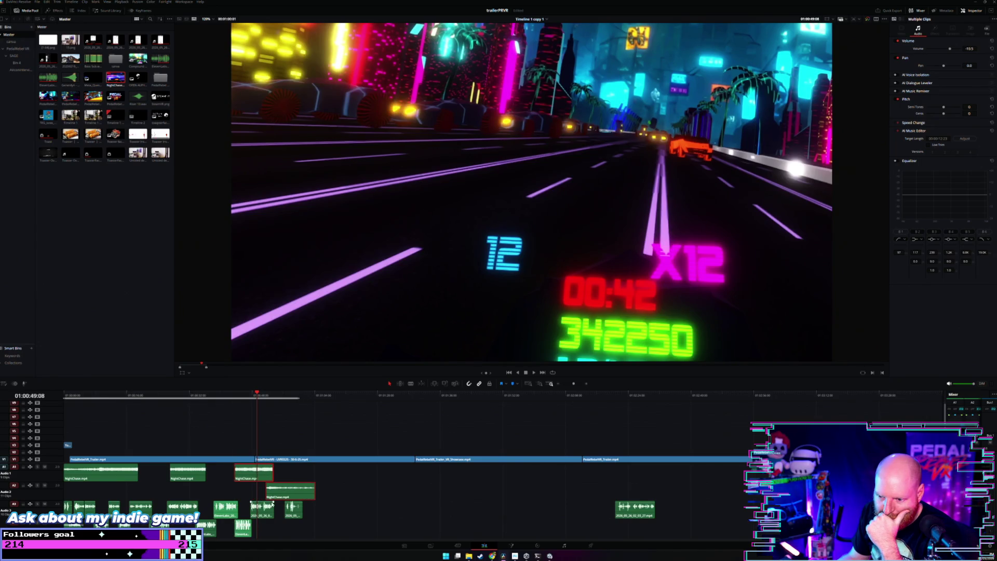
drag(293, 516, 278, 526)
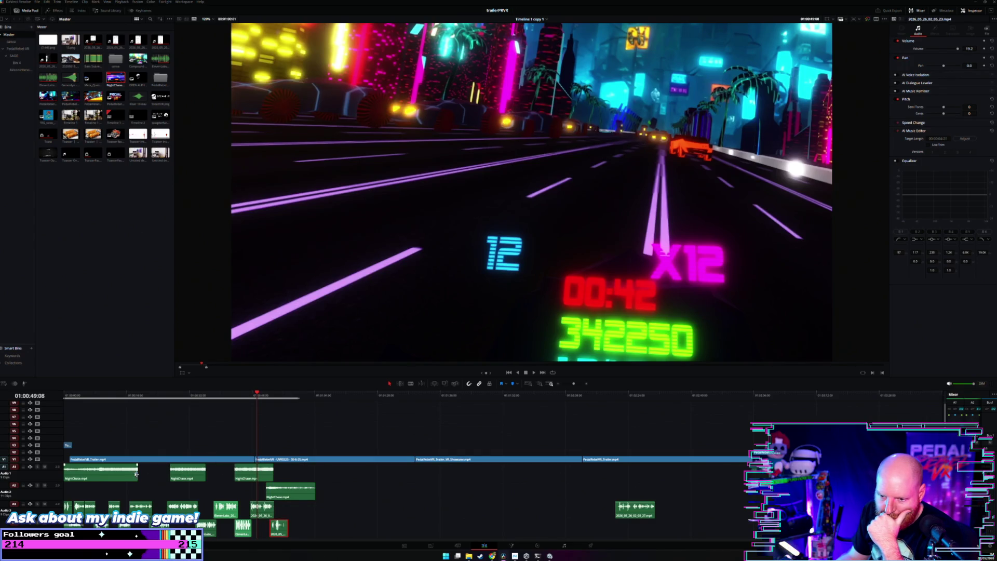
drag(137, 474, 157, 474)
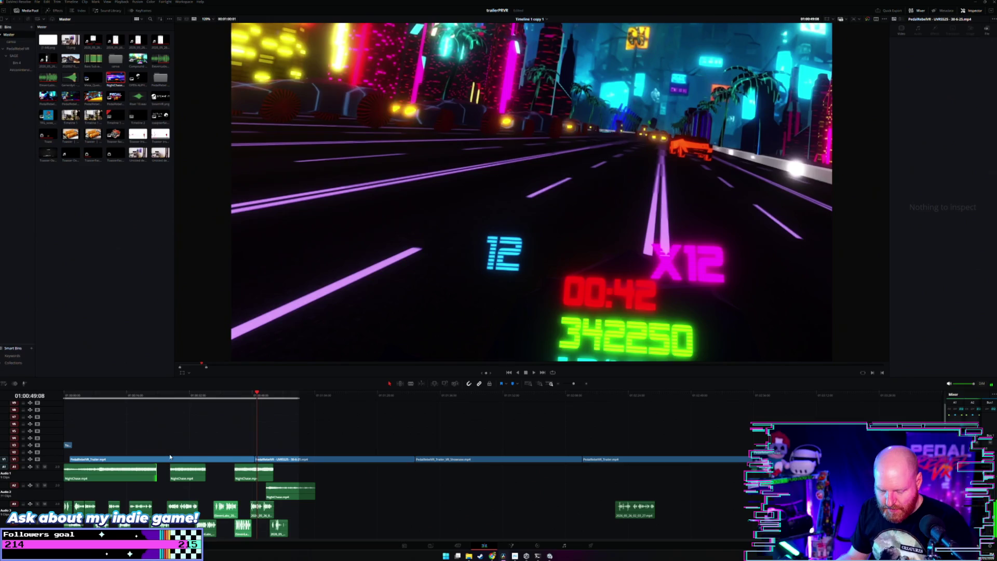
click(64, 396)
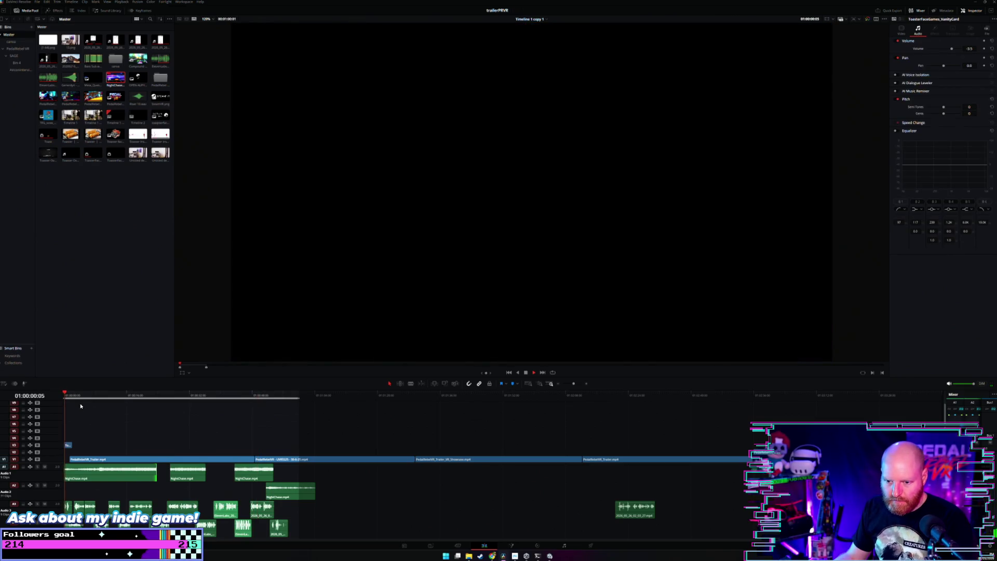
Split the opening NightChase clip, drop its second piece onto A2, and trim the first piece's end.
scroll(89, 413, up, 2)
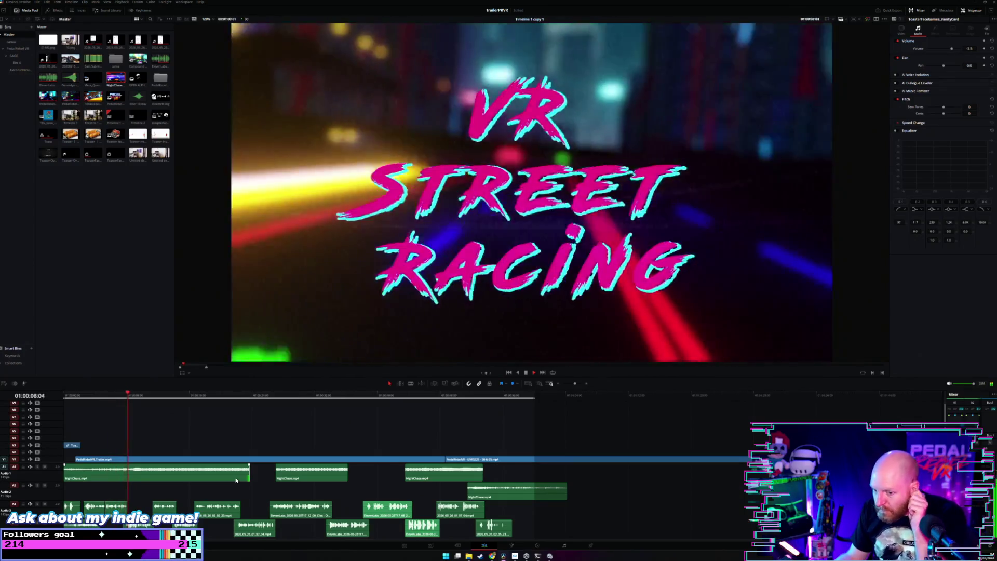
click(85, 401)
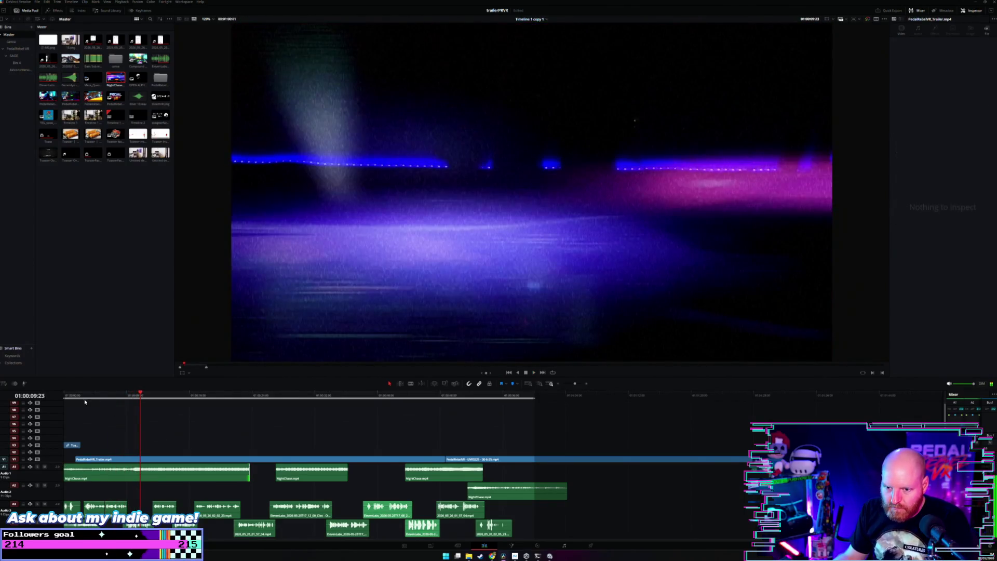
click(68, 396)
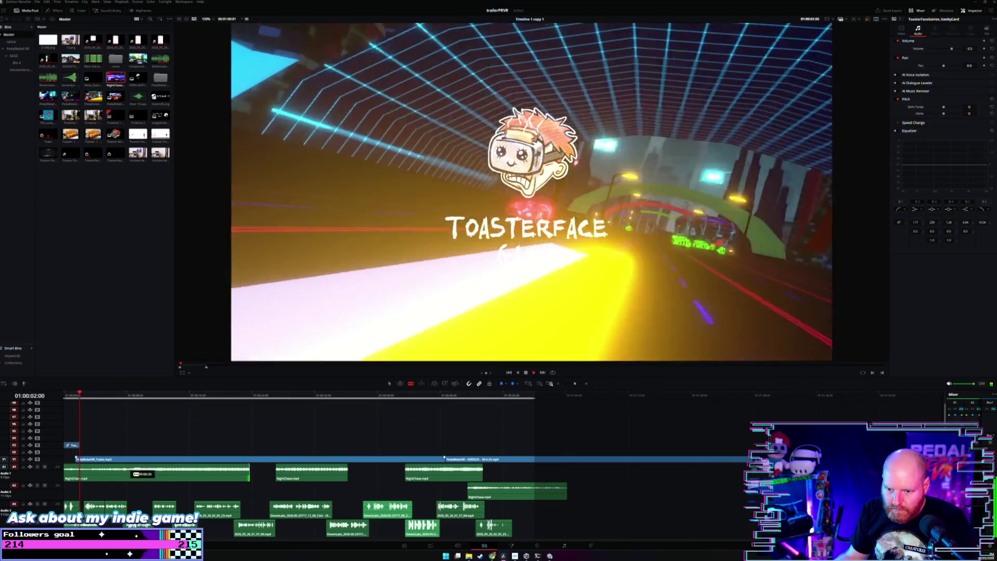
click(132, 471)
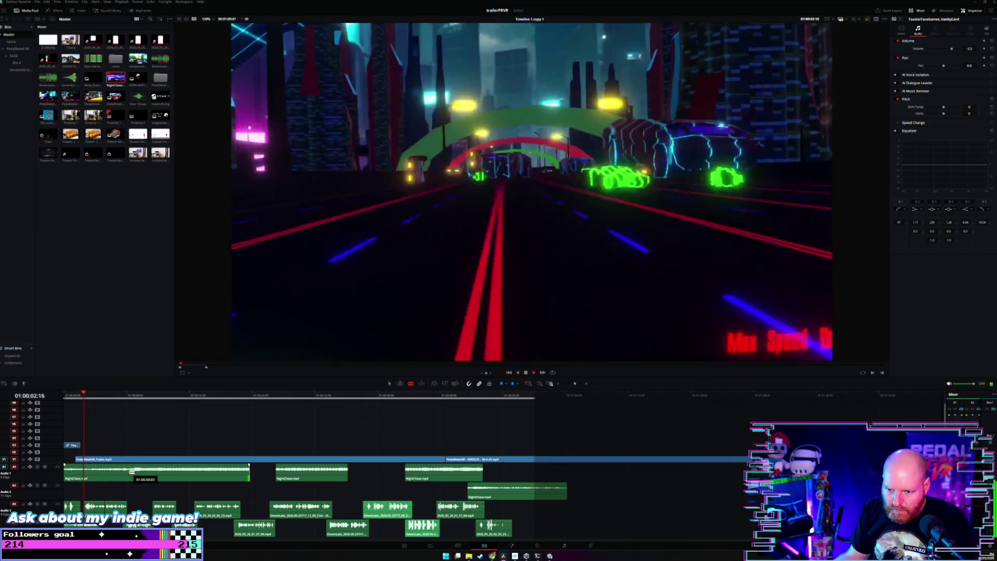
click(130, 472)
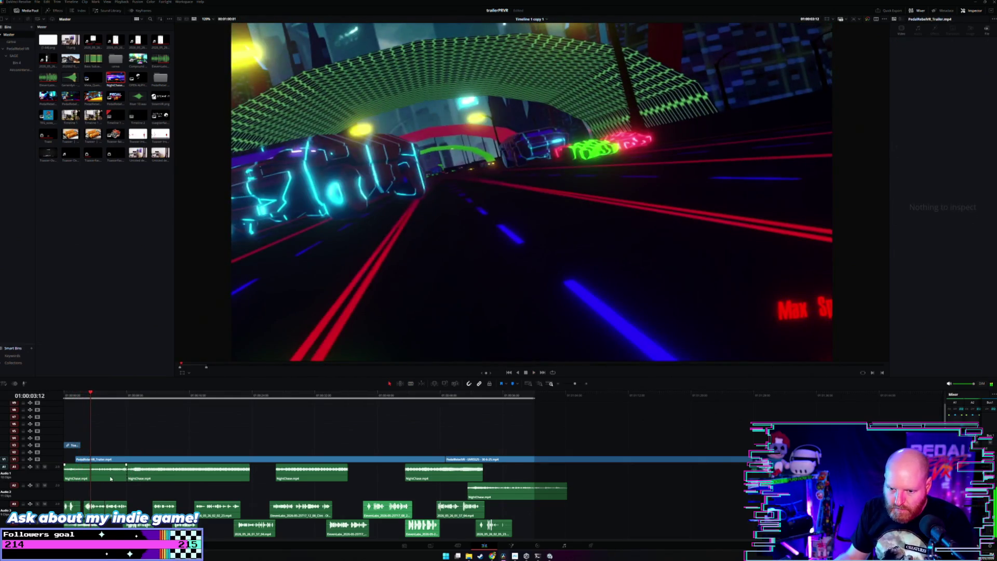
drag(147, 481, 123, 494)
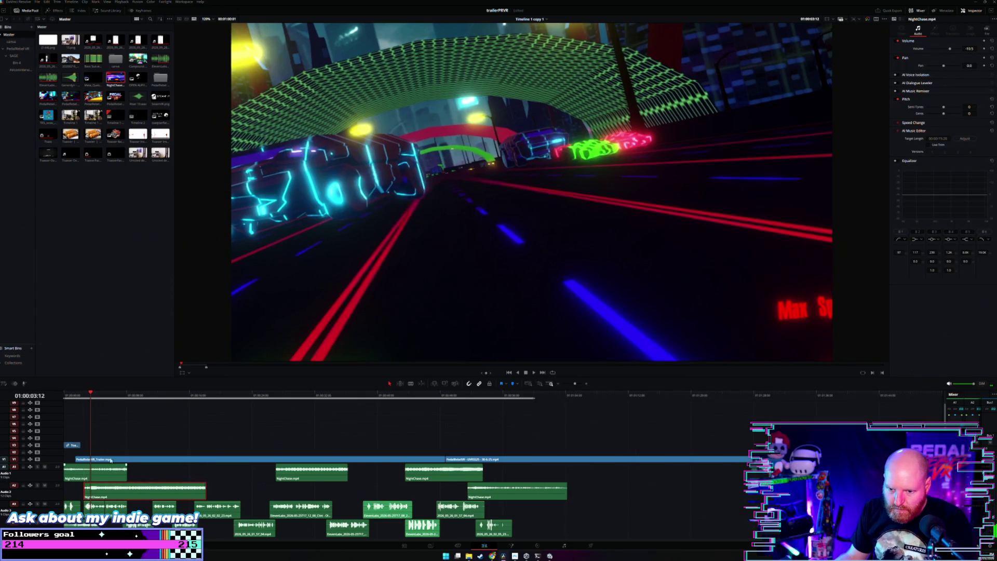
click(78, 396)
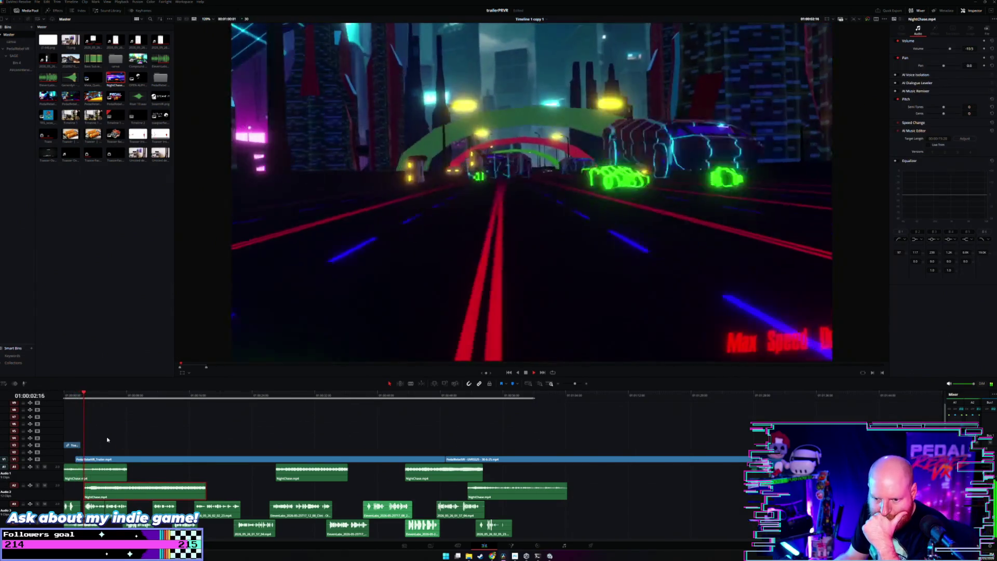
click(125, 467)
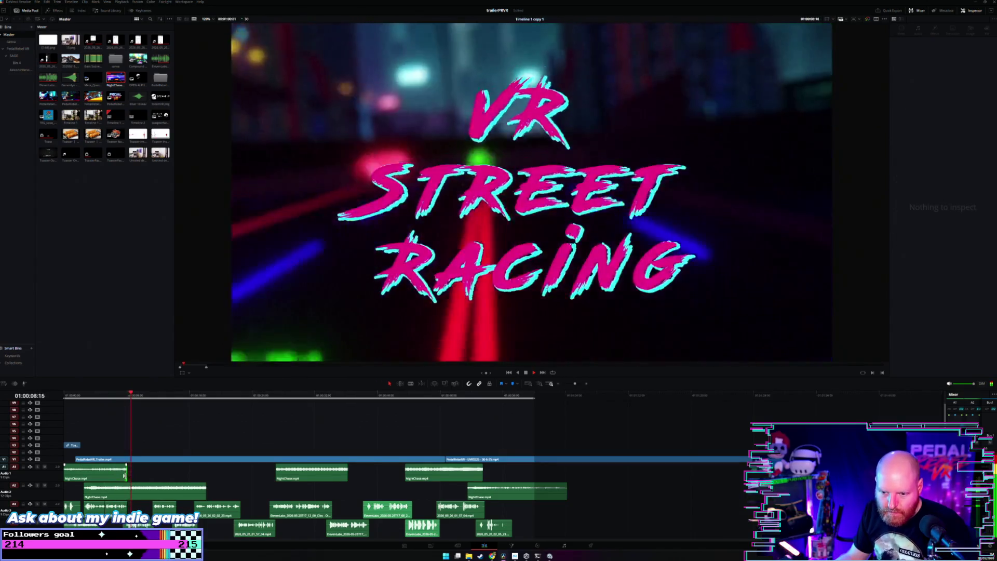
drag(124, 467, 120, 466)
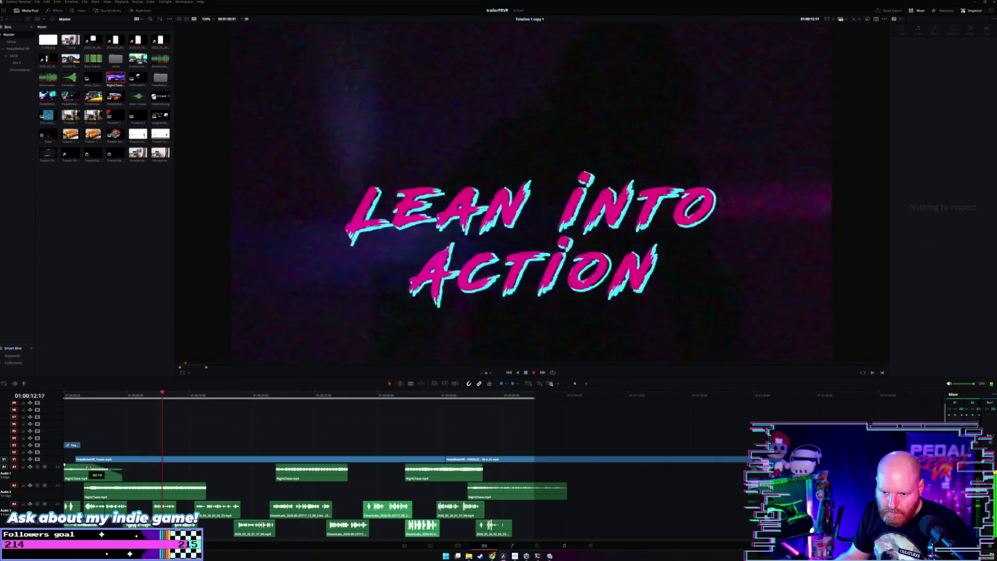
Move the next NightChase section earlier, then nudge it slightly later.
drag(302, 469, 231, 480)
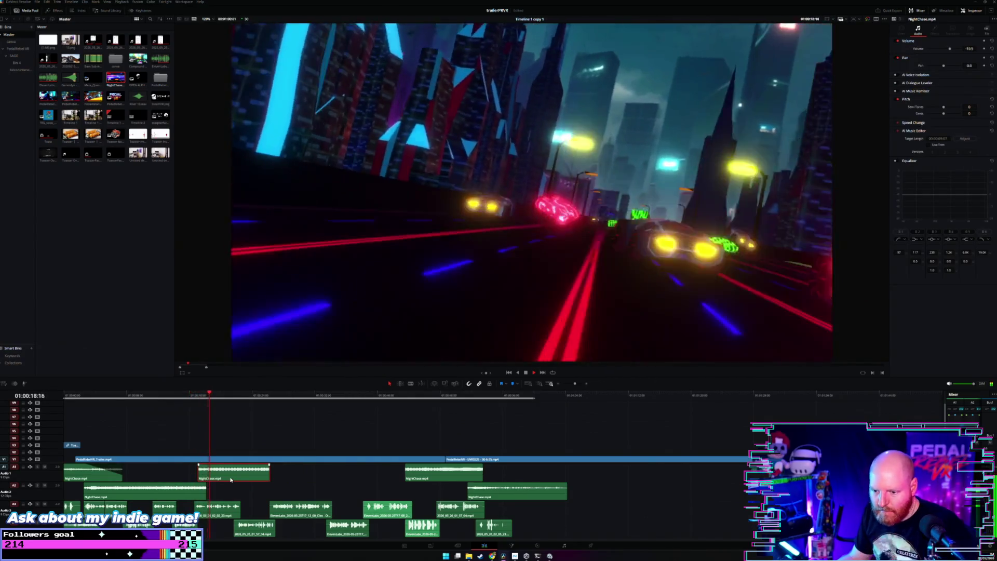
mouse_move(242, 481)
mouse_down()
mouse_move(260, 481)
mouse_move(226, 492)
mouse_up()
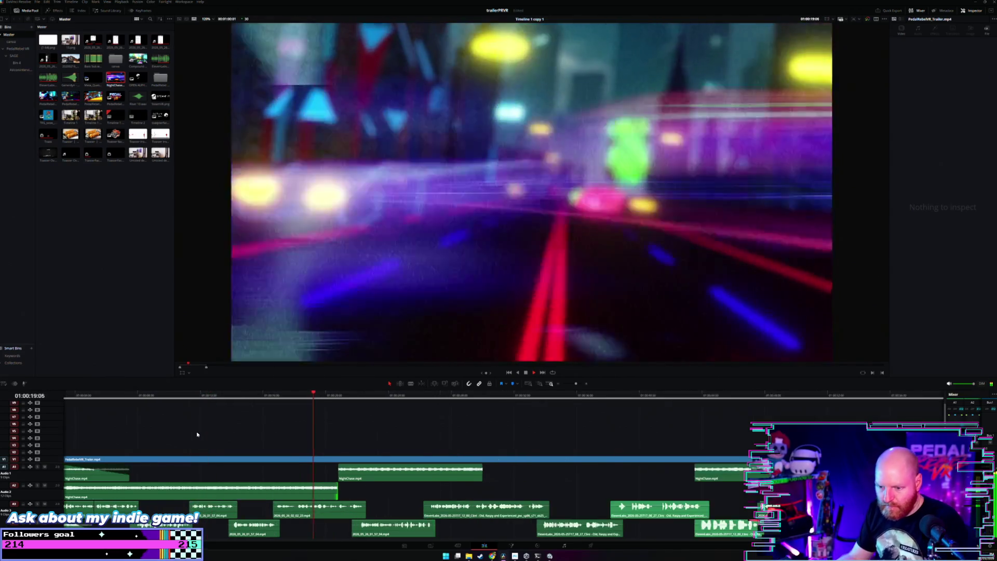
key(ctrl+minus)
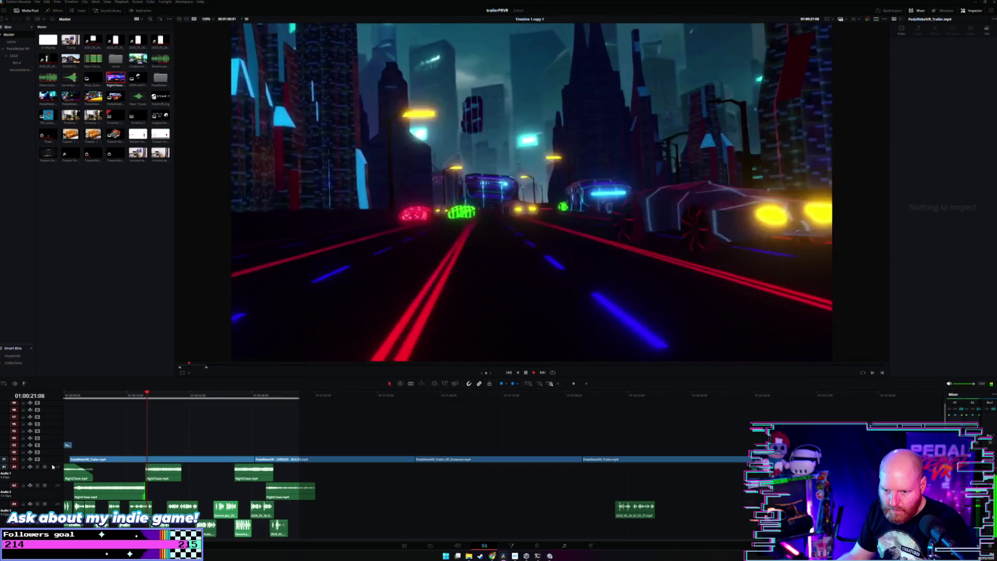
Move a NightChase section onto A2 later in time and adjust its length.
key(ctrl+equal)
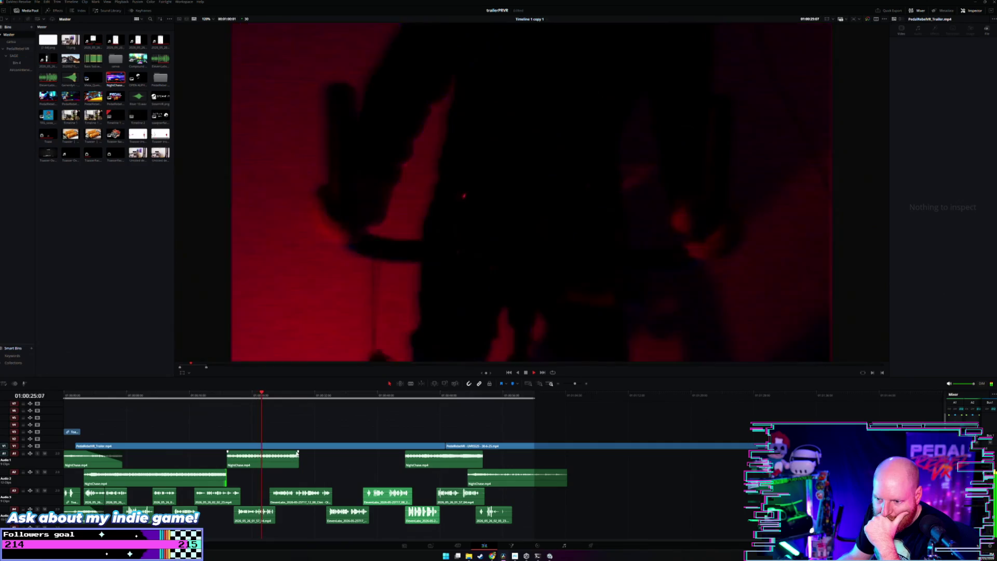
drag(434, 463, 325, 476)
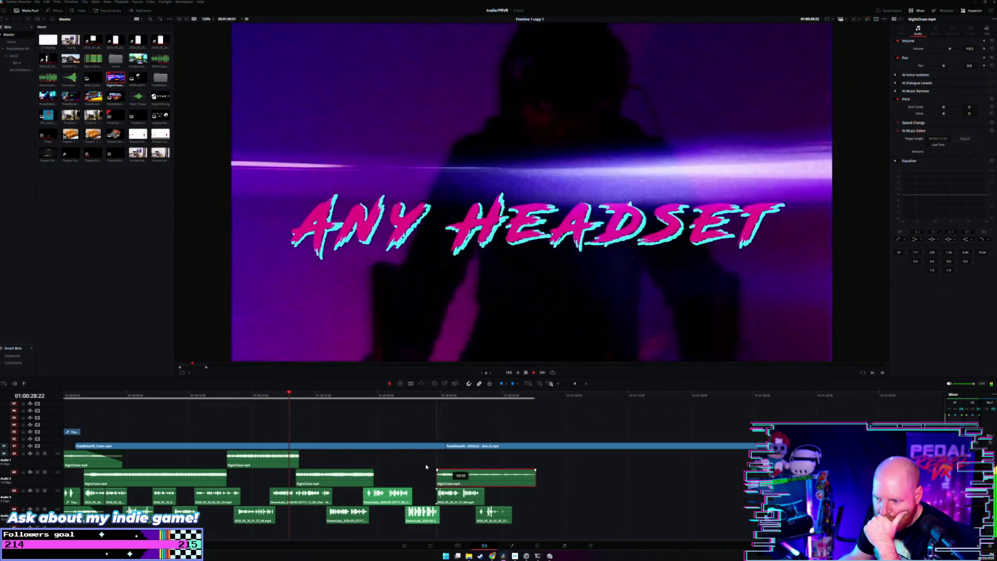
drag(498, 479, 401, 465)
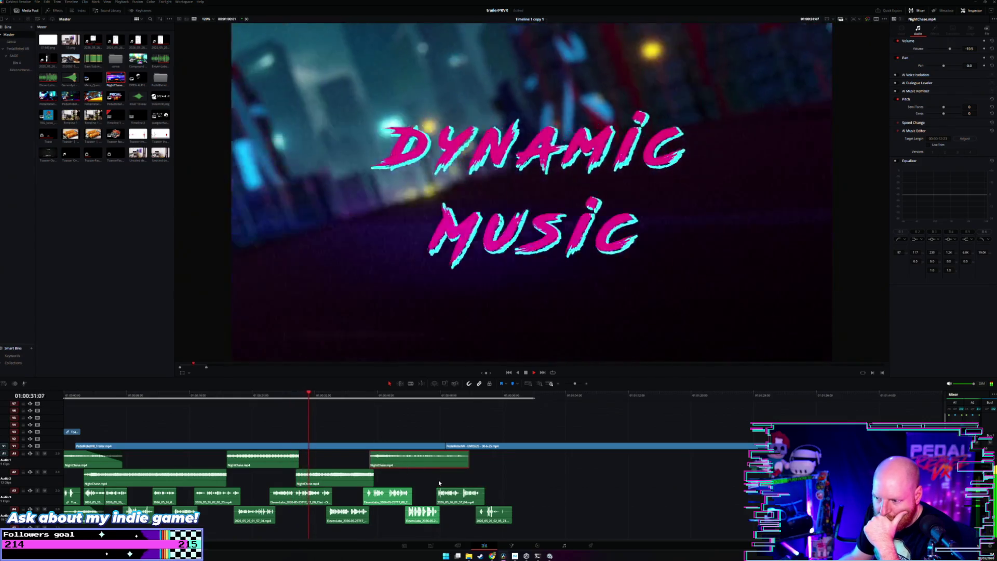
drag(425, 465, 486, 477)
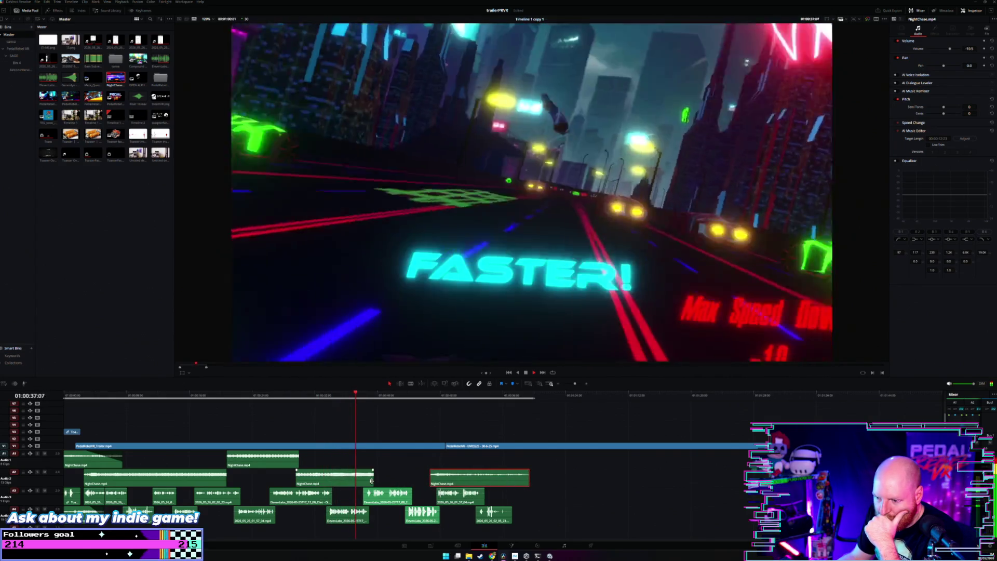
drag(371, 481, 429, 478)
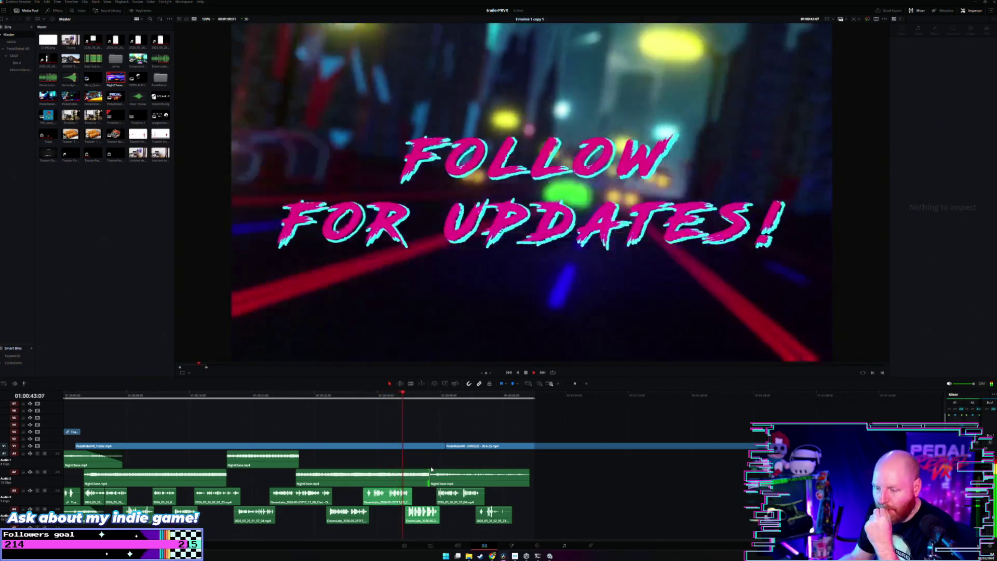
mouse_move(430, 476)
mouse_down()
mouse_move(373, 480)
mouse_move(415, 462)
mouse_up()
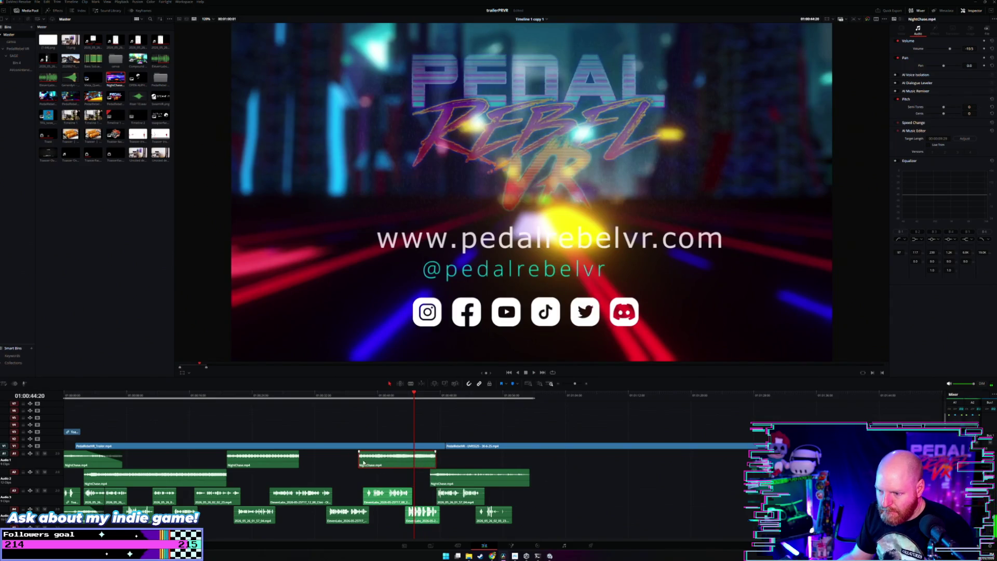
Extend the A1 section's end, move the last section up to A1, and review from DODGE & WEAVE.
mouse_move(298, 461)
mouse_down()
mouse_move(358, 462)
mouse_move(377, 476)
mouse_up()
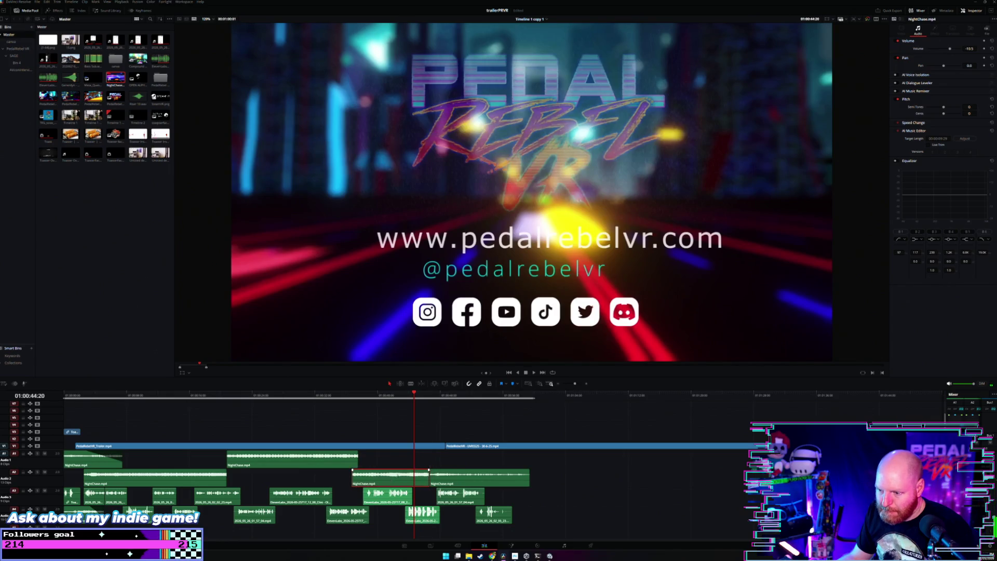
drag(444, 482, 444, 469)
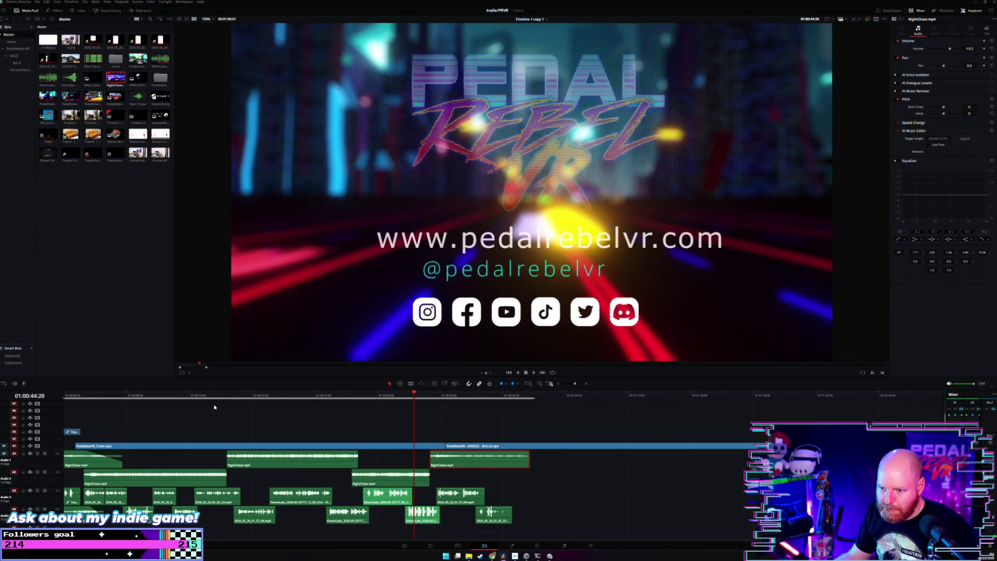
click(214, 407)
key(space)
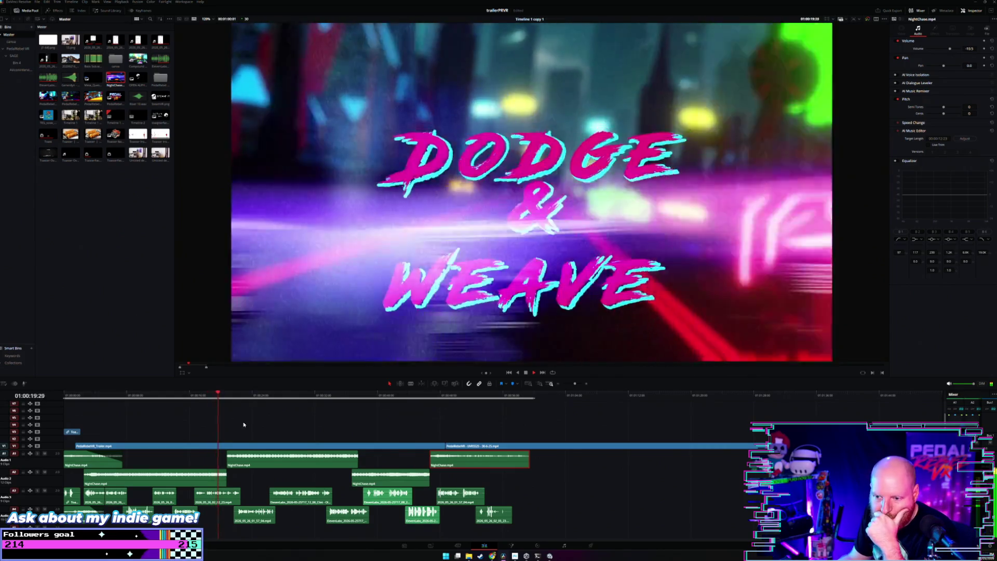
click(245, 425)
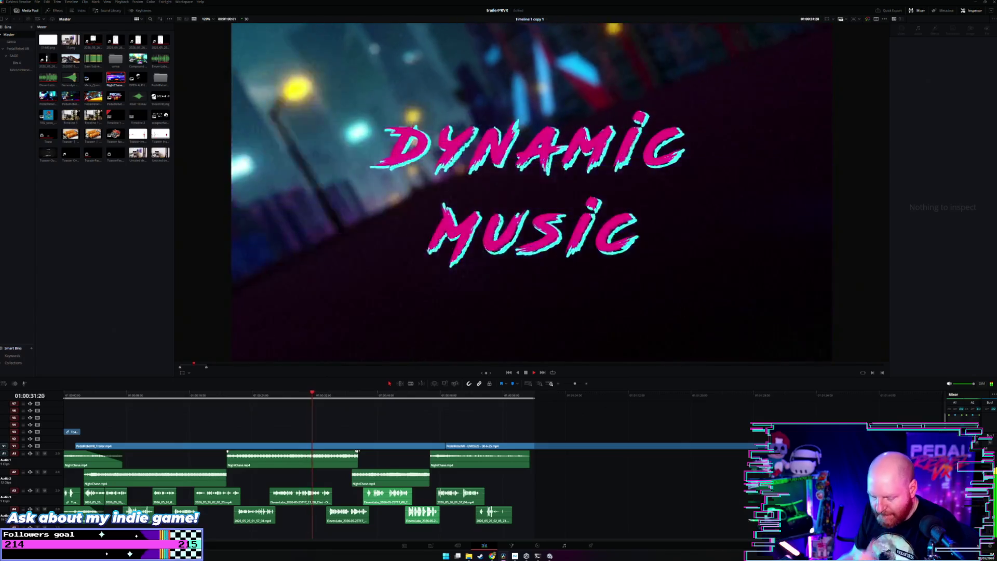
key(ctrl+equal)
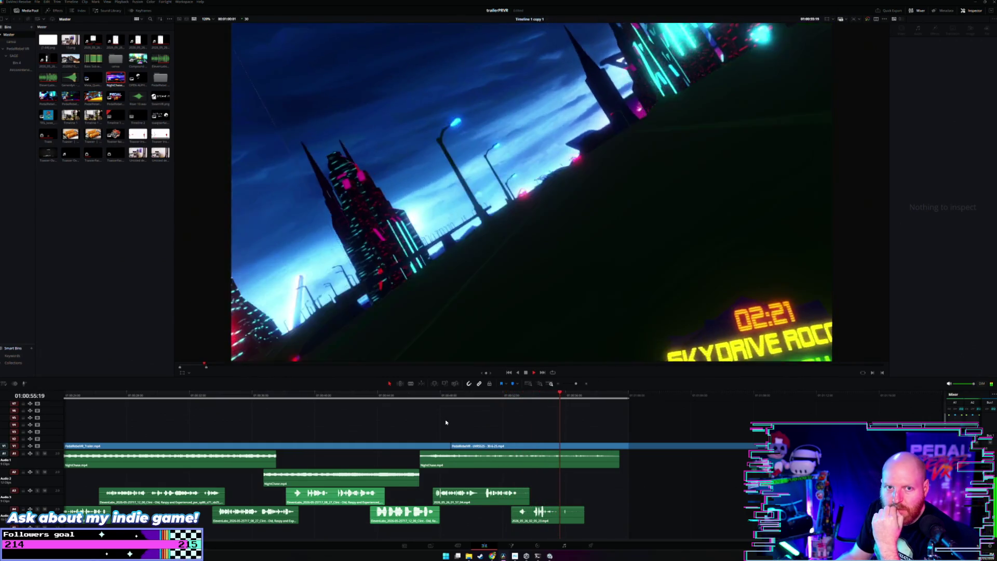
scroll(418, 451, down, 2)
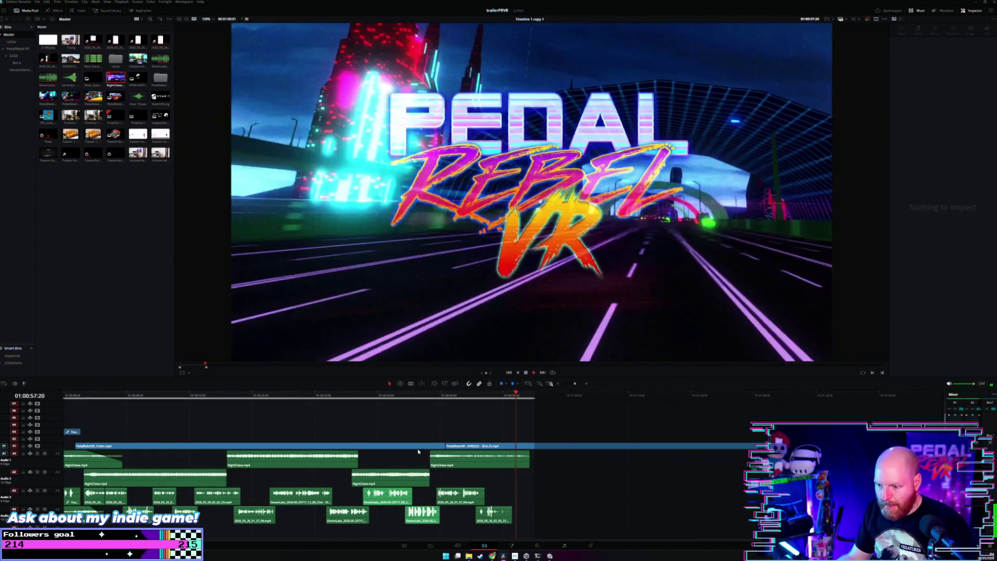
Move the A3 sound effect near the ending later and replay to check it.
click(430, 461)
click(446, 399)
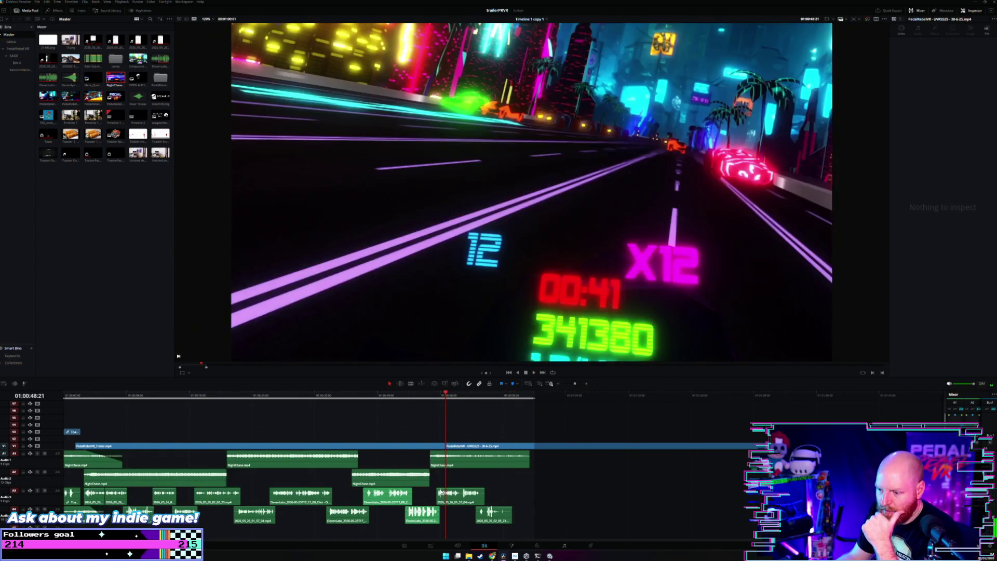
drag(458, 497, 482, 492)
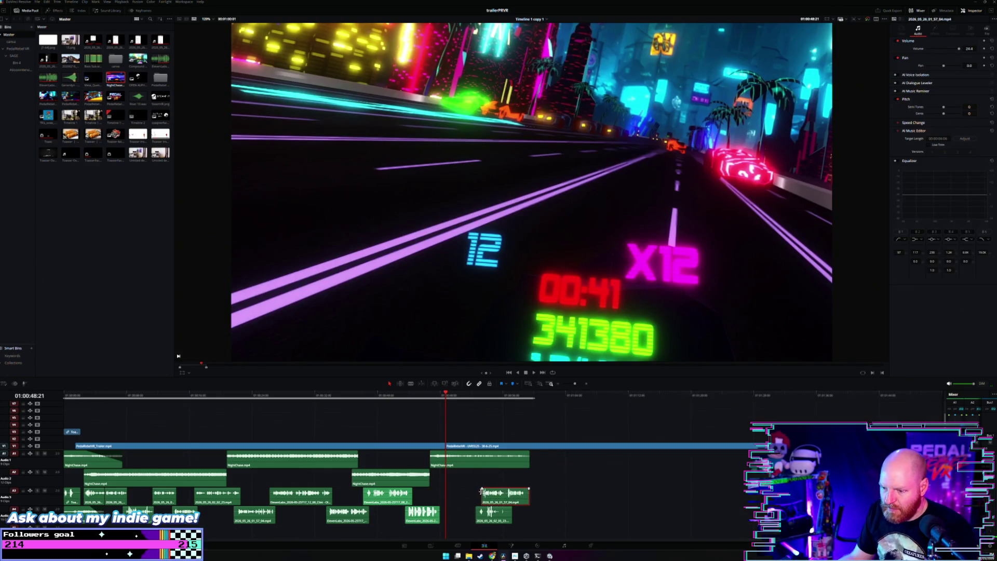
click(355, 399)
key(space)
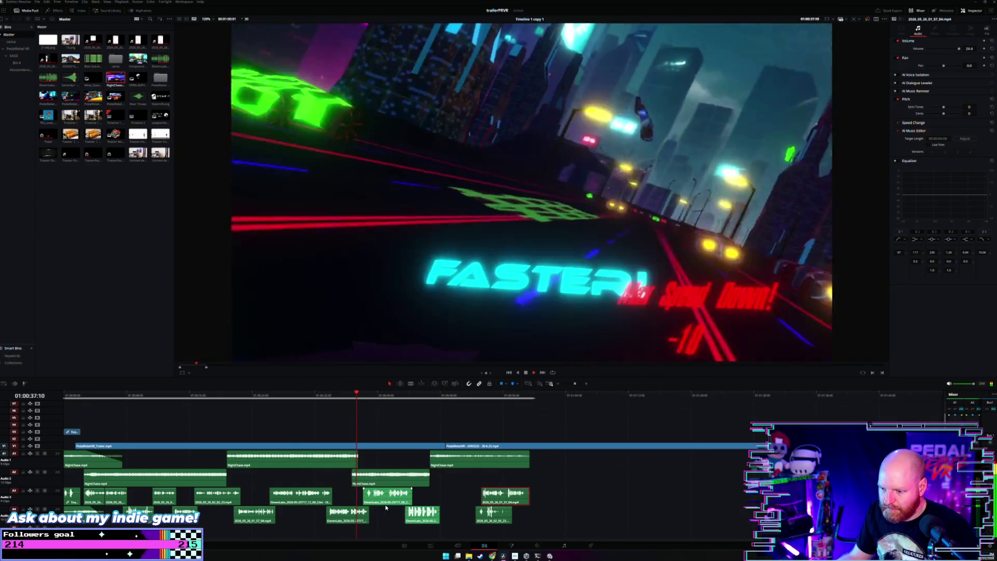
Move the earlier A3 SFX later, drop another to A4 earlier, and nudge the A2 SFX later.
click(391, 498)
mouse_move(391, 502)
mouse_down()
mouse_move(437, 500)
mouse_move(463, 481)
mouse_move(398, 505)
mouse_up()
drag(483, 502, 432, 516)
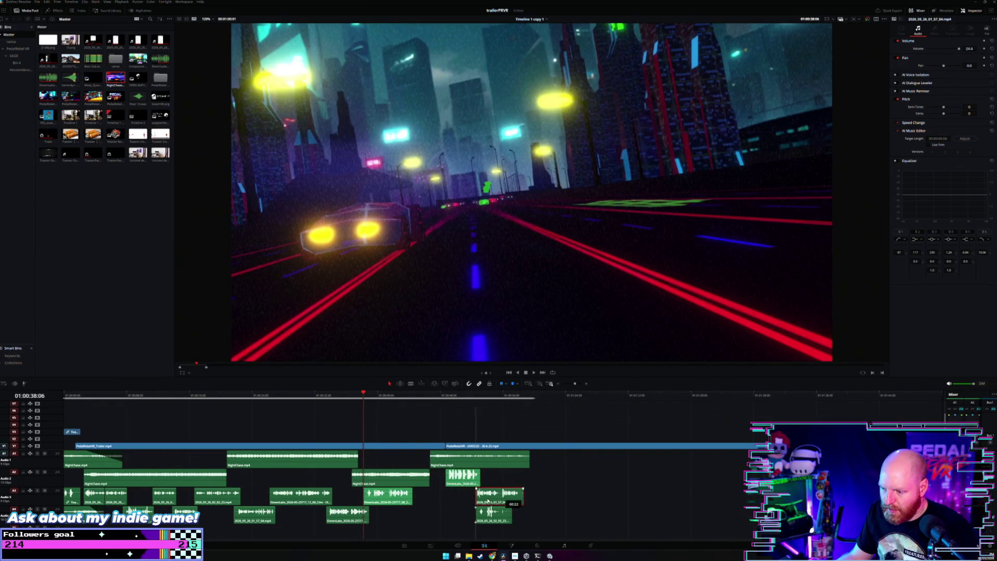
drag(455, 483, 462, 486)
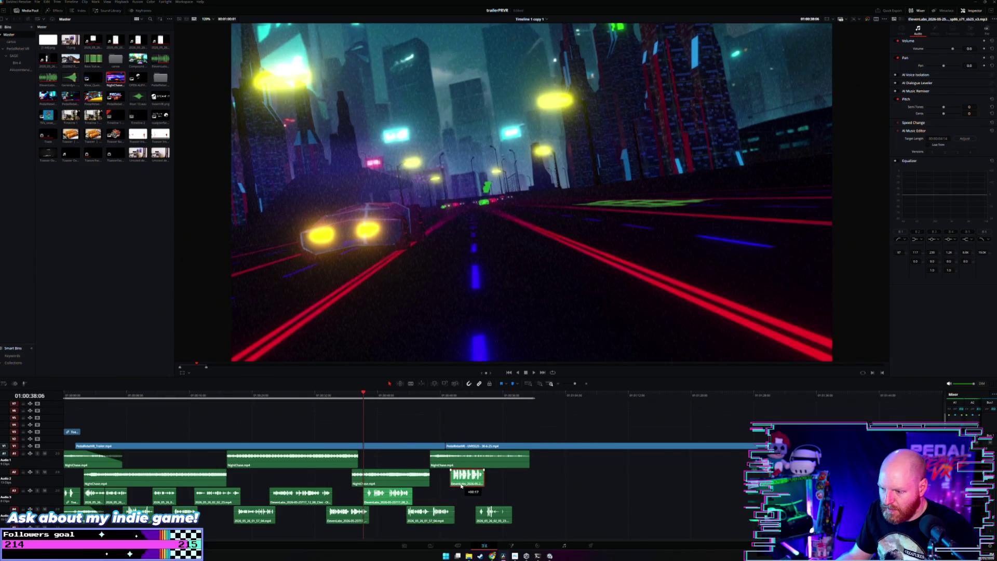
click(343, 399)
key(space)
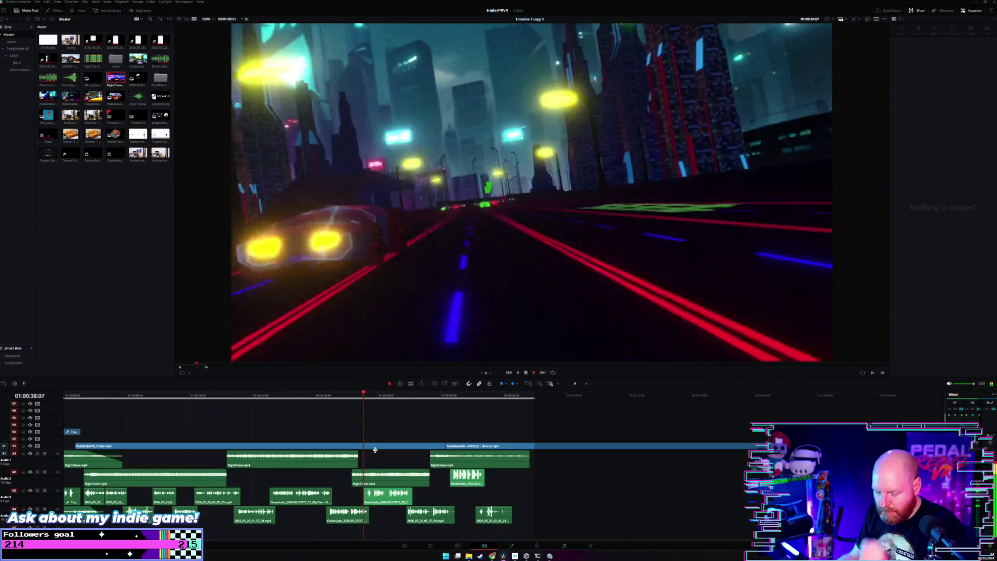
scroll(356, 399, up, 2)
click(357, 399)
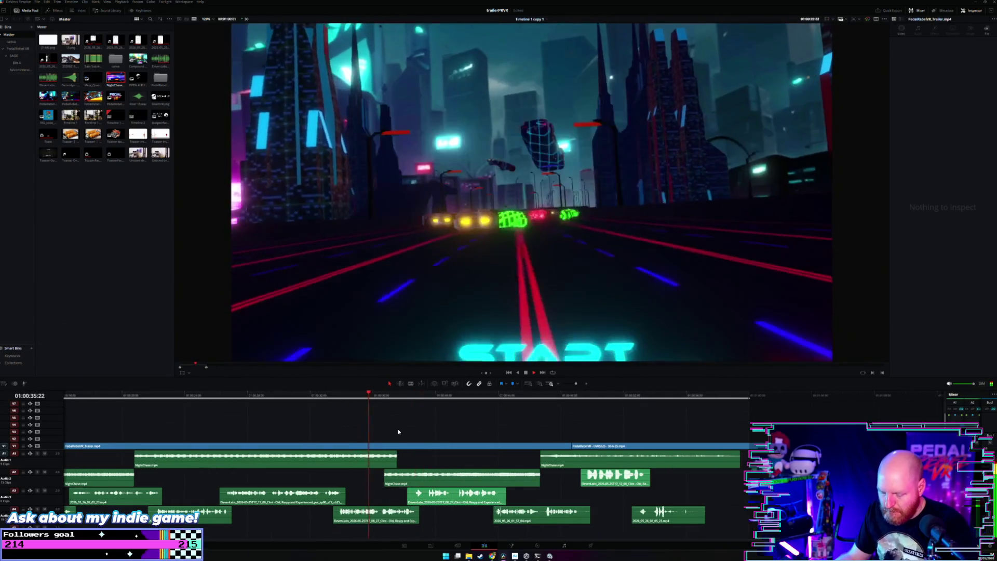
Delete the unwanted sound effect piece on A4 near the FASTER! card.
scroll(422, 446, up, 2)
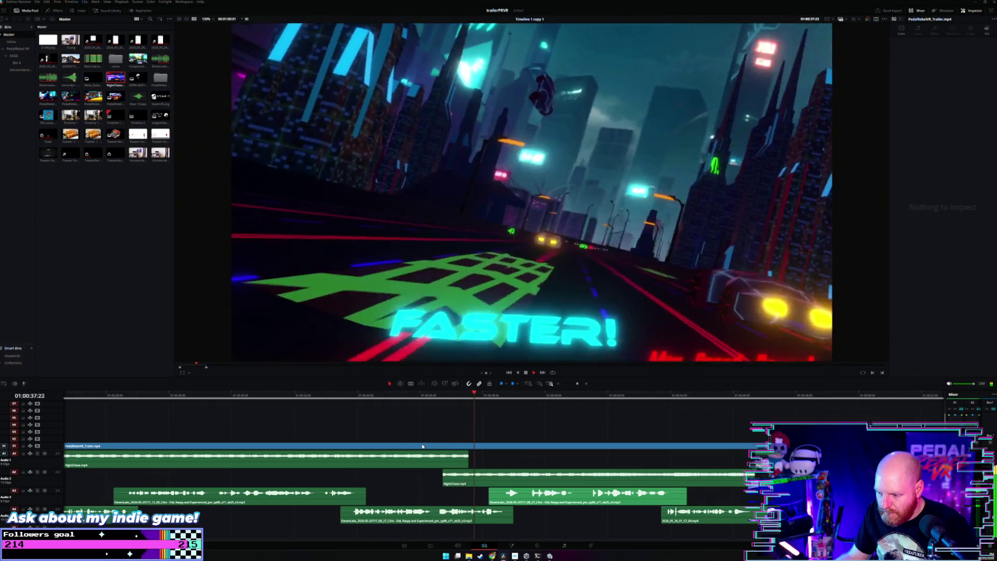
click(456, 395)
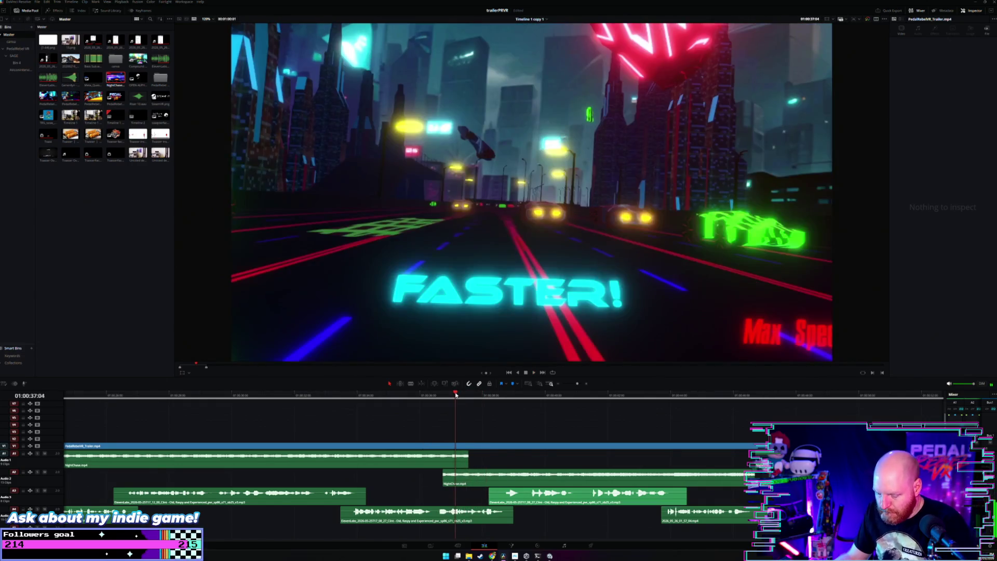
scroll(489, 438, up, 2)
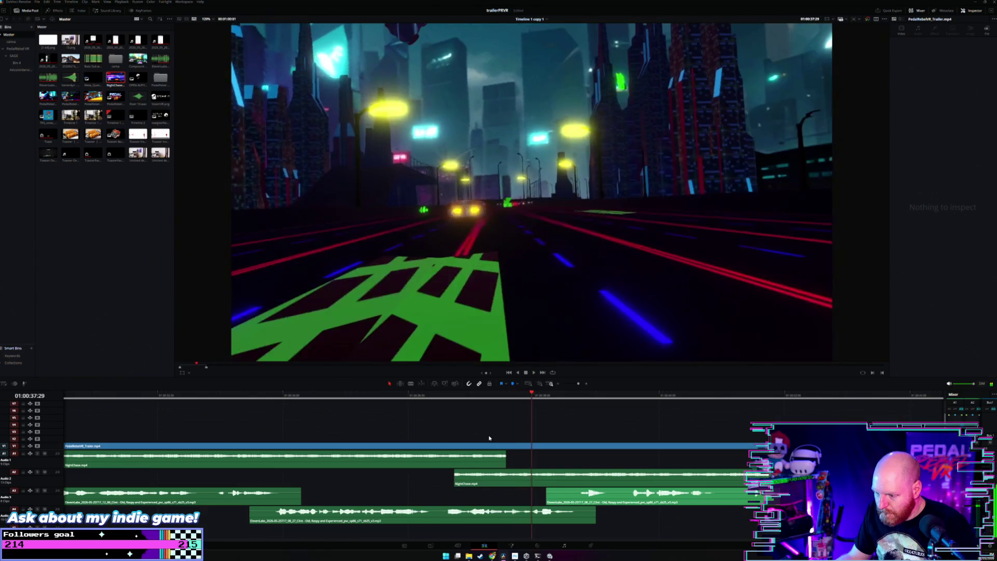
click(559, 521)
key(Delete)
scroll(437, 461, down, 4)
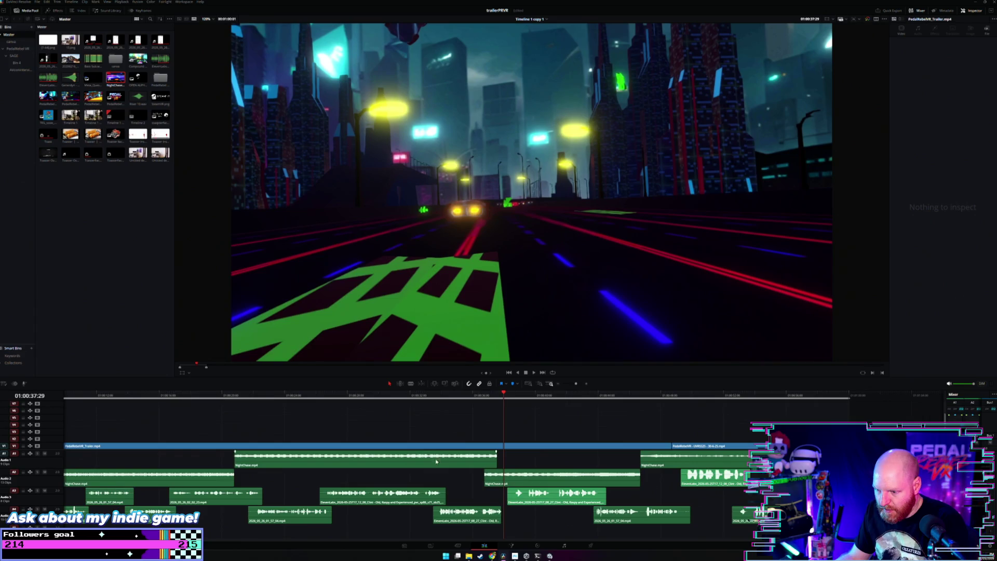
Blade the A3 ElevenLabs clip at the KEEP IT UP! card and delete the short leftover piece.
click(371, 401)
key(space)
scroll(416, 426, up, 2)
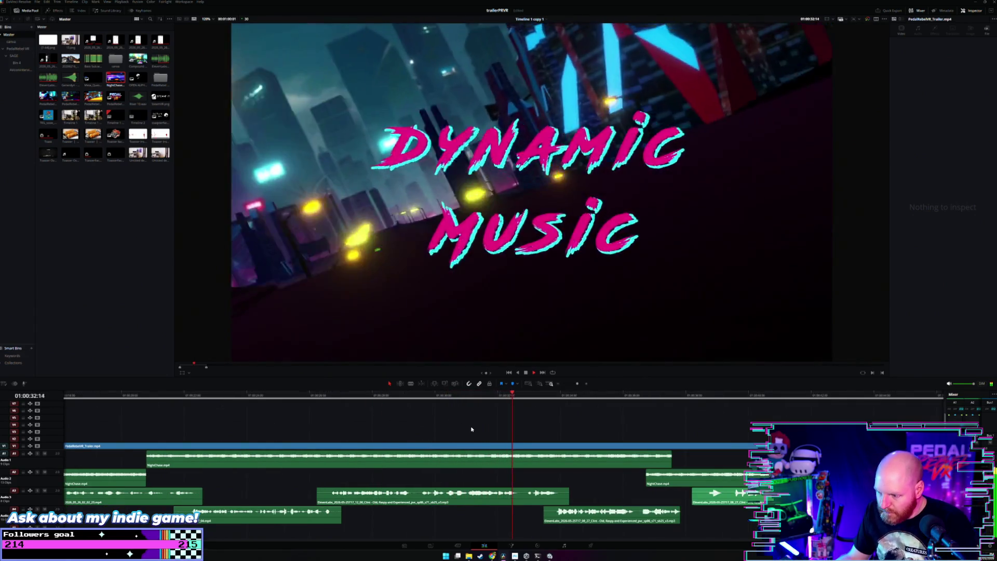
key(b)
key(space)
click(526, 493)
click(381, 398)
key(space)
scroll(423, 446, up, 2)
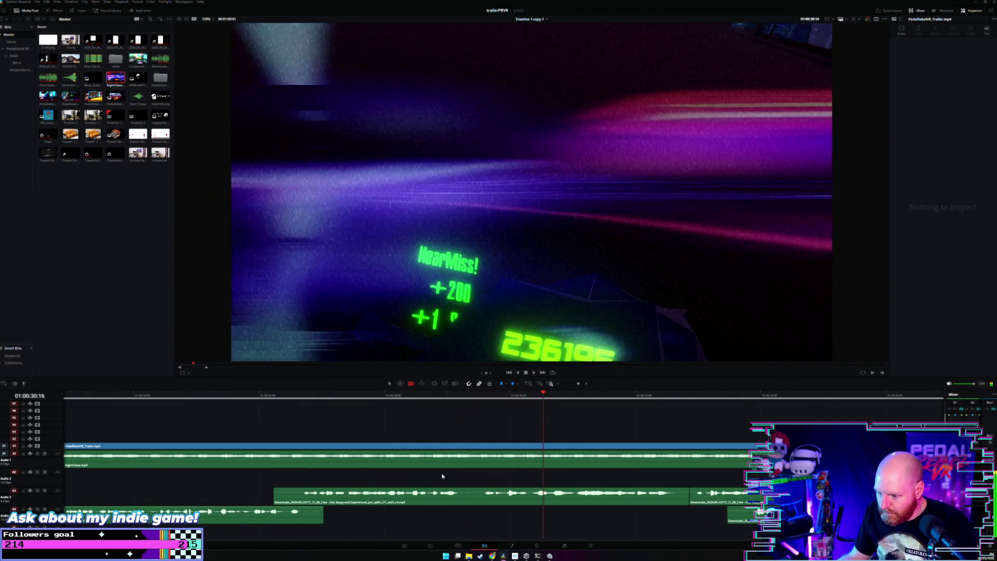
click(464, 496)
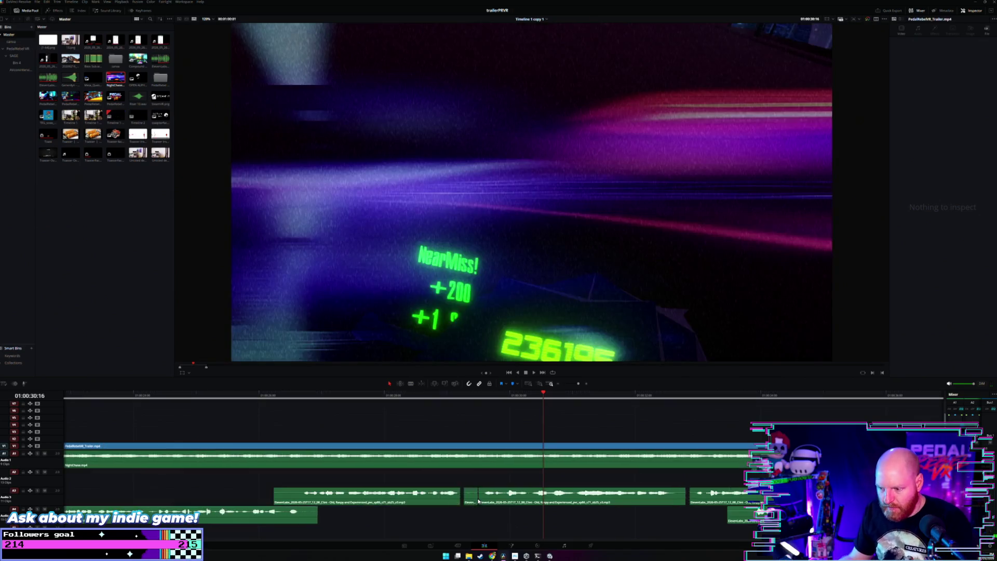
click(476, 502)
key(Delete)
Move the long SFX down to A4 earlier and place the A3 clip on the DYNAMIC MUSIC card.
drag(504, 496, 484, 515)
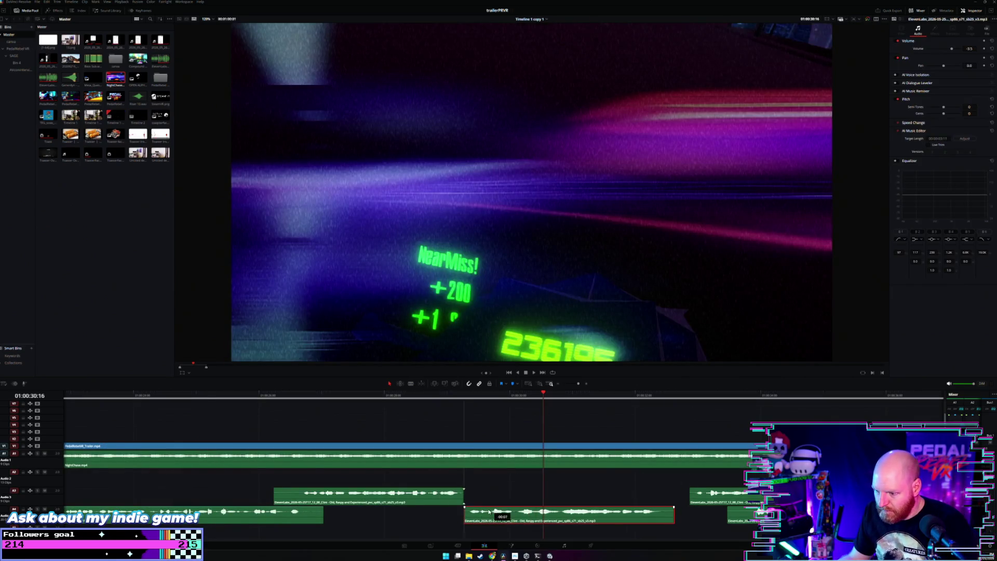
drag(719, 502, 676, 496)
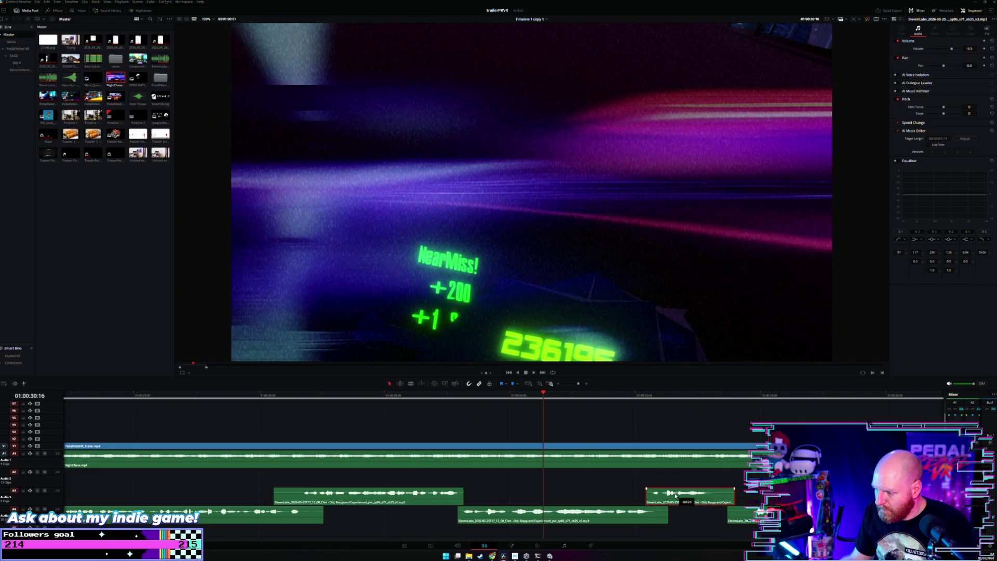
click(390, 396)
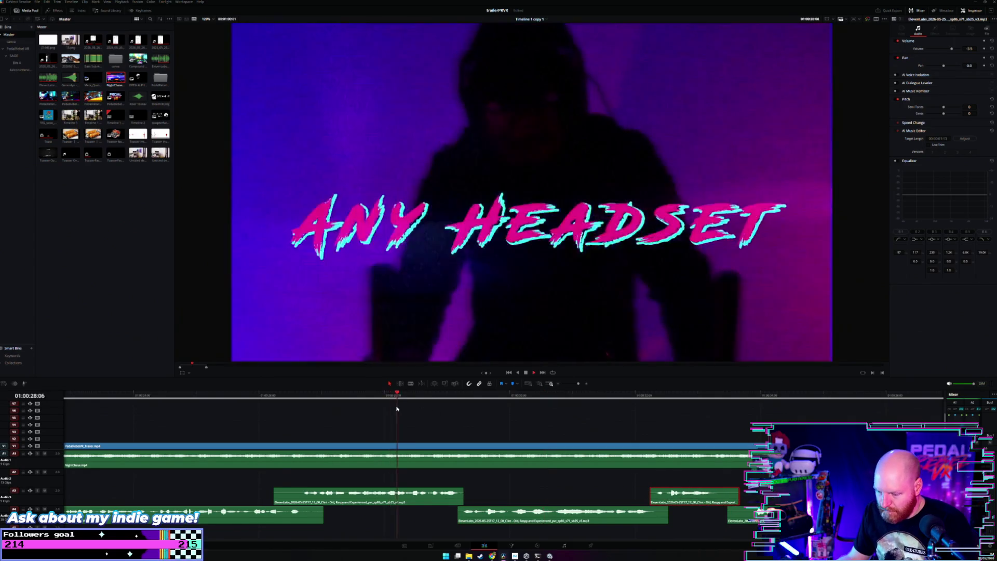
key(space)
scroll(392, 412, down, 2)
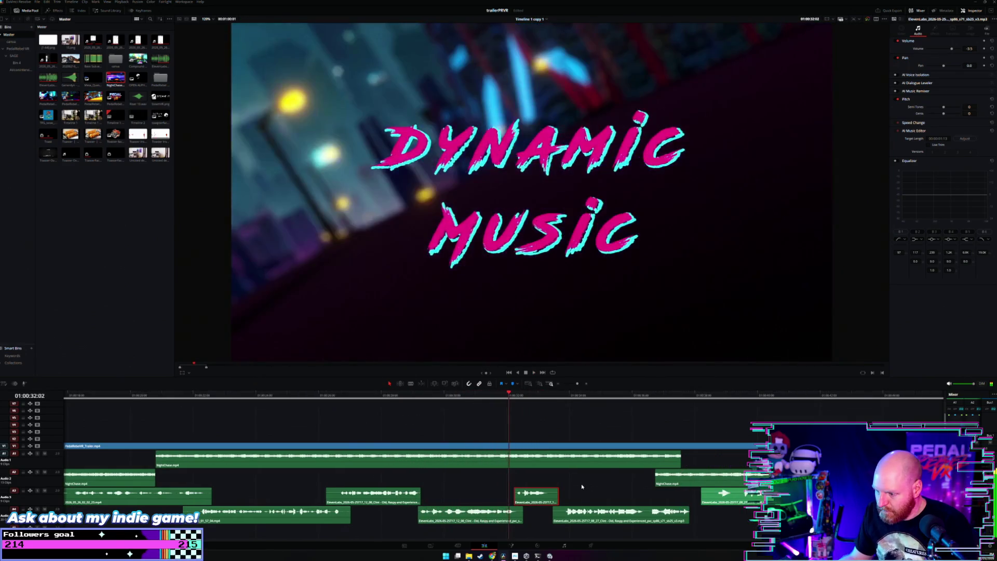
click(576, 487)
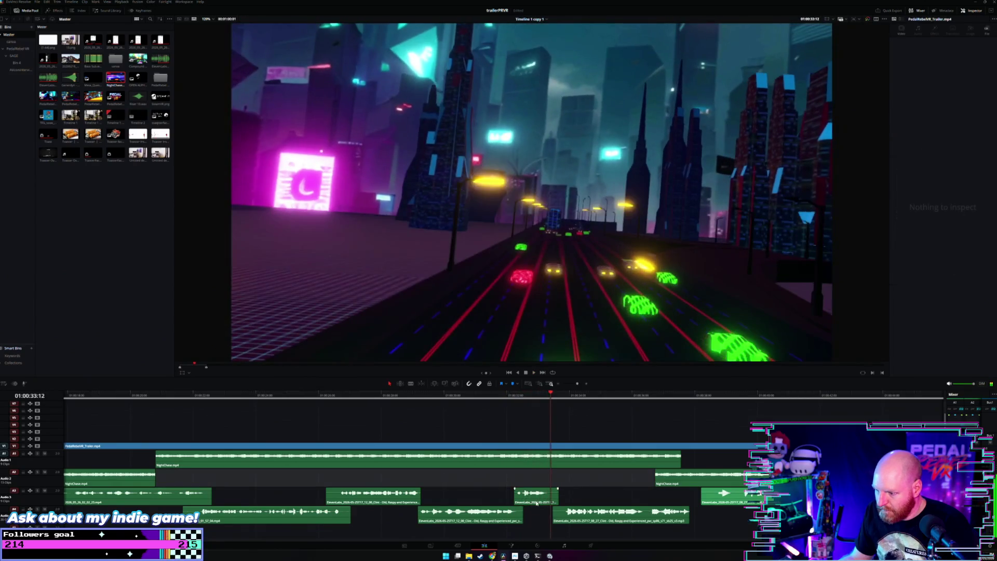
mouse_move(483, 514)
mouse_down()
mouse_move(675, 532)
mouse_move(481, 517)
mouse_up()
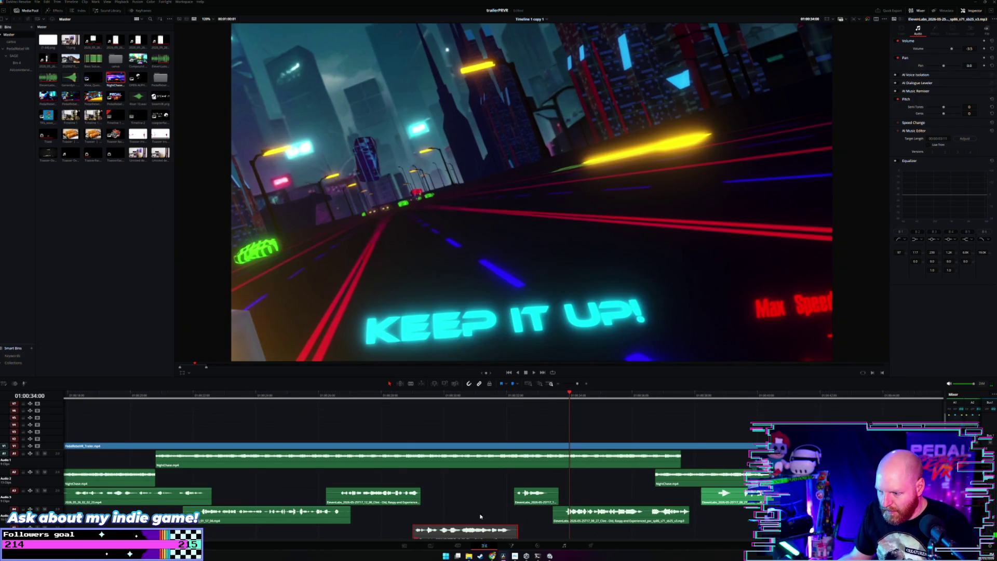
drag(597, 515, 445, 516)
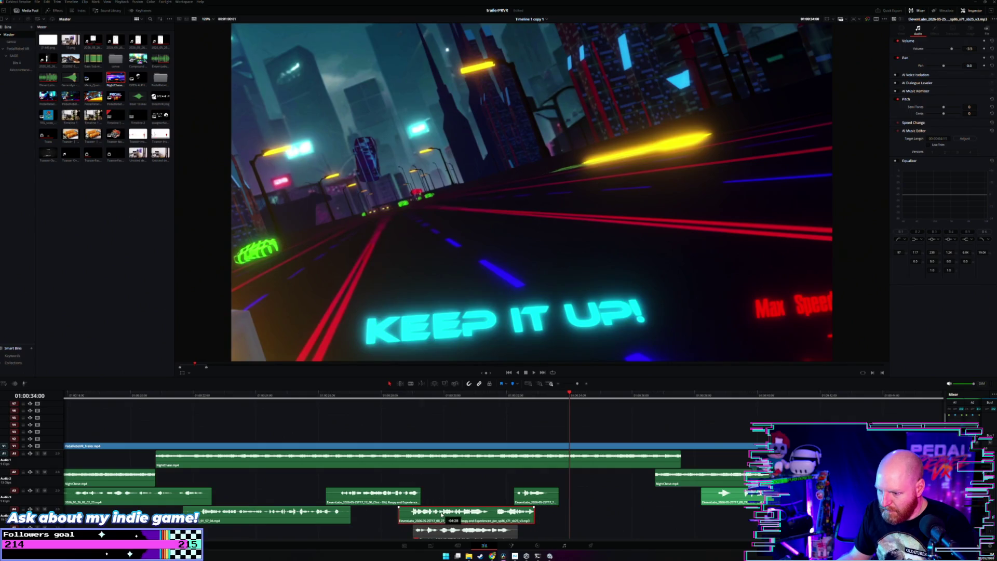
drag(536, 496, 521, 491)
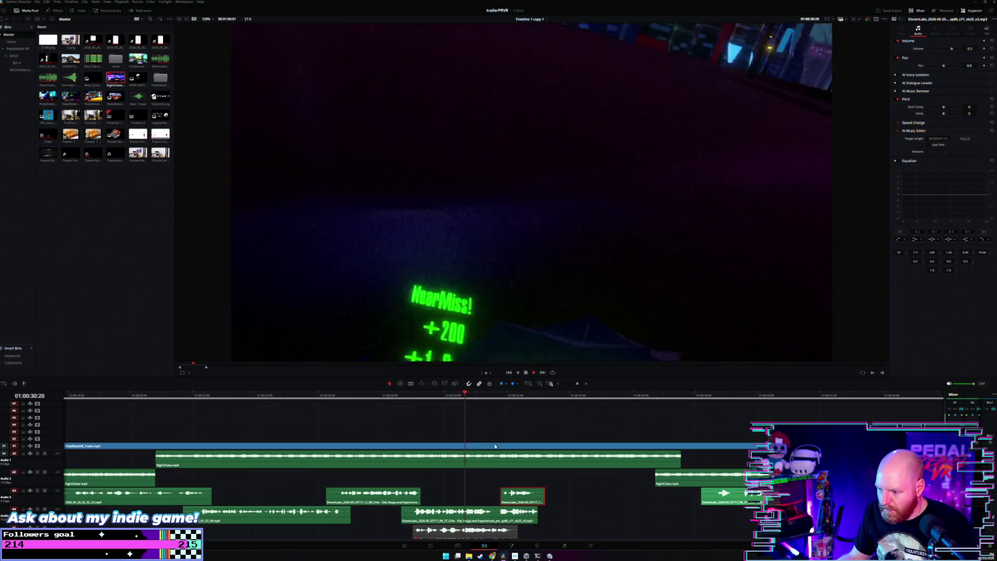
drag(521, 496, 553, 499)
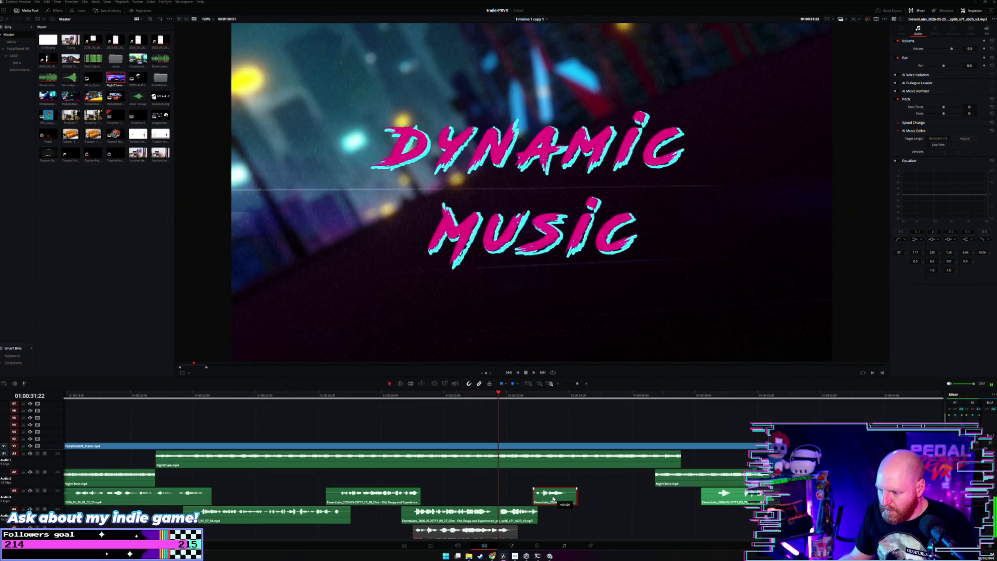
scroll(507, 493, down, 2)
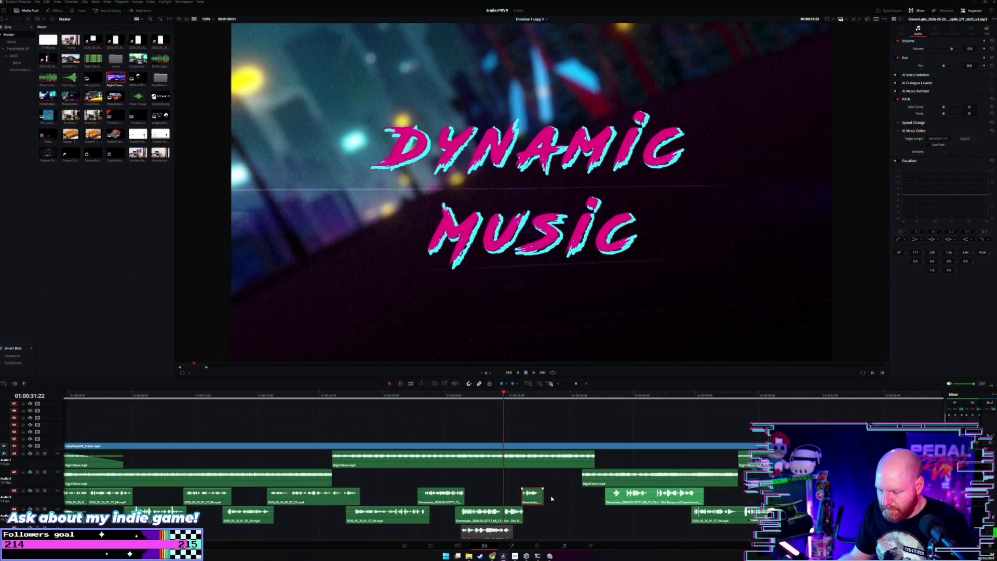
Move SFX clips from A3 and A2 down to A4 earlier, and the 01_57_04 clip up to A3.
key(space)
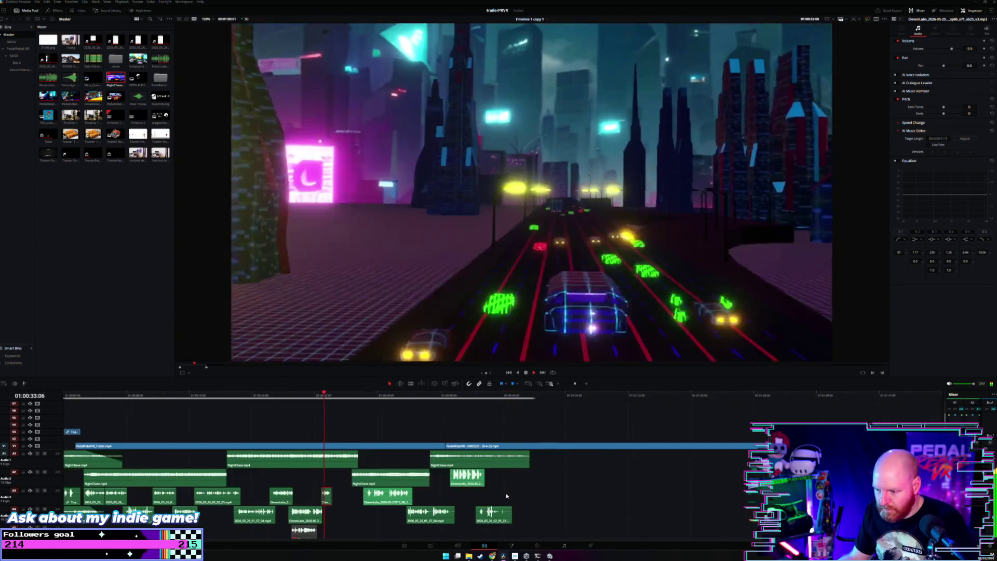
scroll(444, 497, right, 3)
drag(501, 503, 429, 518)
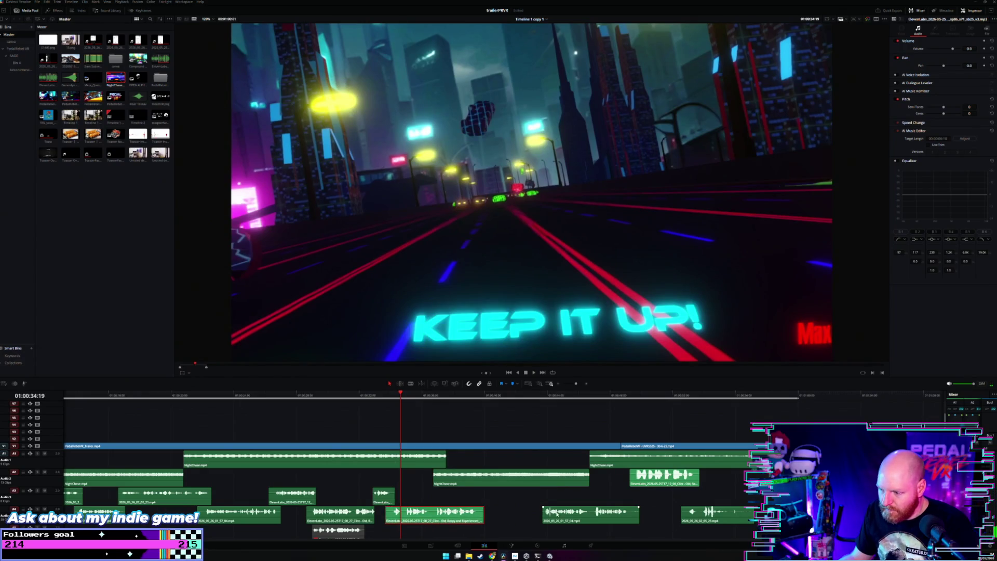
drag(557, 514, 497, 503)
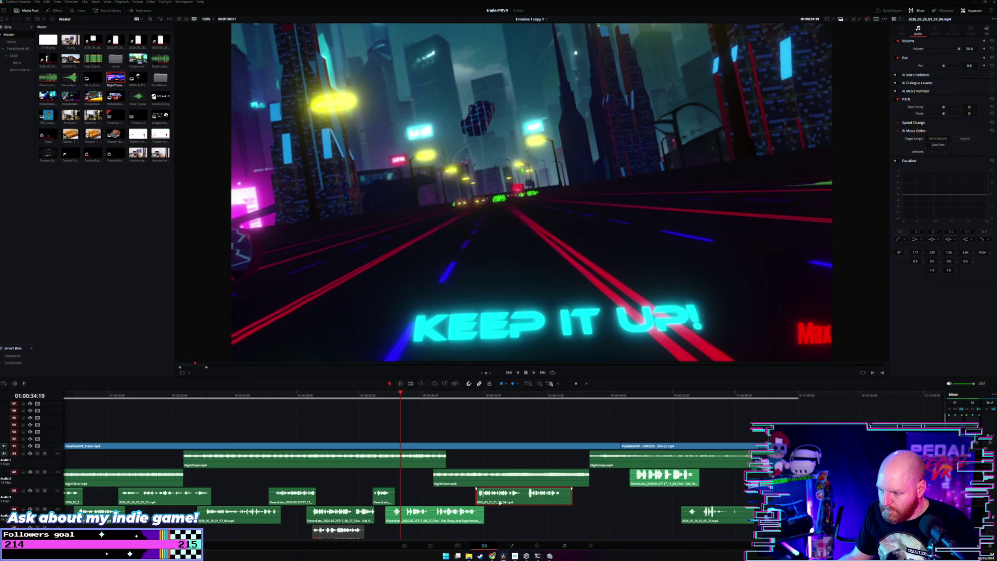
drag(639, 482, 569, 518)
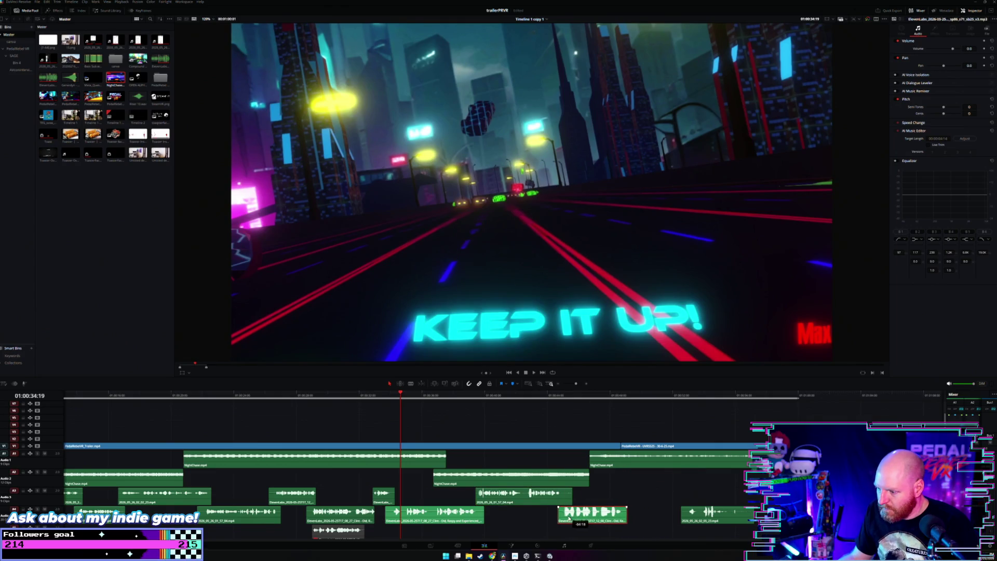
Zoom out and play the trailer from 01:00:00:00.
key(ctrl+minus)
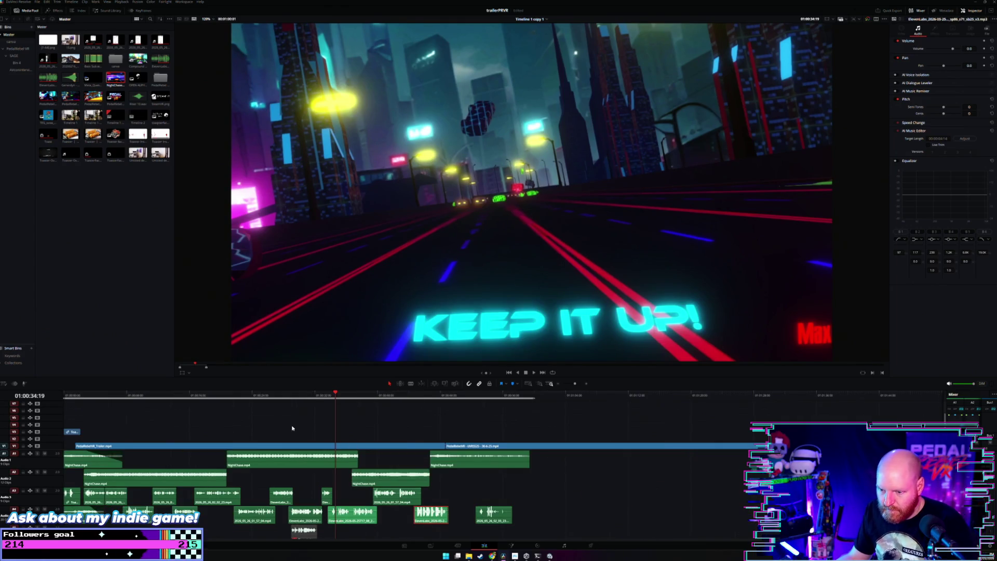
drag(140, 401, 69, 409)
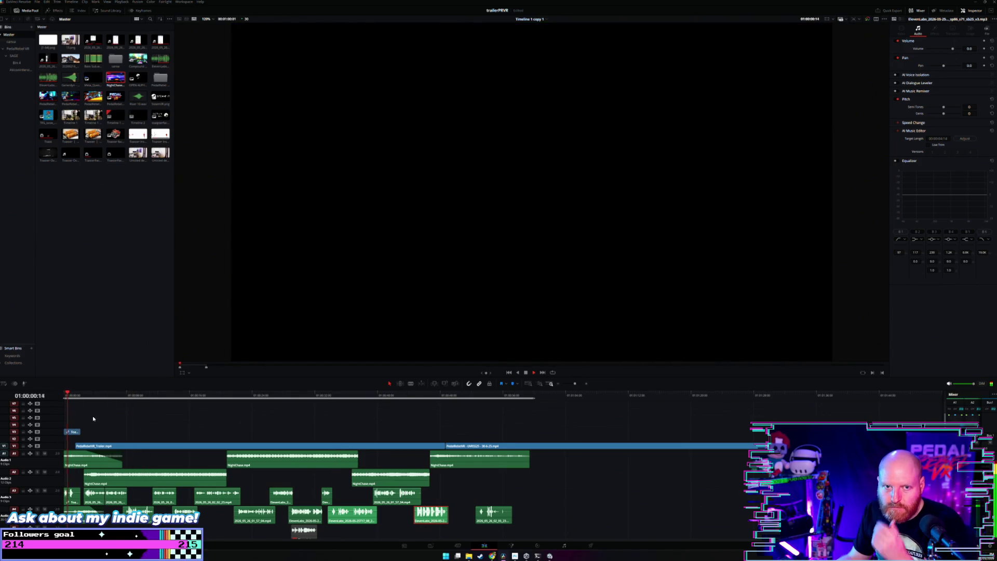
key(ctrl+equal)
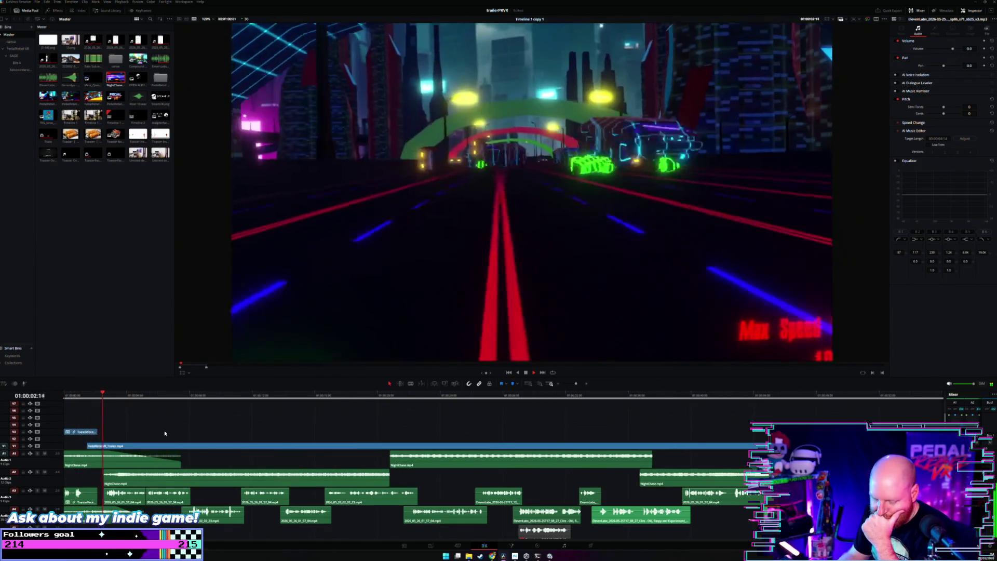
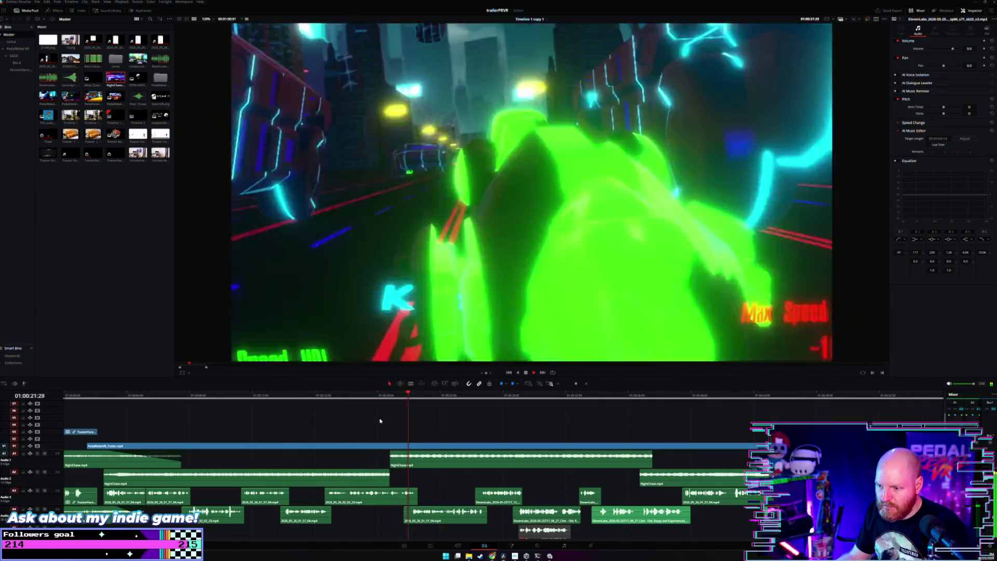
Set the NightChase music clip on Audio 1 to -8.72 dB, then deselect it.
click(380, 421)
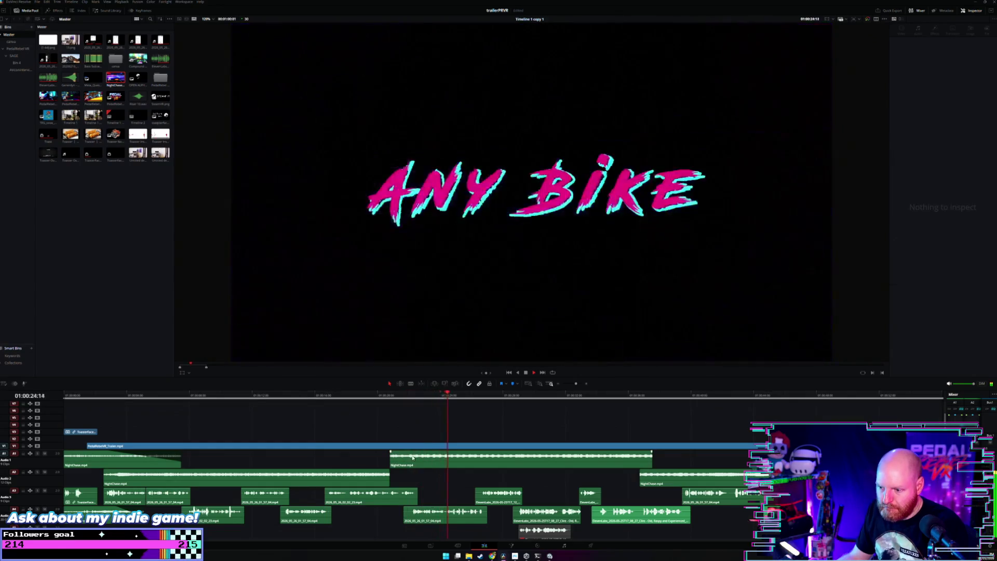
click(412, 457)
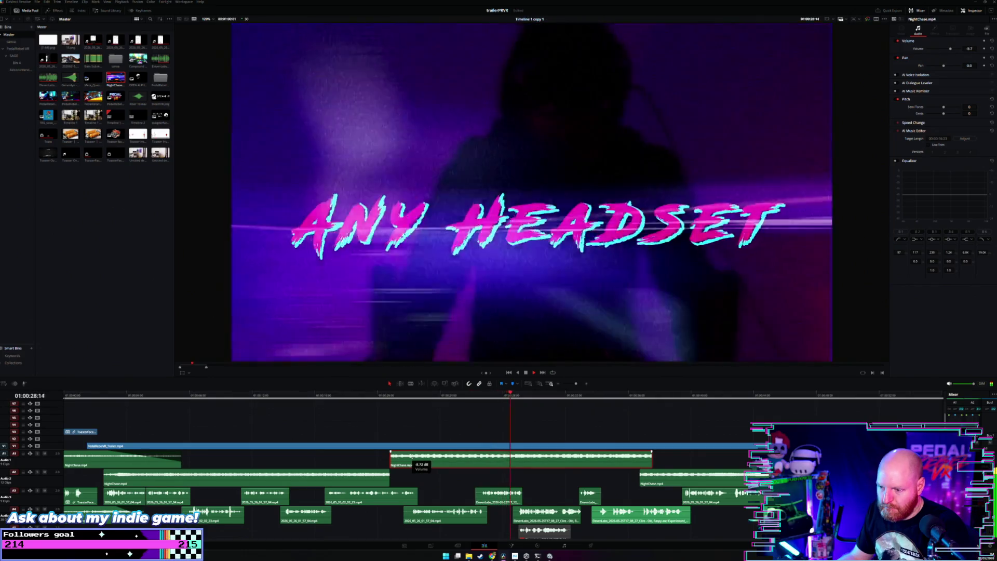
drag(412, 458, 411, 456)
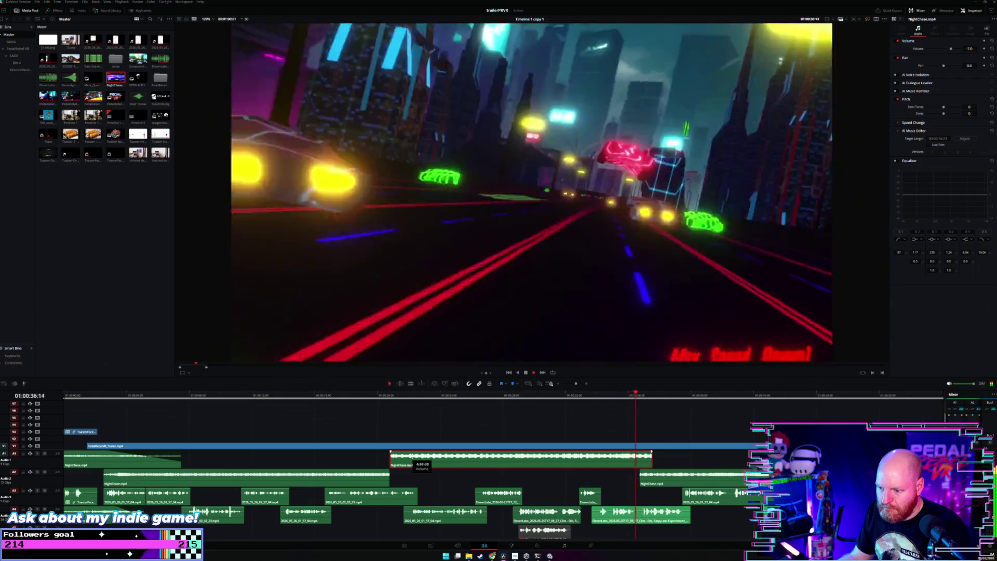
drag(412, 455, 411, 457)
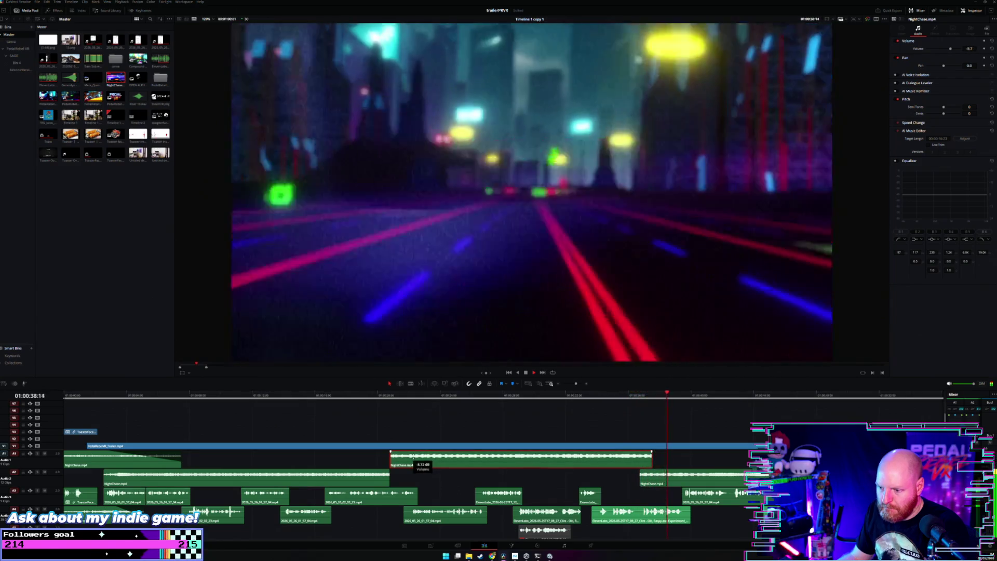
scroll(473, 437, right, 3)
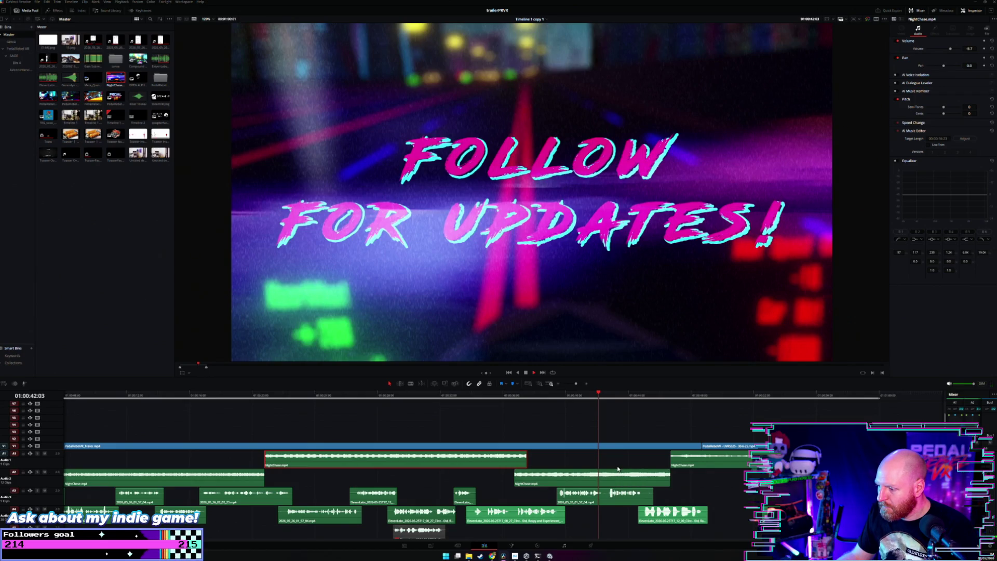
scroll(597, 447, right, 2)
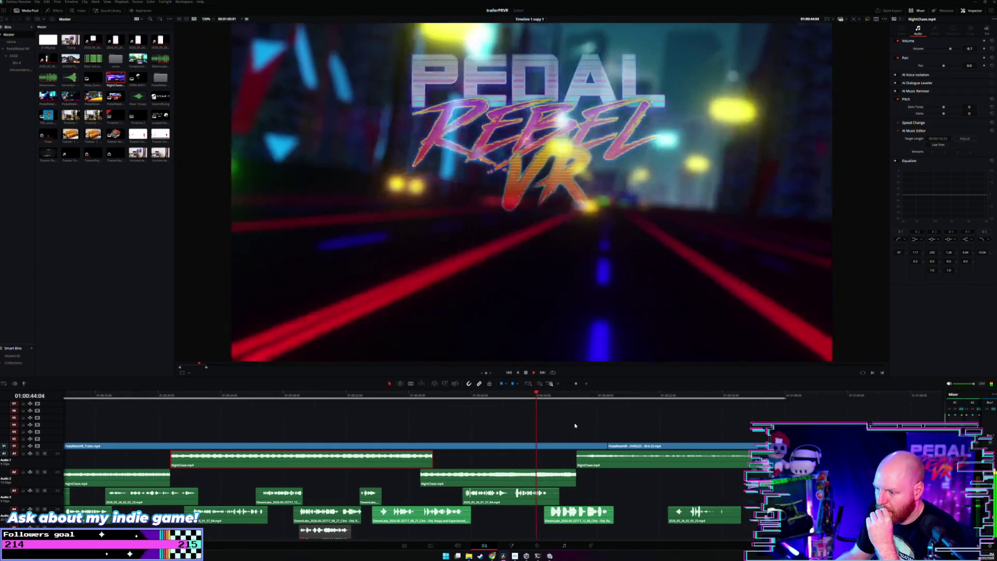
click(575, 425)
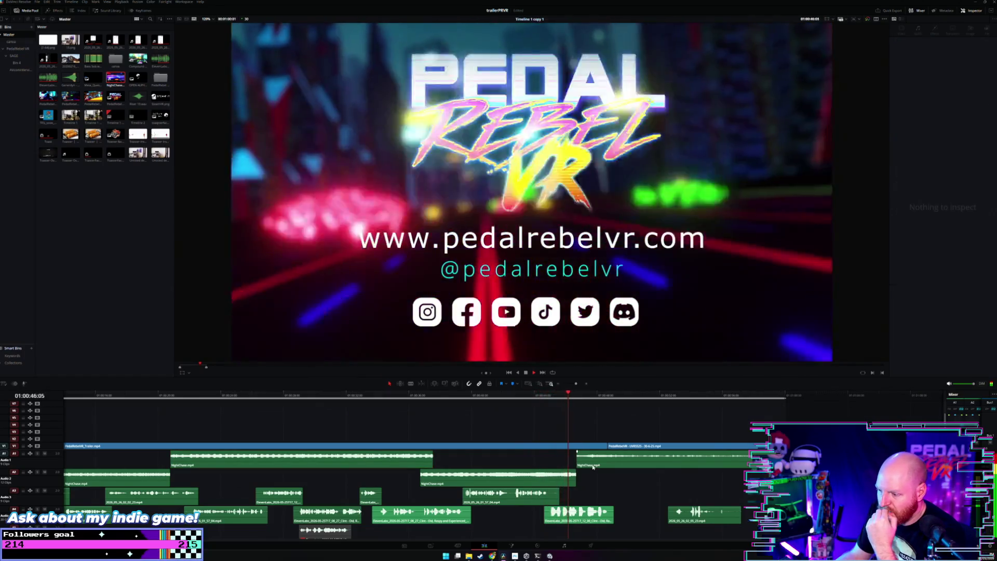
scroll(571, 473, right, 2)
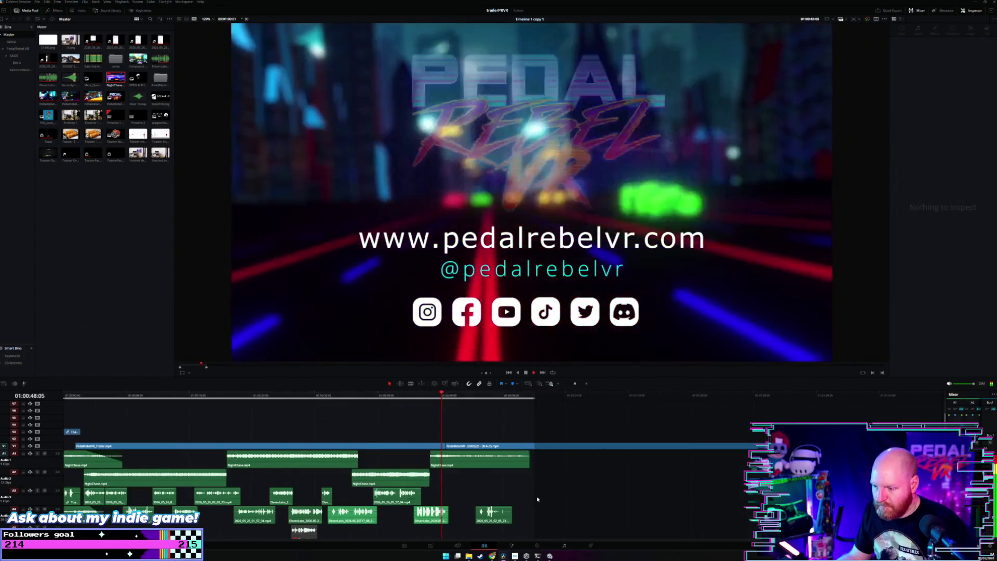
Move the Audio 4 sound-effect clip earlier and trim the final NightChase clip's end shorter.
scroll(531, 496, right, 1)
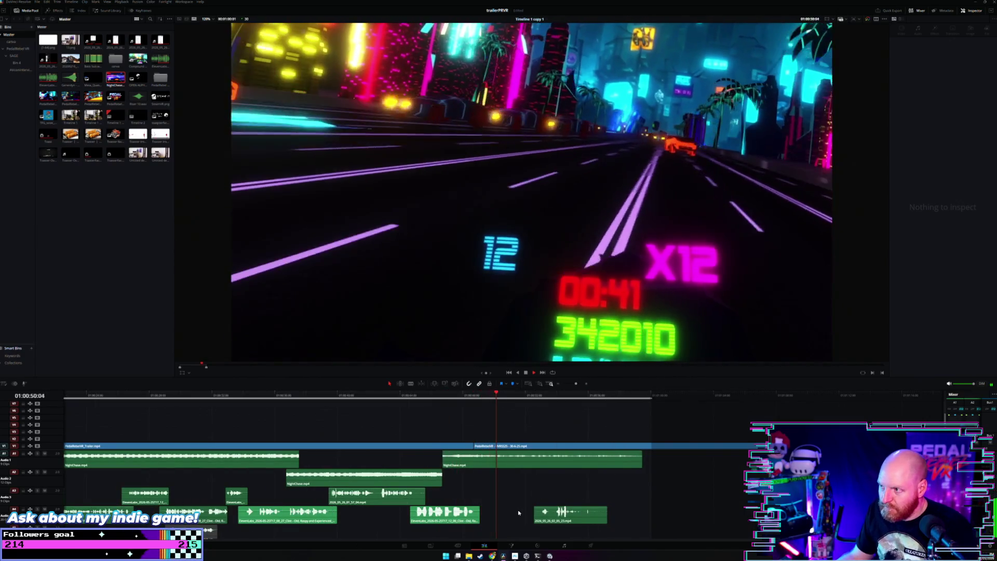
scroll(518, 511, down, 2)
scroll(508, 511, up, 2)
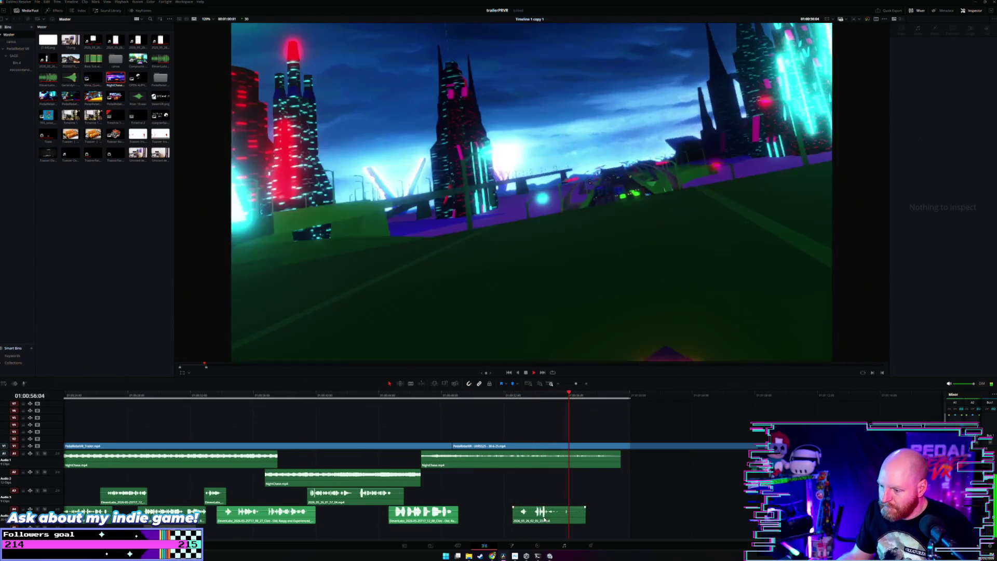
drag(544, 520, 504, 520)
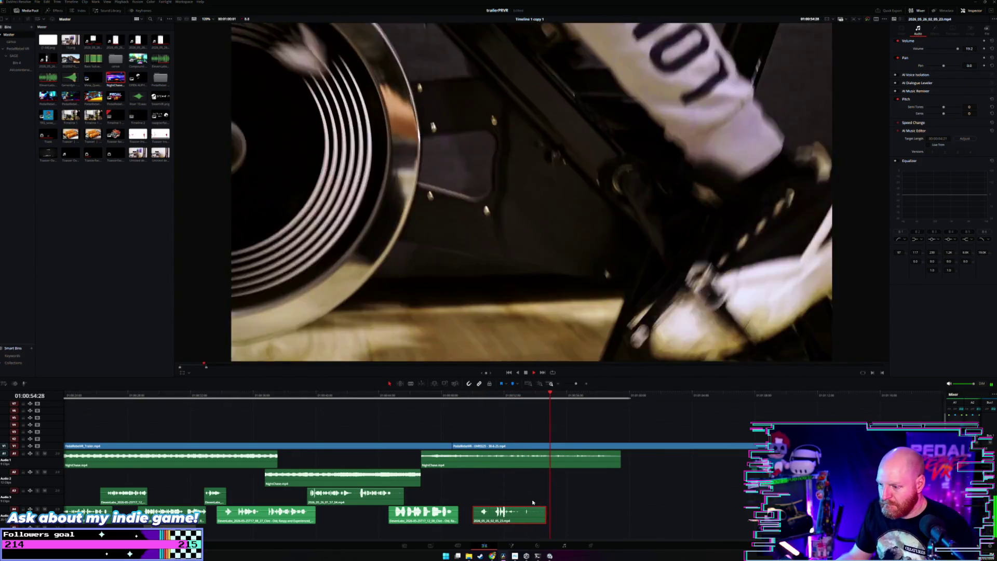
scroll(539, 508, down, 2)
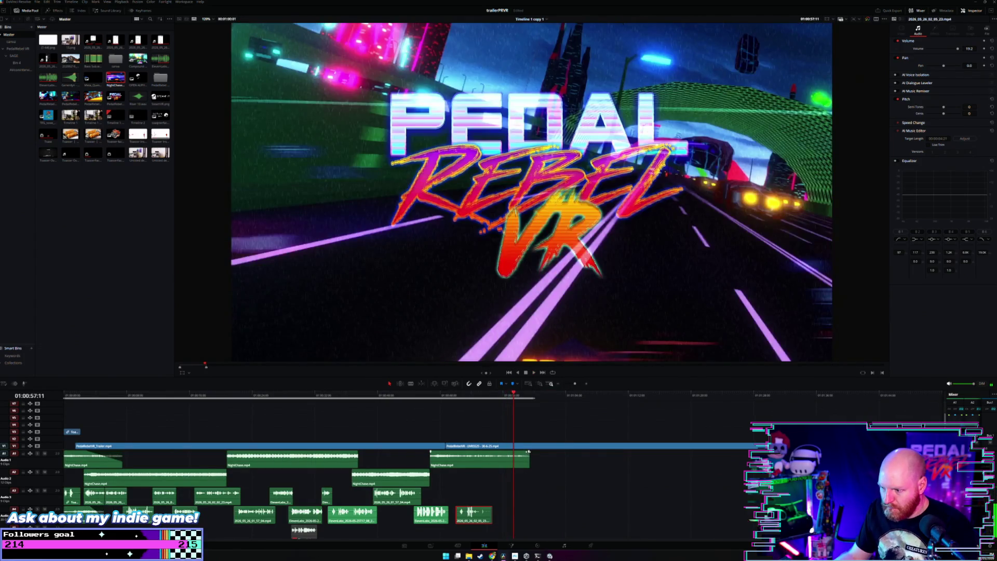
drag(529, 451, 516, 451)
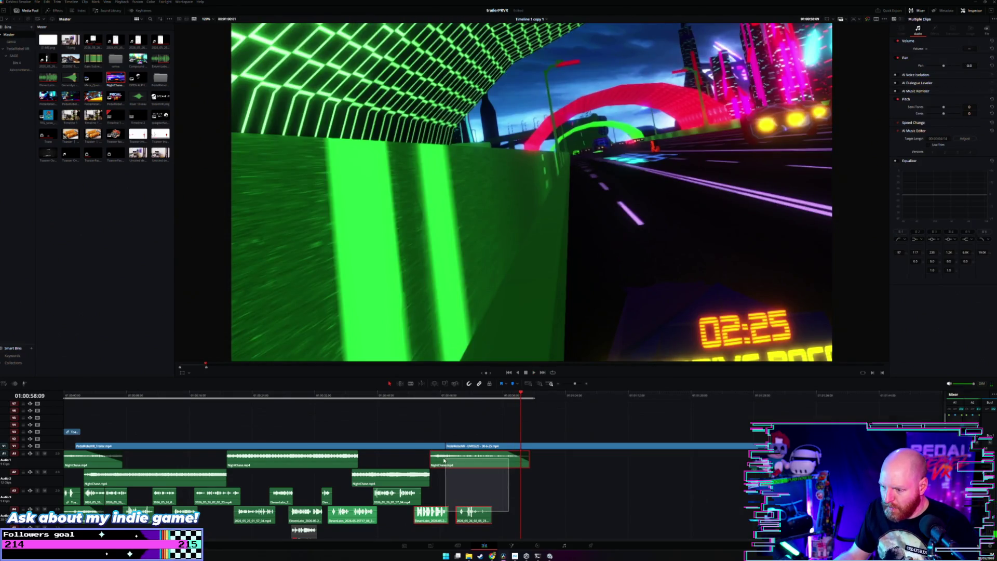
Shift the music clip and two sound effects later together, then play to review the timing.
mouse_move(474, 480)
mouse_down()
mouse_move(444, 457)
mouse_move(469, 463)
mouse_up()
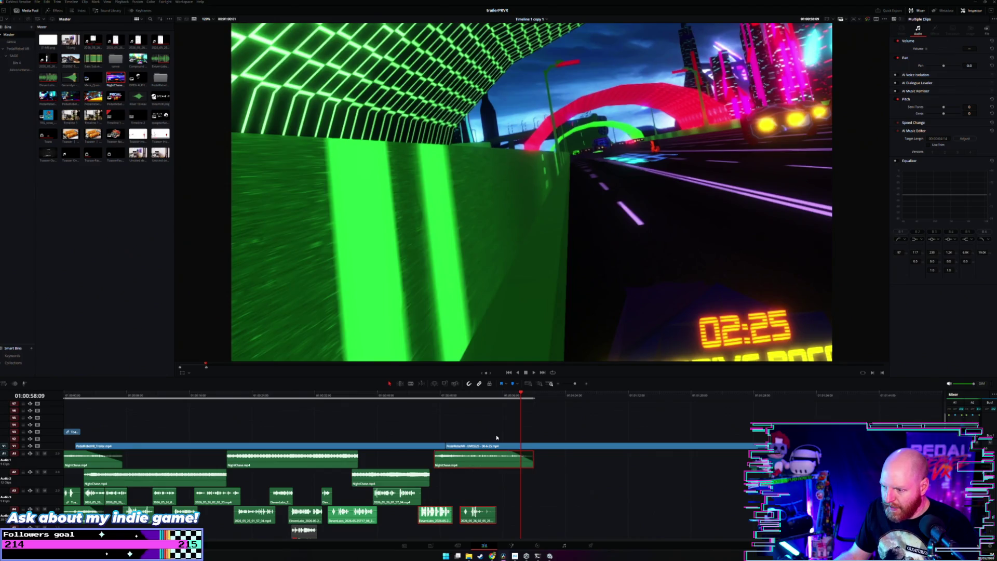
click(512, 474)
key(space)
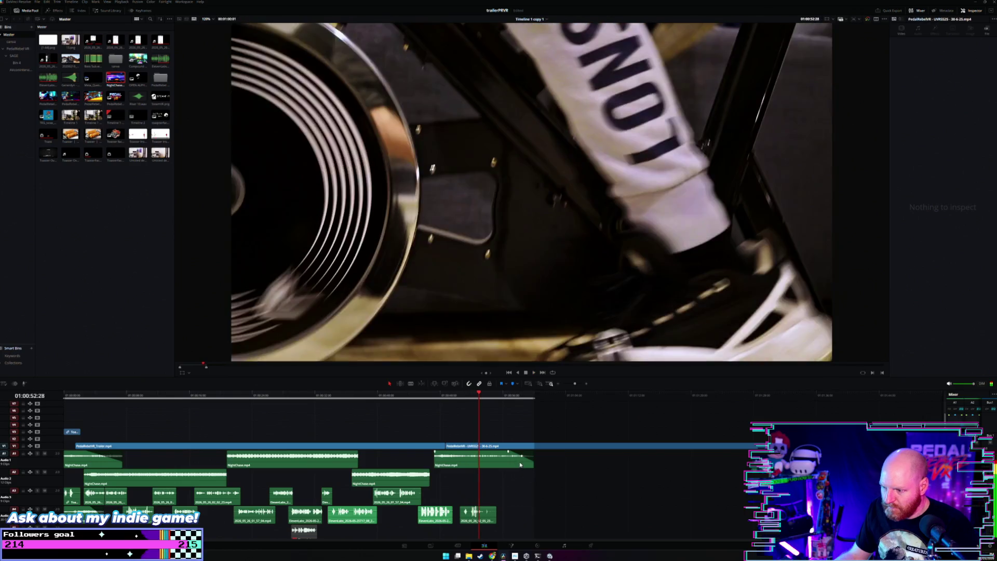
key(space)
Reposition the NightChase clips on Audio 1 and Audio 2 later and play back the edit.
mouse_move(532, 461)
mouse_down()
mouse_move(494, 463)
mouse_move(419, 526)
mouse_move(470, 511)
mouse_up()
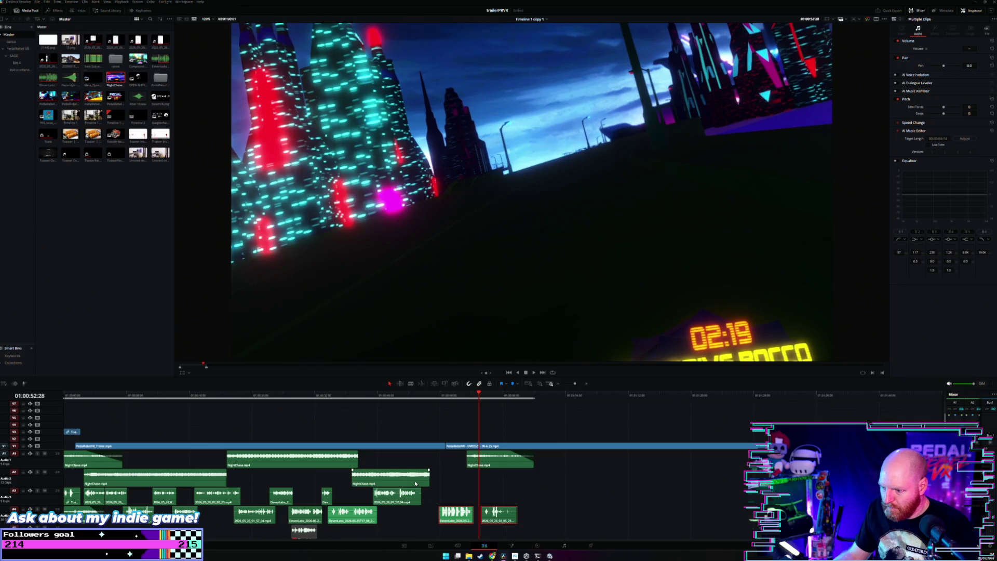
drag(422, 482, 450, 482)
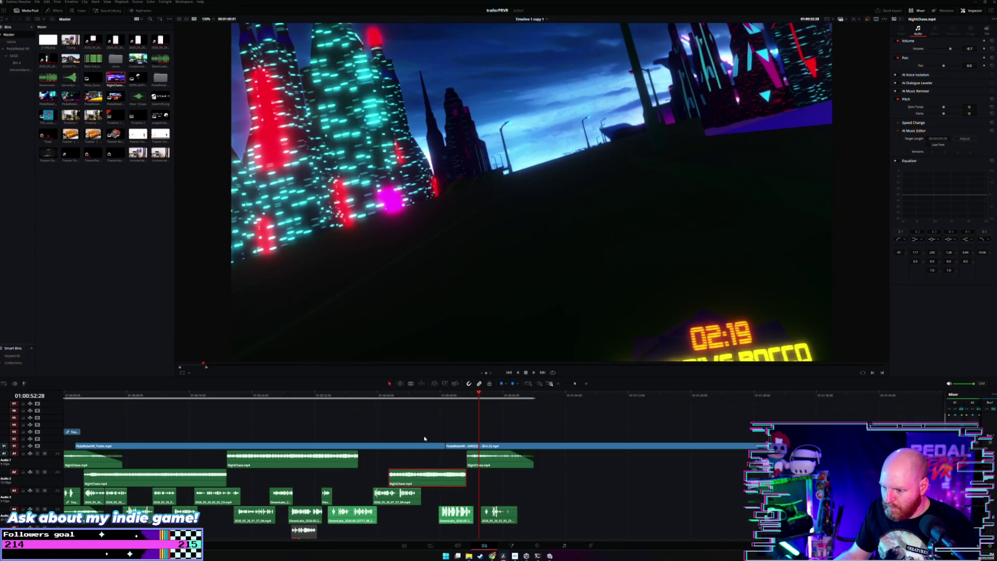
key(space)
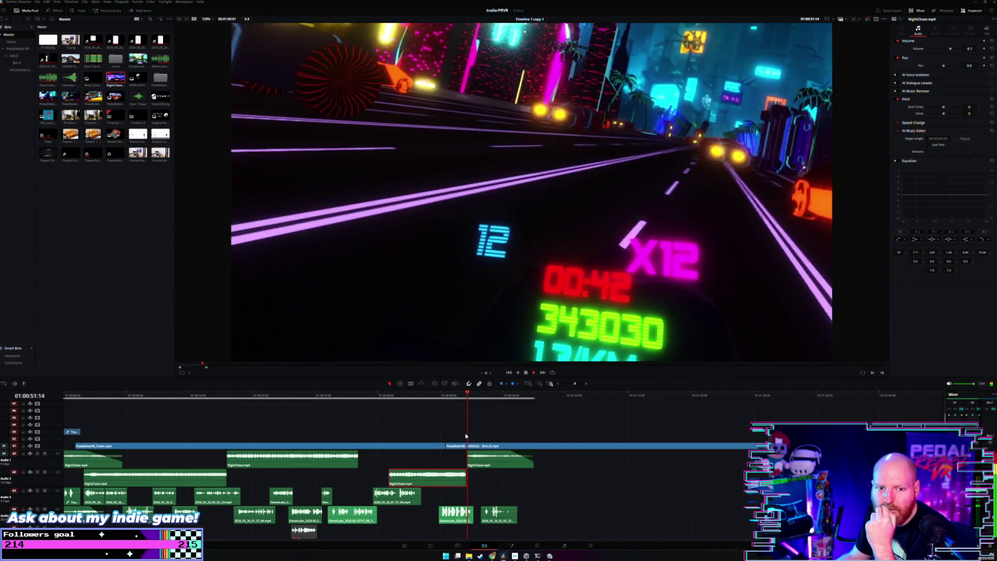
scroll(466, 437, up, 2)
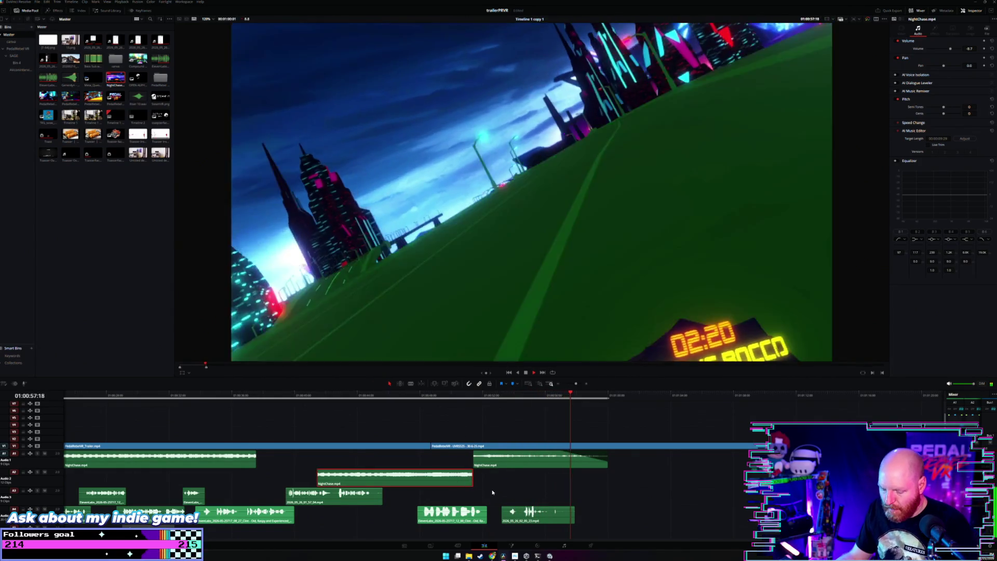
scroll(493, 492, down, 2)
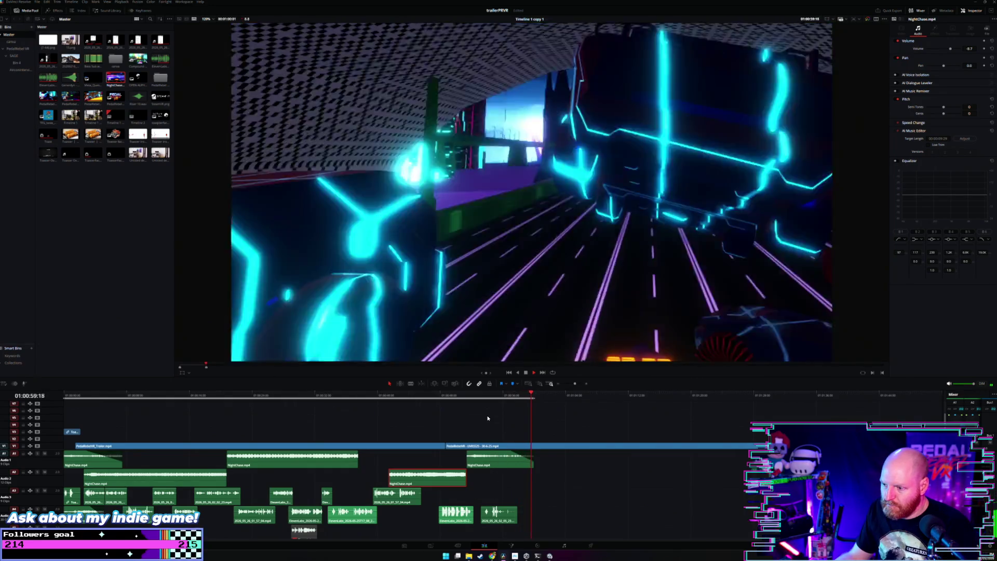
Shift the Audio 3 sound-effect clip slightly later, by +02:00.
click(391, 404)
scroll(405, 432, down, 2)
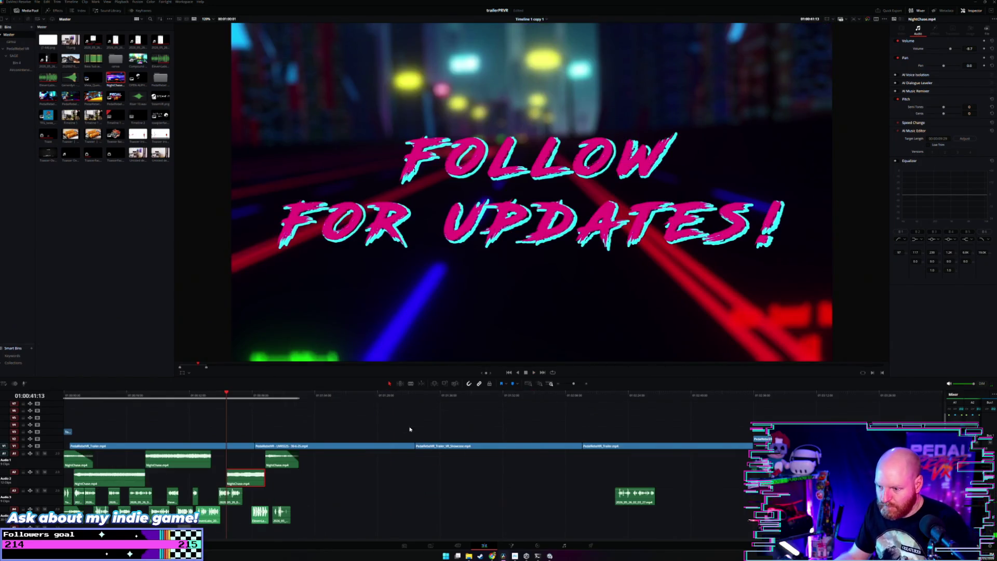
scroll(195, 410, up, 3)
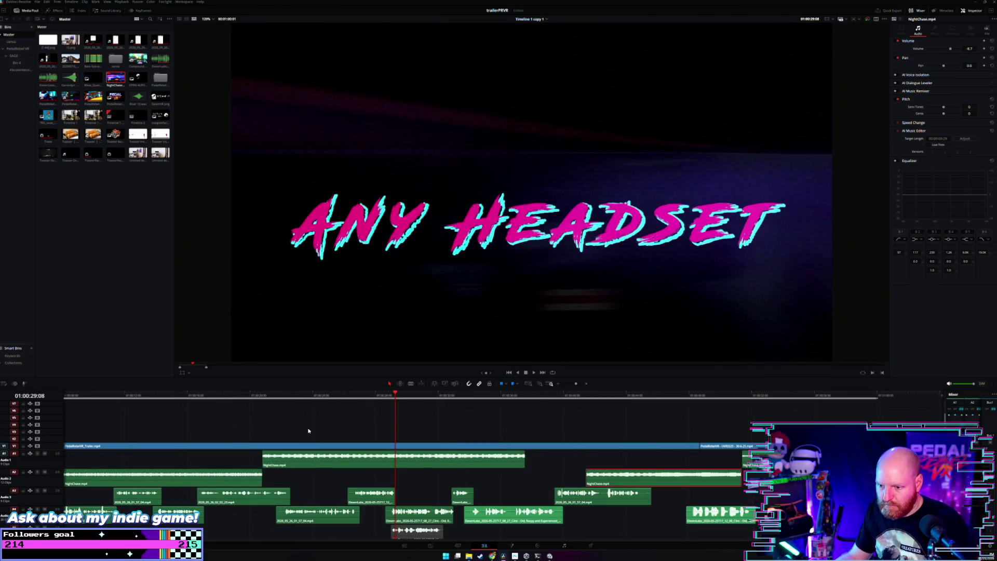
scroll(380, 417, down, 2)
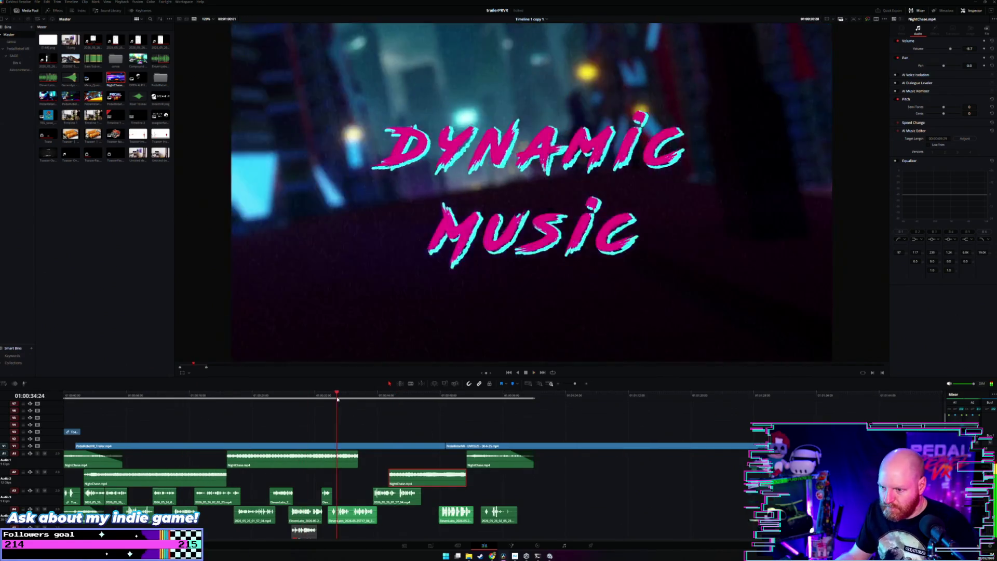
click(422, 449)
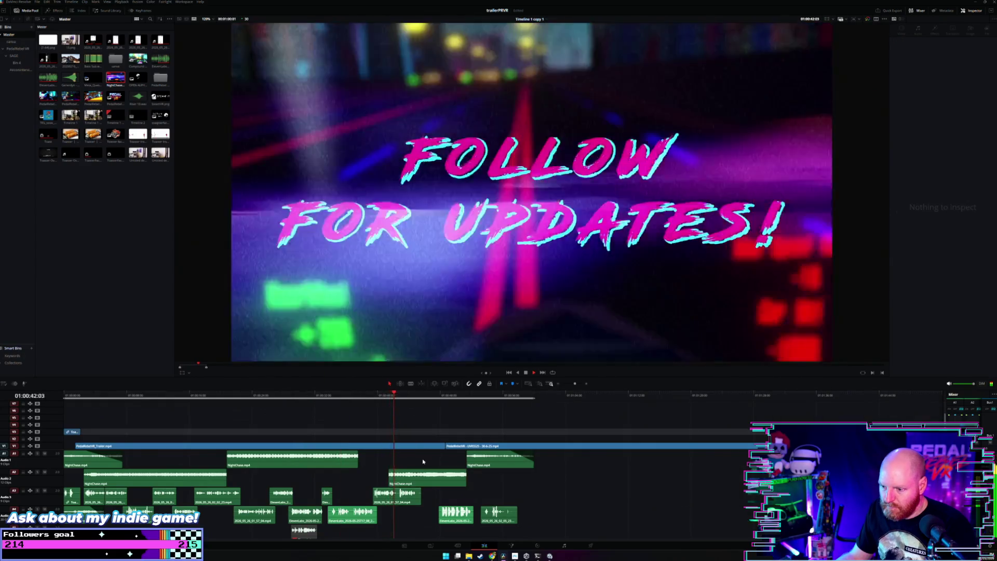
scroll(410, 455, up, 2)
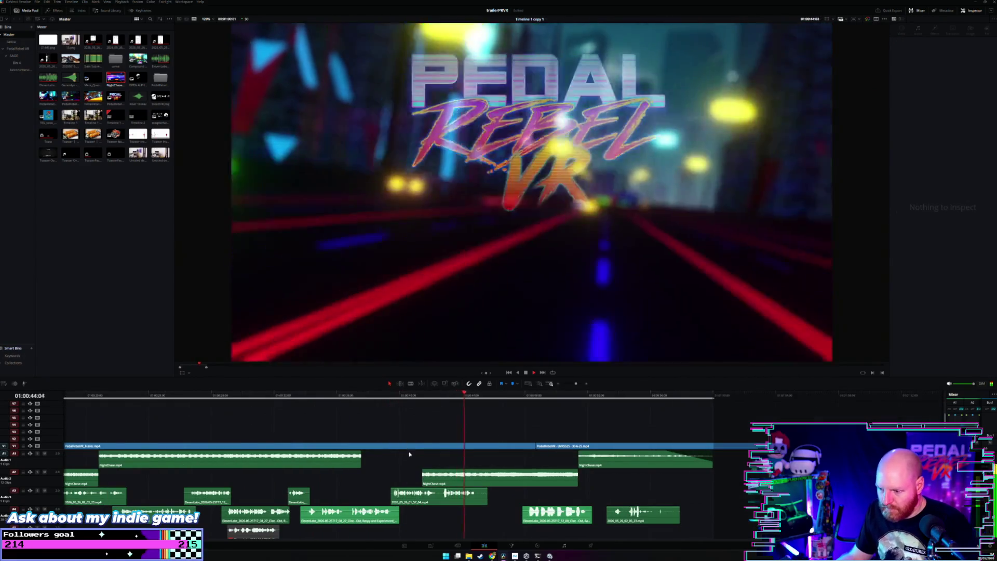
scroll(405, 478, down, 2)
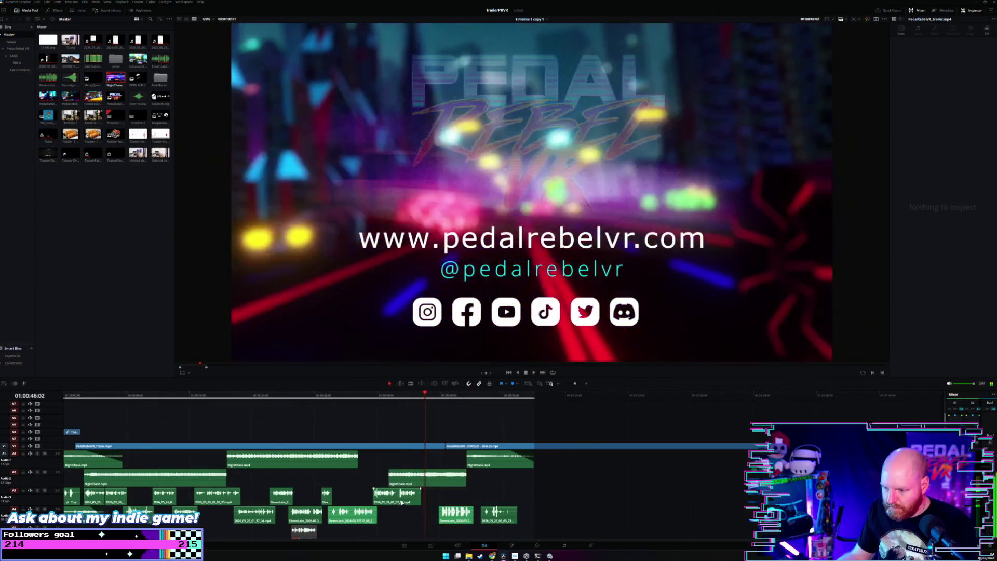
drag(402, 503, 416, 503)
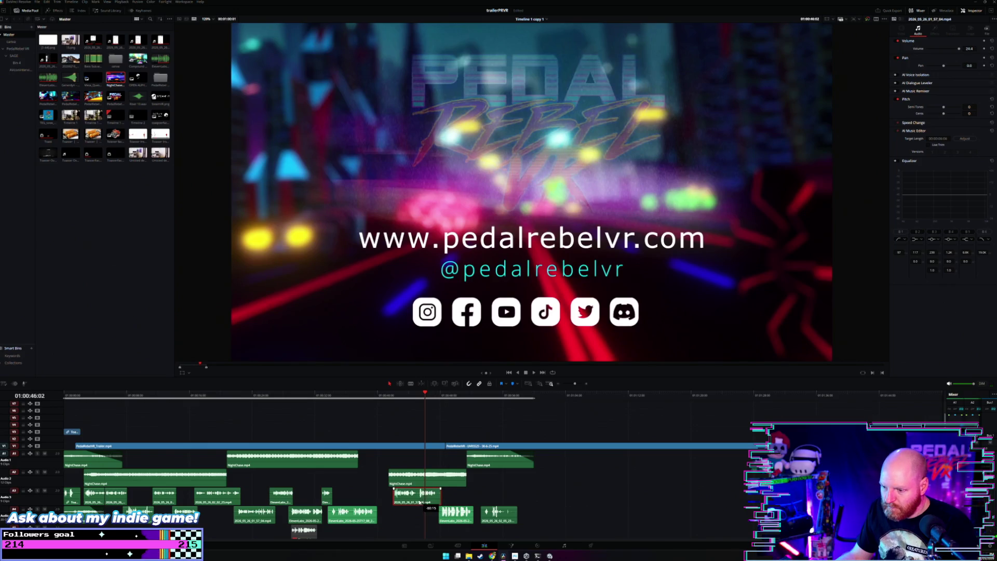
Replay from around 35 seconds and split the Audio 4 sound clip near FASTER! with the Blade tool.
click(349, 426)
key(space)
scroll(418, 494, up, 2)
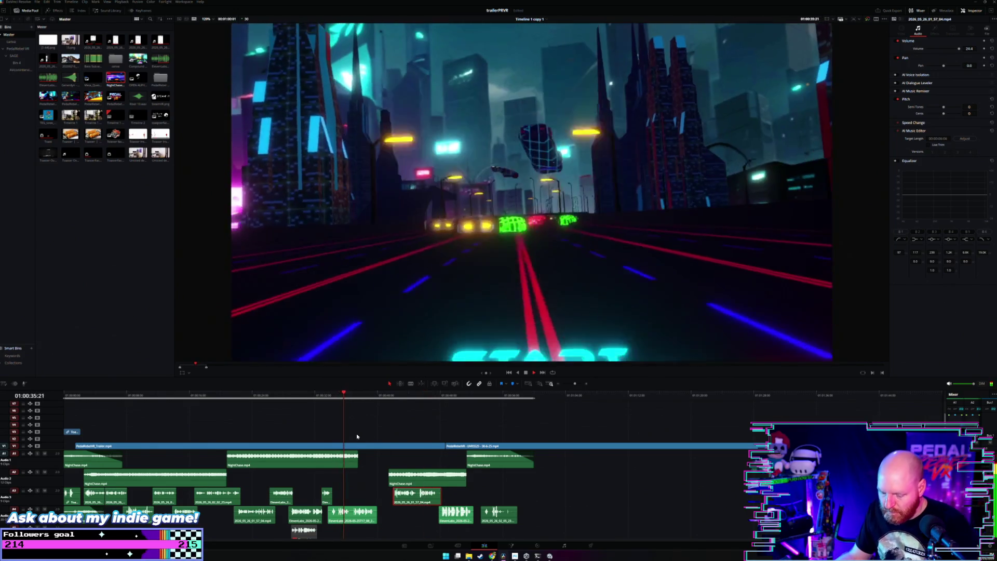
key(b)
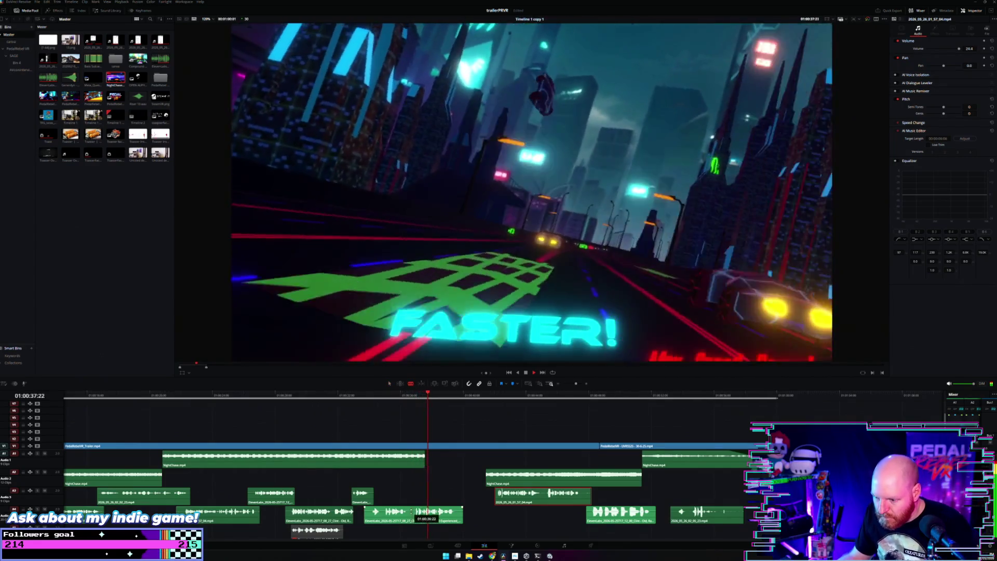
click(414, 513)
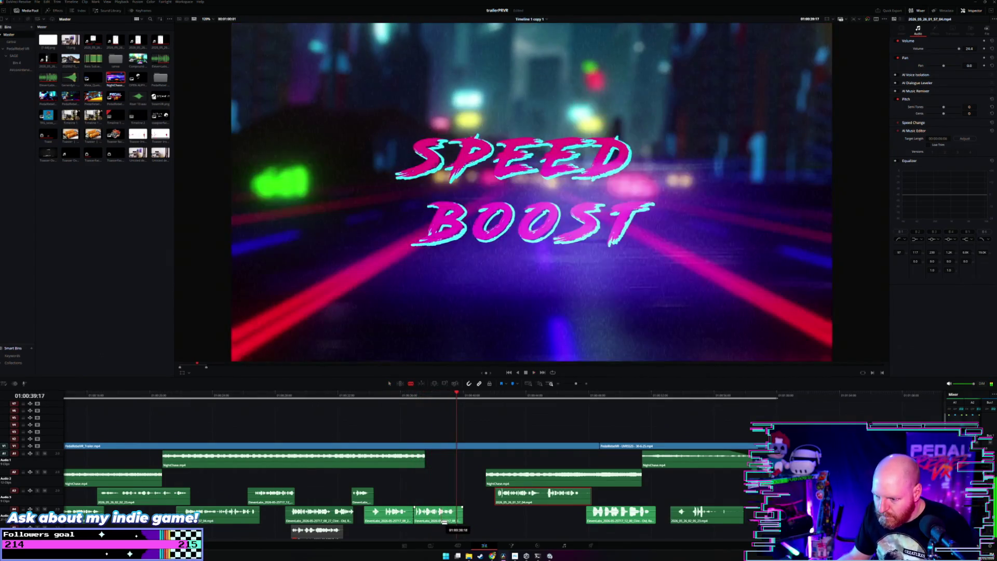
Move the cut-off ElevenLabs clip up onto Audio 3 and shift the sound clips later.
drag(439, 513, 440, 494)
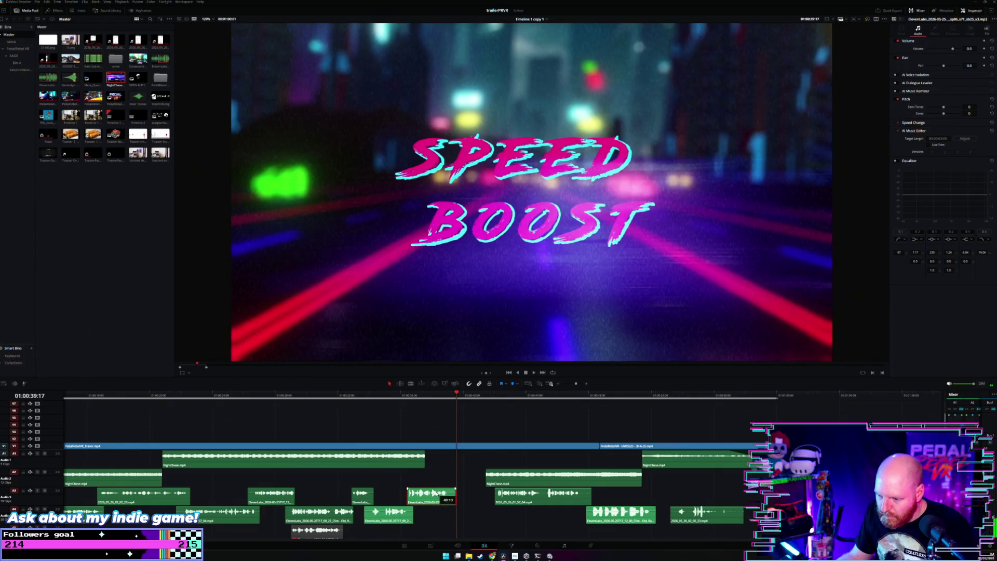
ctrl+click(402, 514)
mouse_move(402, 514)
mouse_down()
mouse_move(441, 516)
mouse_move(438, 525)
mouse_up()
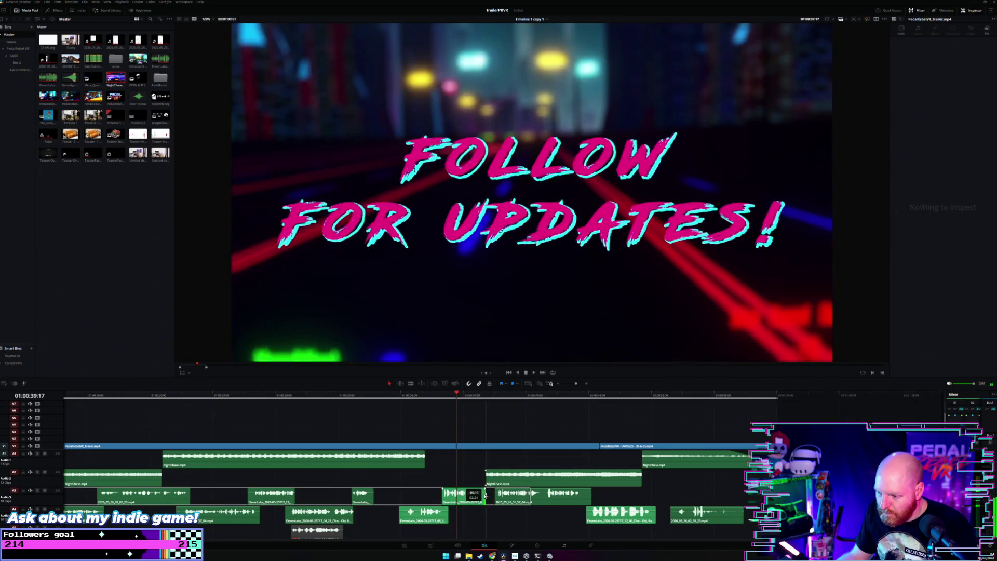
drag(464, 458, 475, 500)
click(476, 499)
ctrl+click(433, 519)
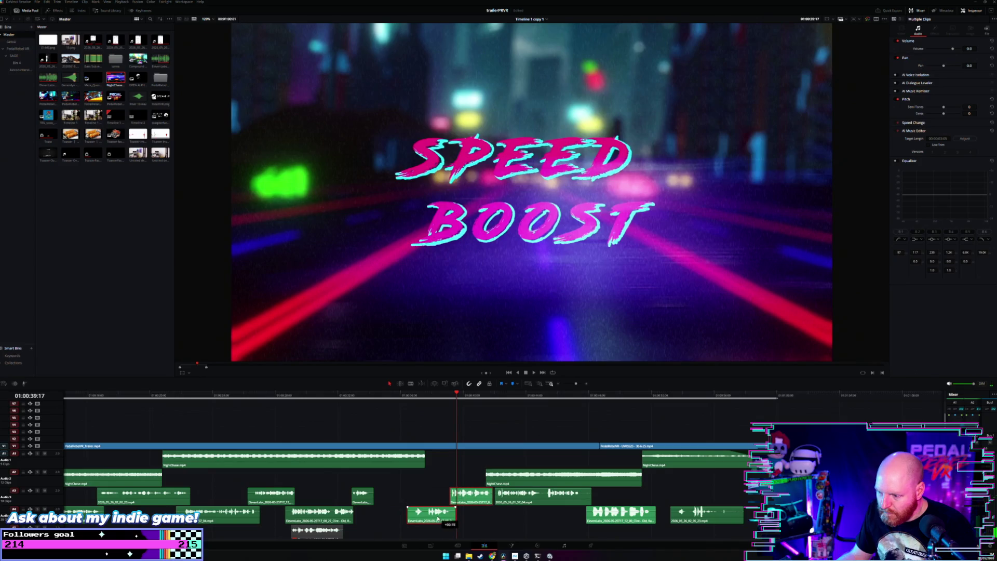
Nudge the small Audio 3 sound clip +00:04 later and play back to check the timing.
scroll(390, 485, down, 2)
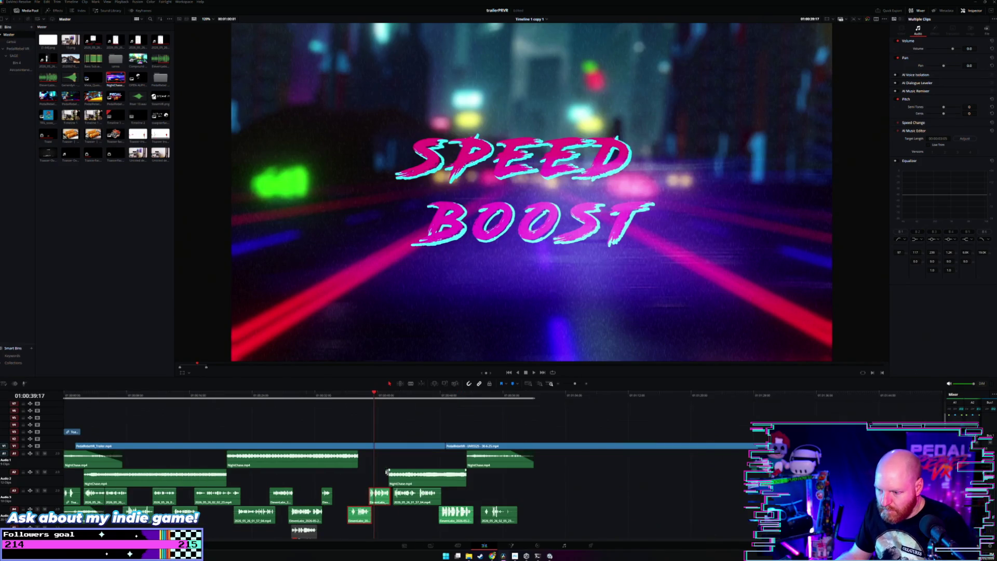
click(295, 394)
key(space)
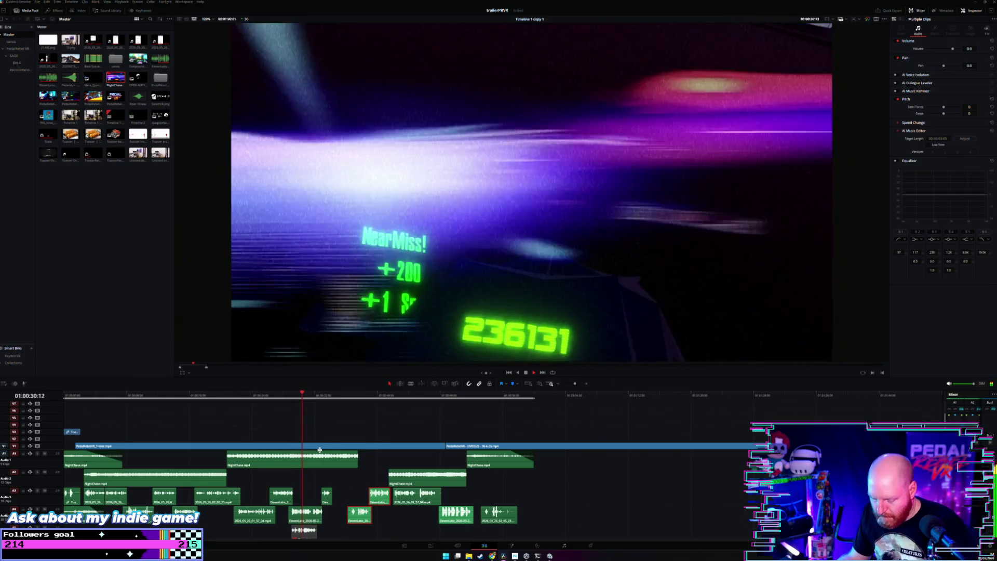
scroll(379, 477, up, 2)
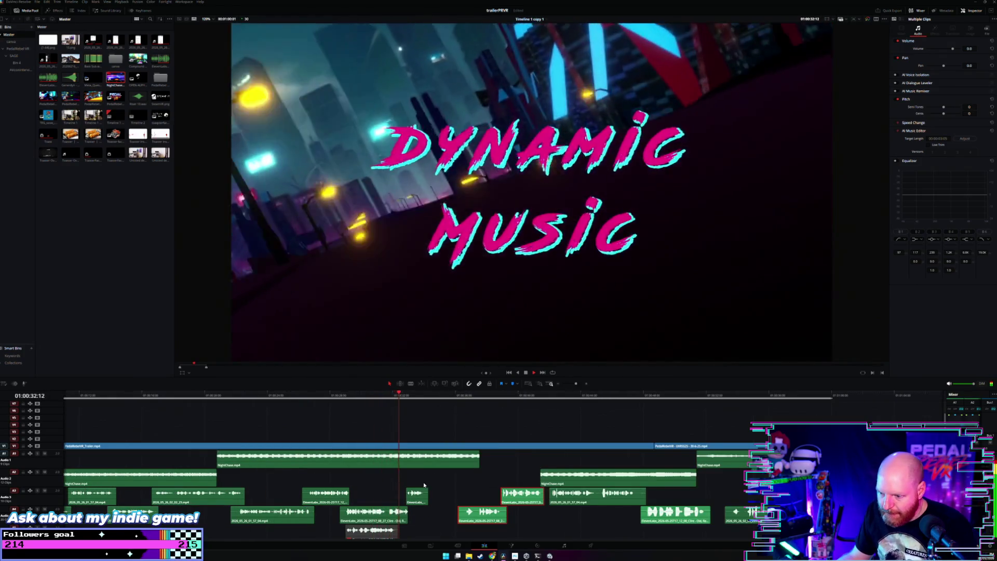
drag(417, 501, 418, 502)
click(397, 395)
key(space)
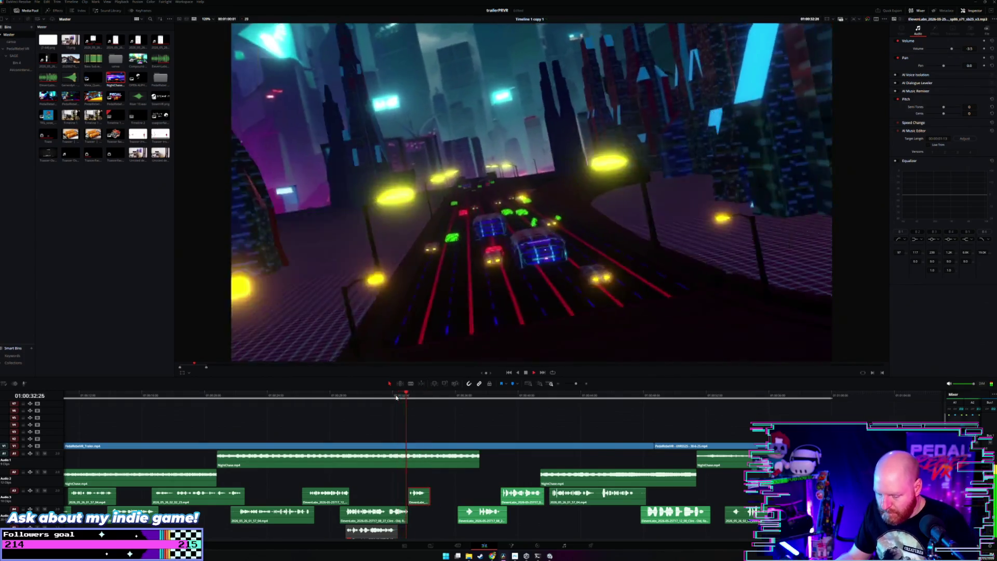
scroll(442, 453, up, 2)
key(space)
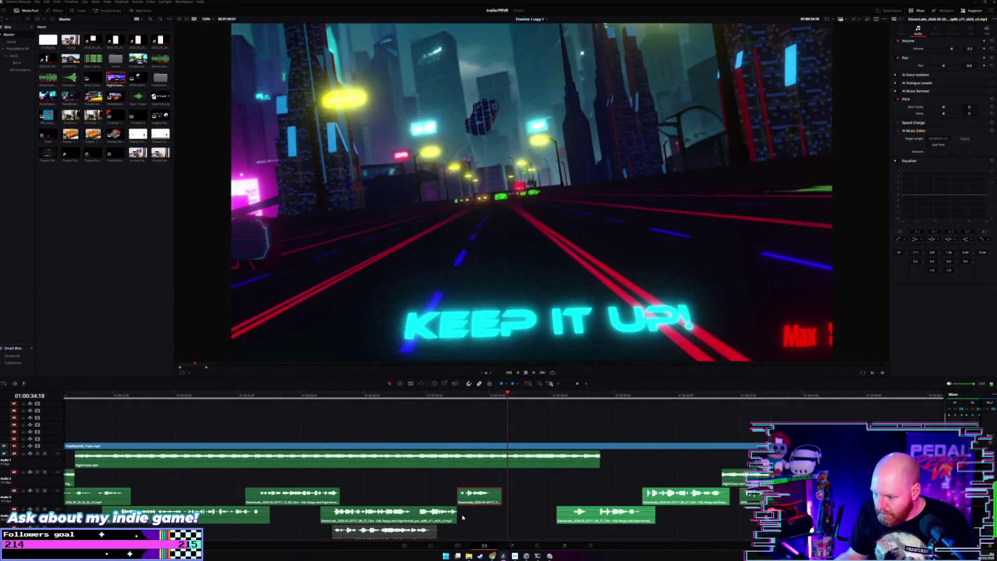
Trim the Audio 4 sound clip's end shorter and review it from 01:00:32.
click(461, 514)
drag(461, 513, 463, 512)
click(474, 500)
click(434, 396)
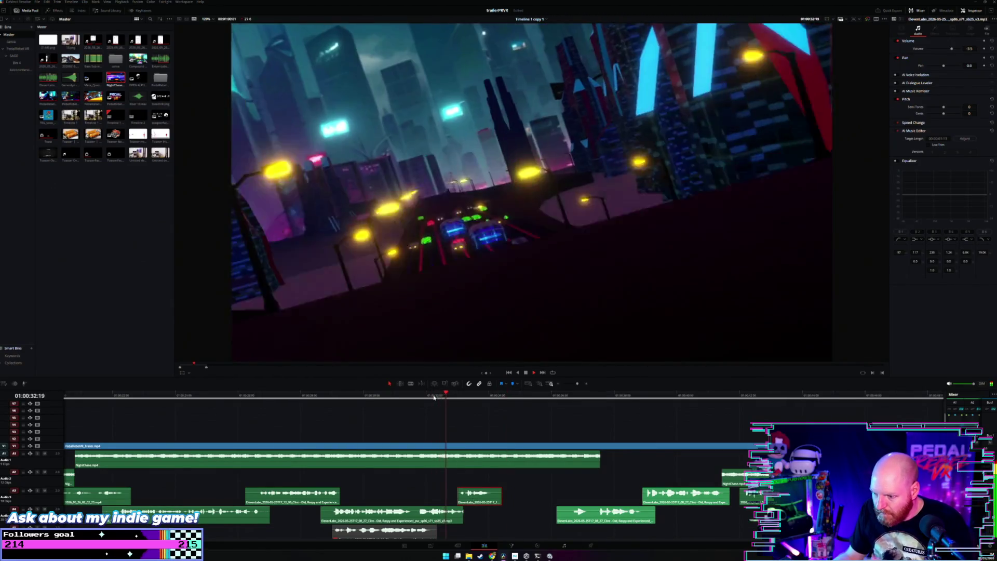
scroll(434, 397, up, 2)
drag(505, 520, 528, 505)
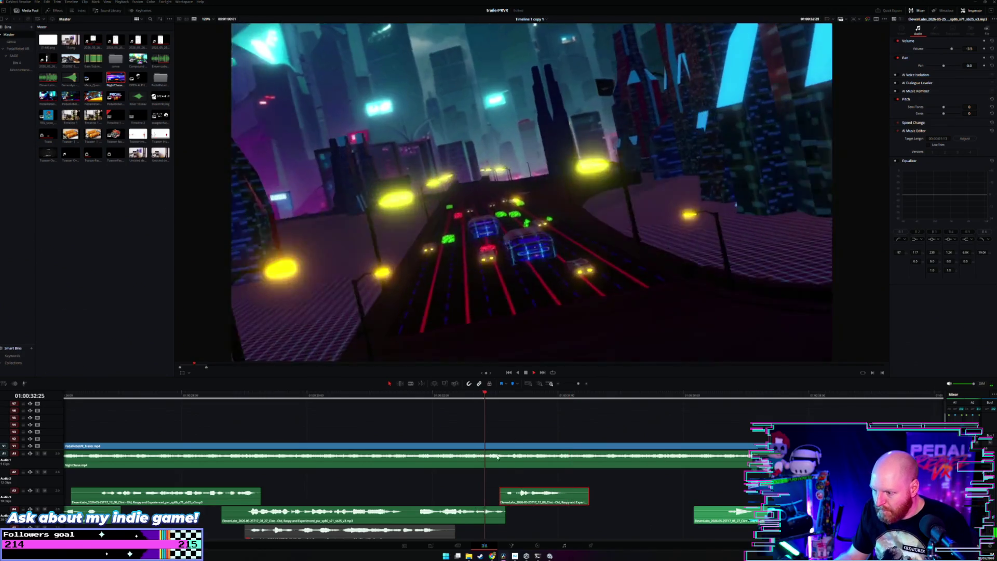
scroll(512, 471, down, 3)
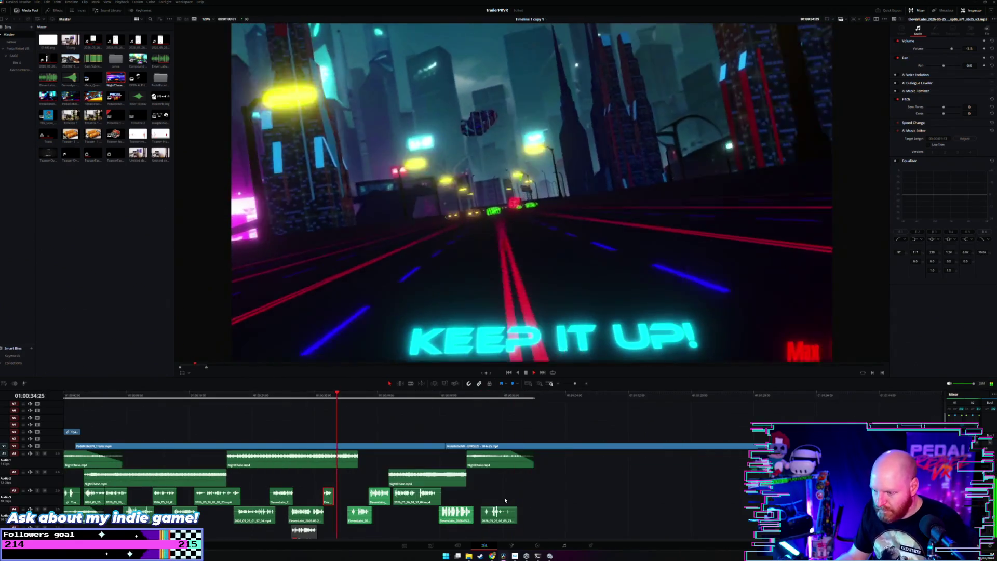
key(space)
scroll(374, 522, up, 3)
key(space)
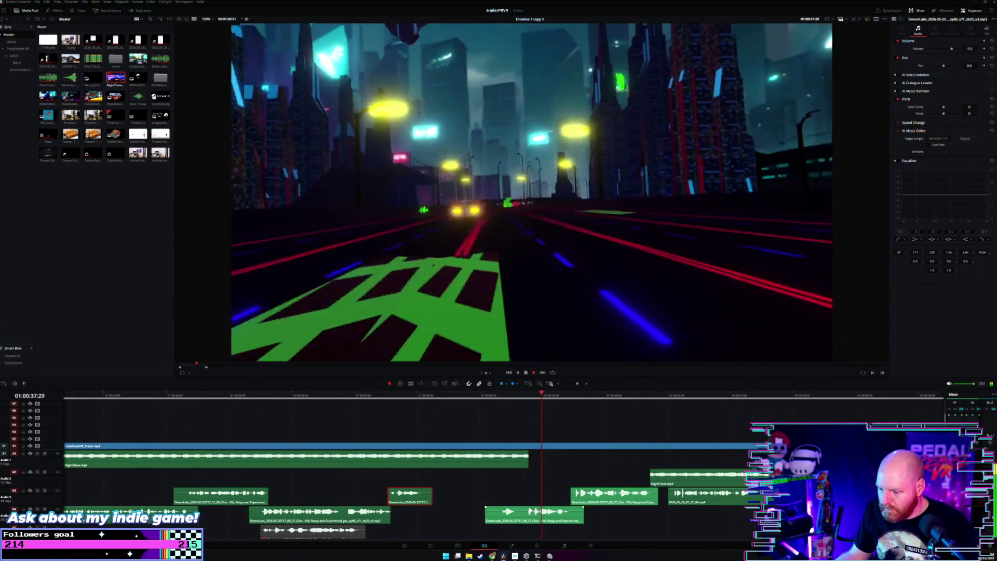
scroll(485, 506, down, 2)
key(space)
Review the Speed Boost section from 01:00:36:29 and box-select several sound-effect clips.
key(b)
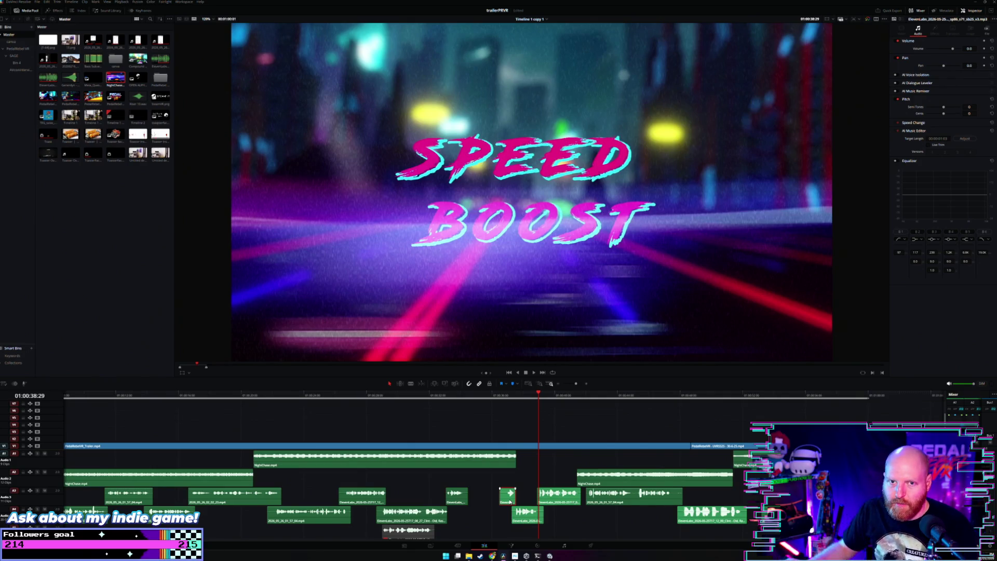
click(522, 477)
scroll(522, 475, right, 1)
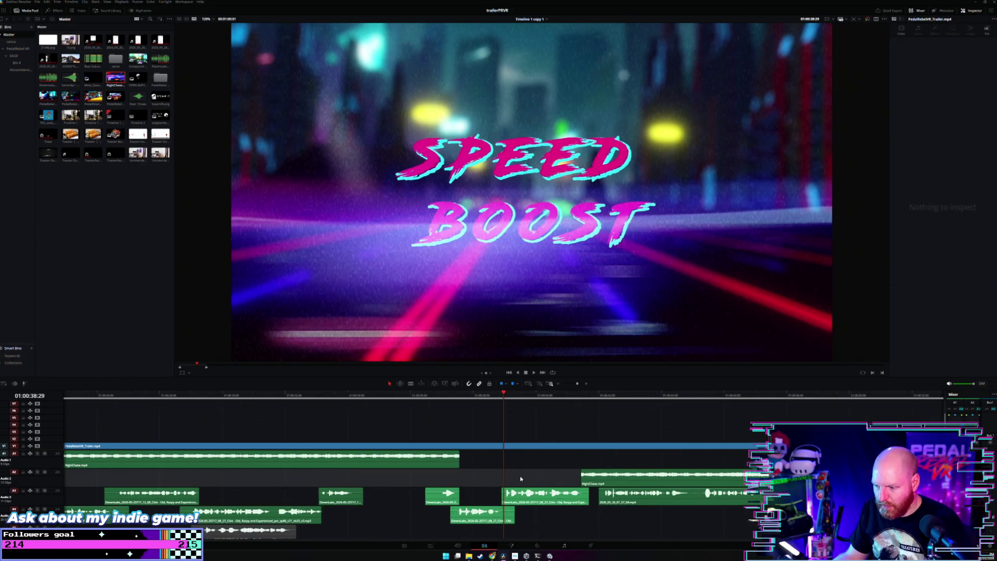
scroll(519, 476, right, 1)
click(473, 399)
scroll(484, 423, up, 2)
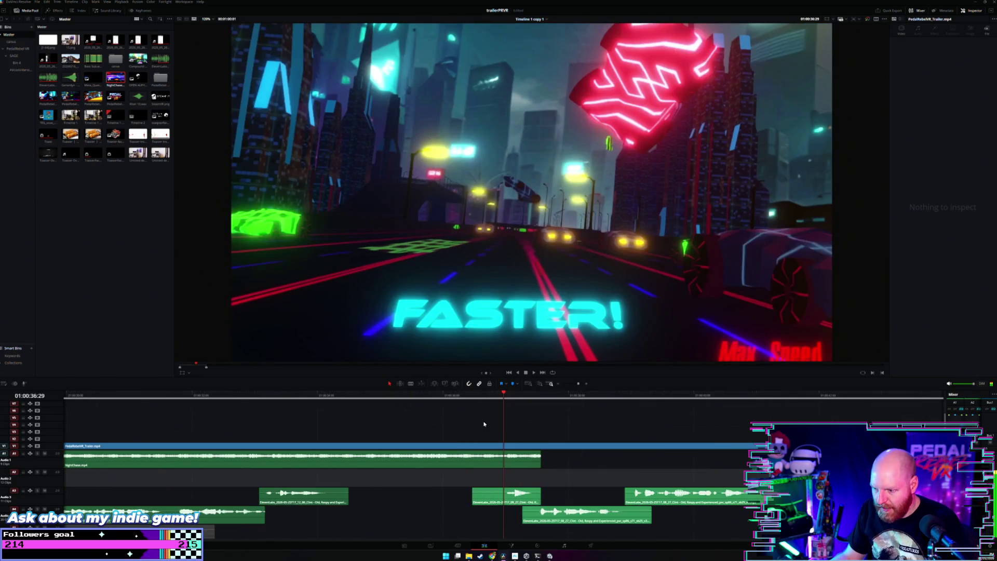
key(space)
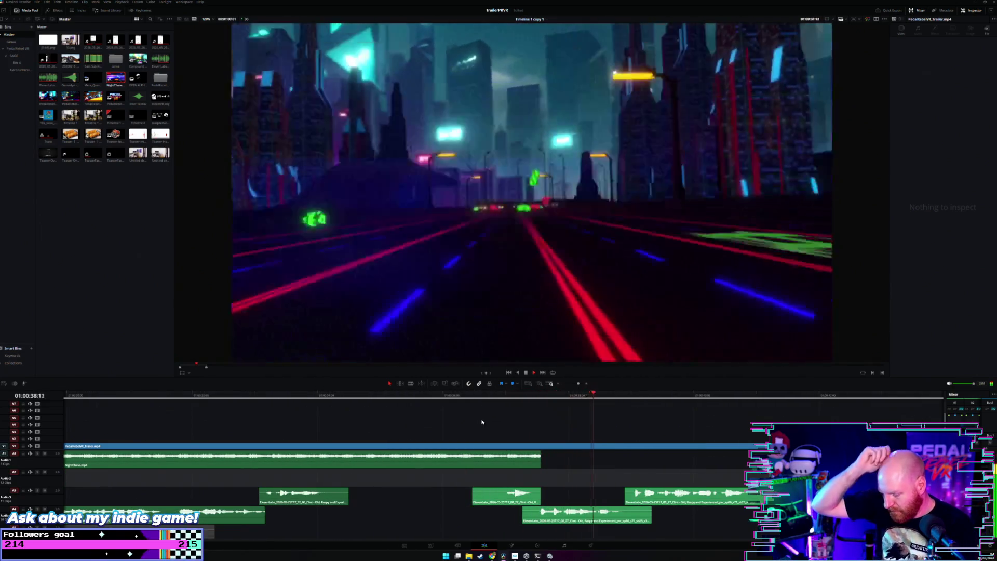
scroll(482, 422, down, 2)
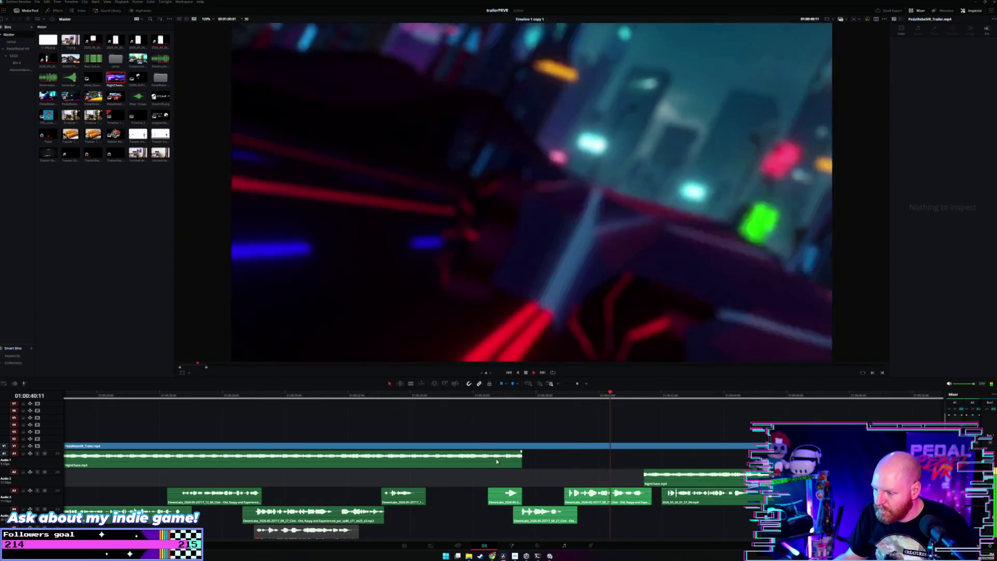
key(space)
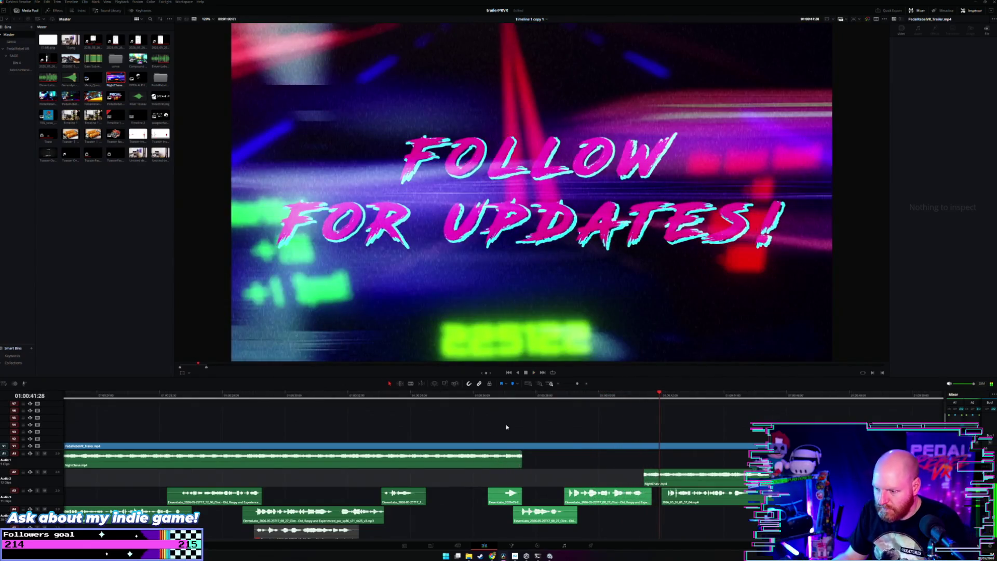
click(488, 398)
scroll(492, 420, up, 2)
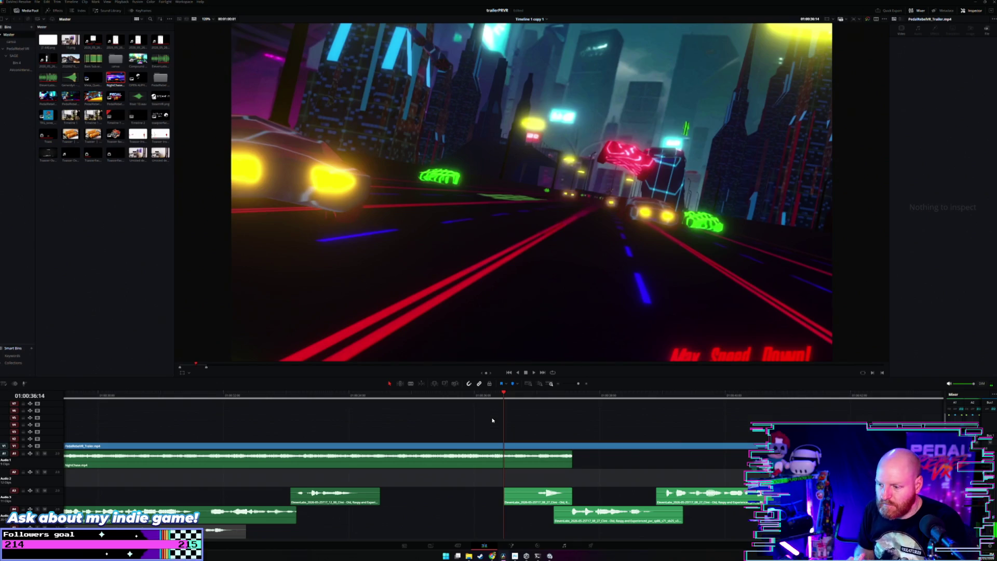
scroll(508, 497, down, 2)
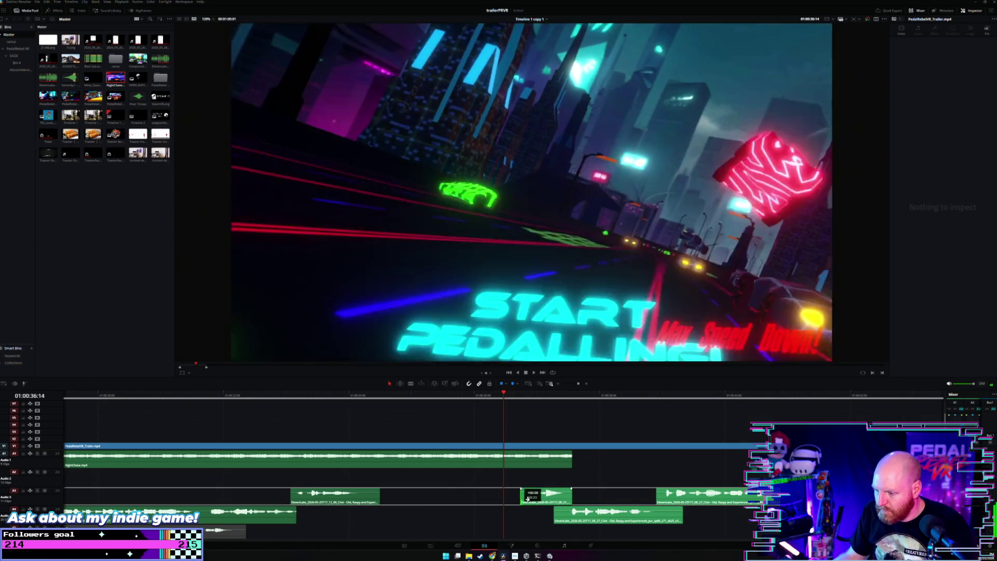
scroll(536, 498, up, 3)
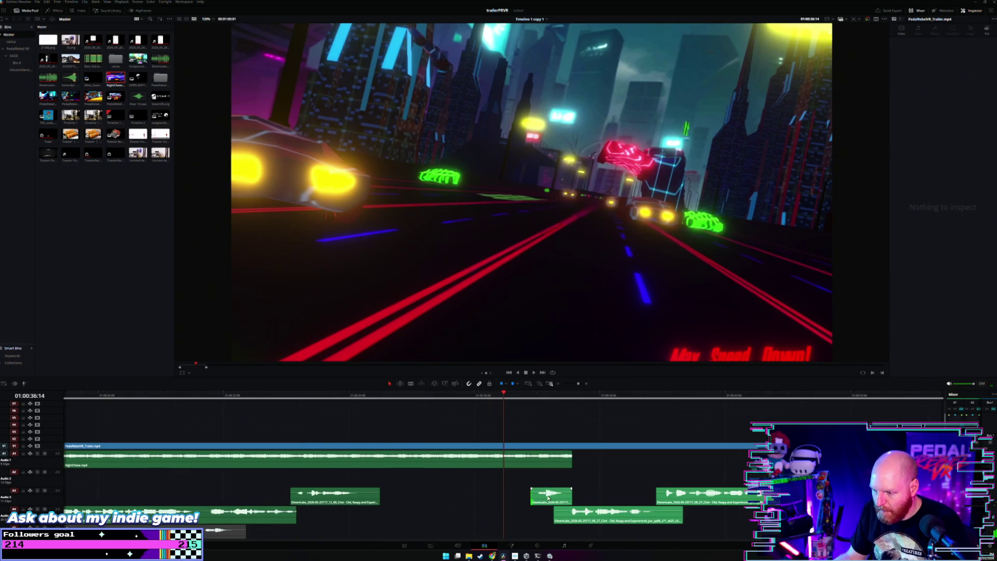
drag(419, 479, 566, 517)
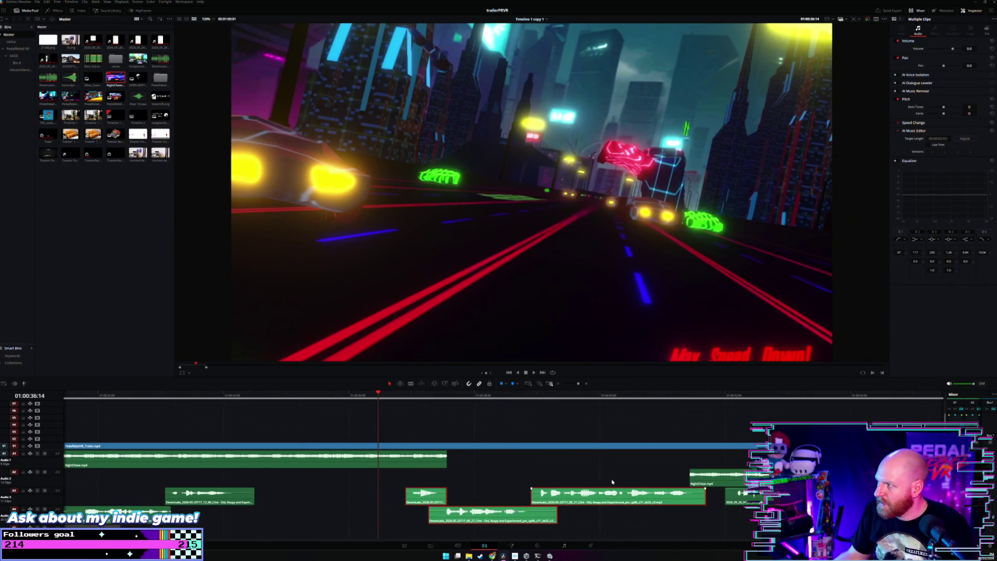
Raise Change Speed of the selected sound-effect clips a few percent in the Inspector.
click(924, 123)
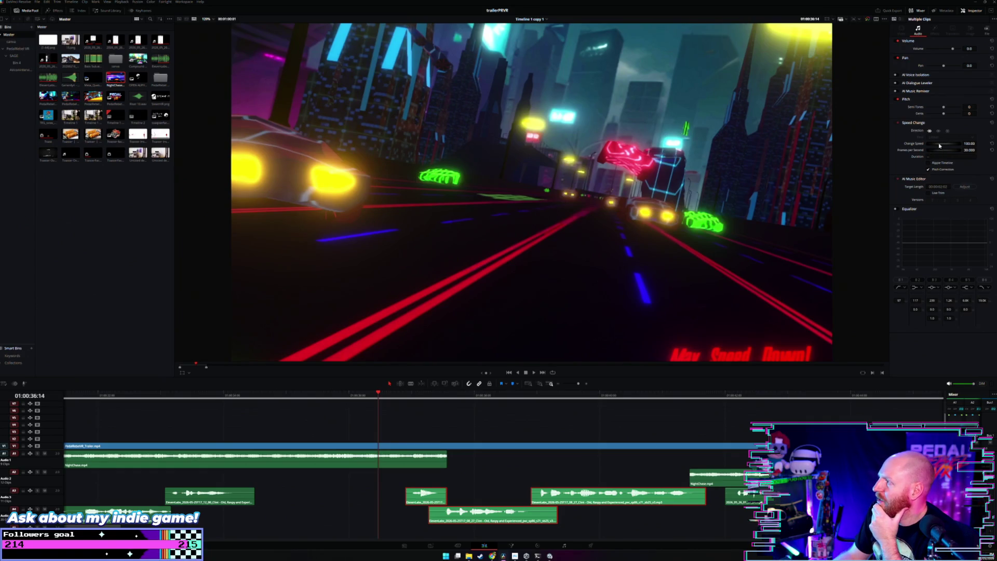
drag(946, 145, 943, 145)
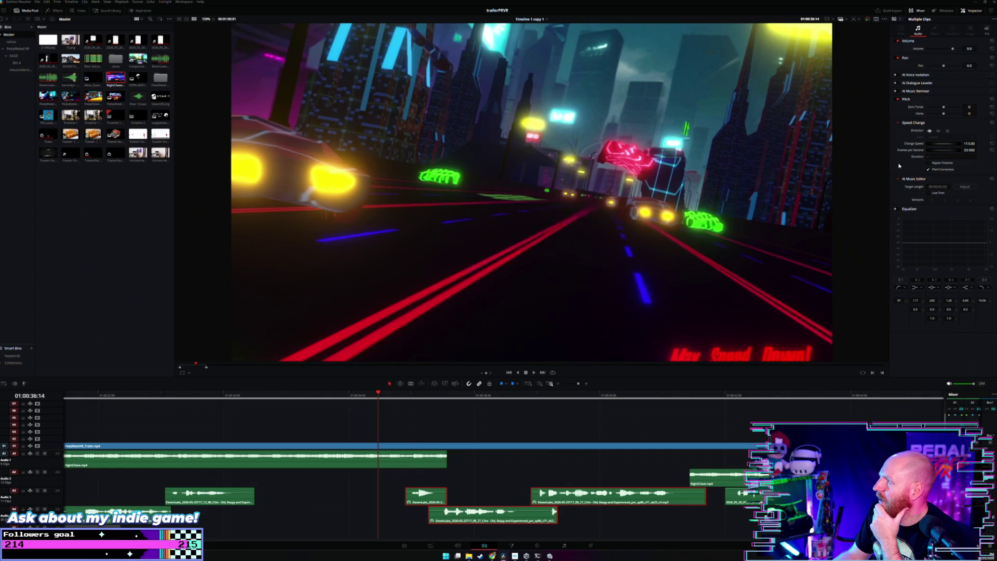
click(435, 414)
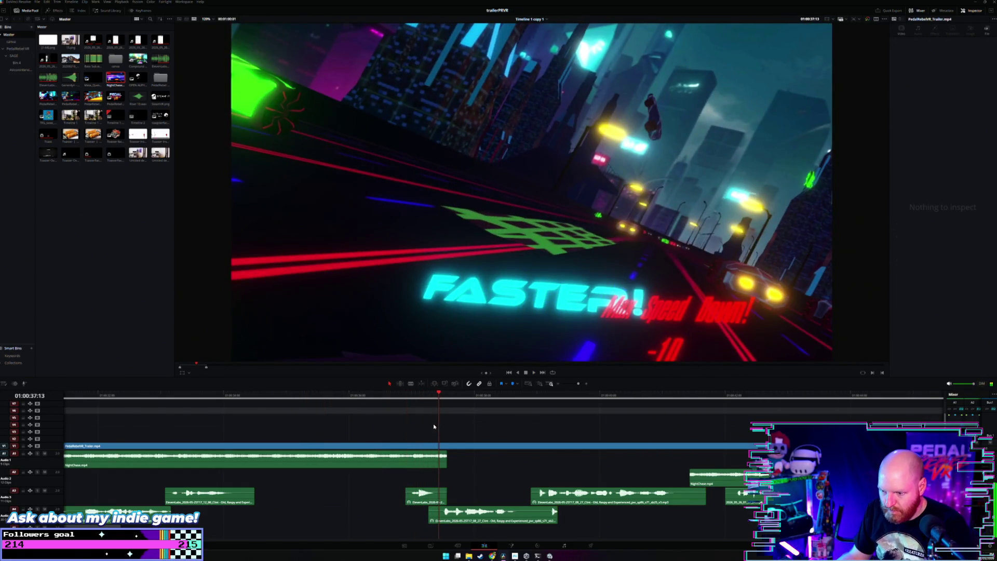
Select the NightChase music clips on A1 and A2 and move the playhead to 01:00:36:28.
scroll(374, 448, down, 5)
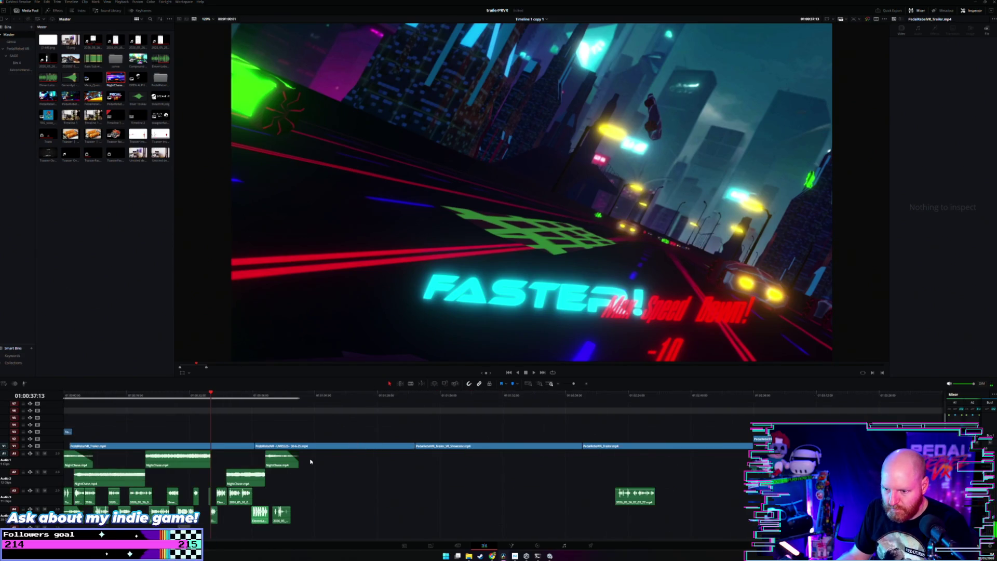
drag(330, 450, 74, 486)
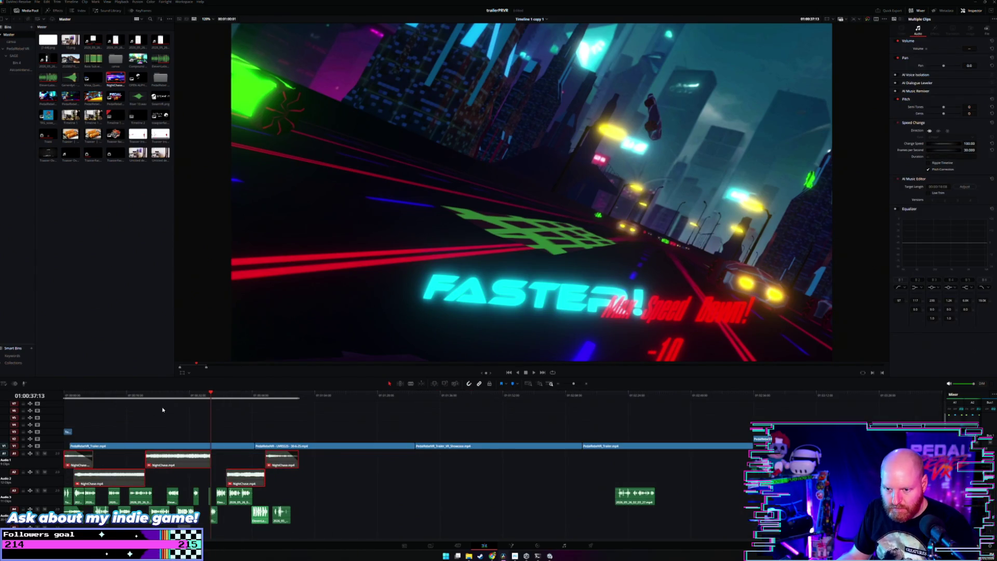
click(207, 399)
scroll(452, 416, up, 5)
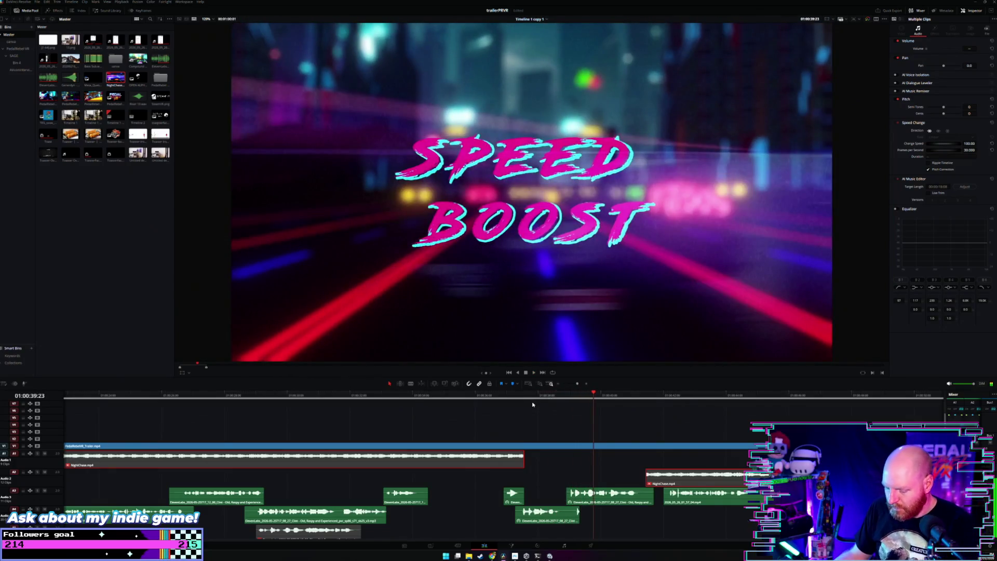
Check the sound-effect clips on A3 and A4 and park the playhead at 01:00:36:21.
scroll(469, 462, up, 4)
scroll(443, 535, down, 3)
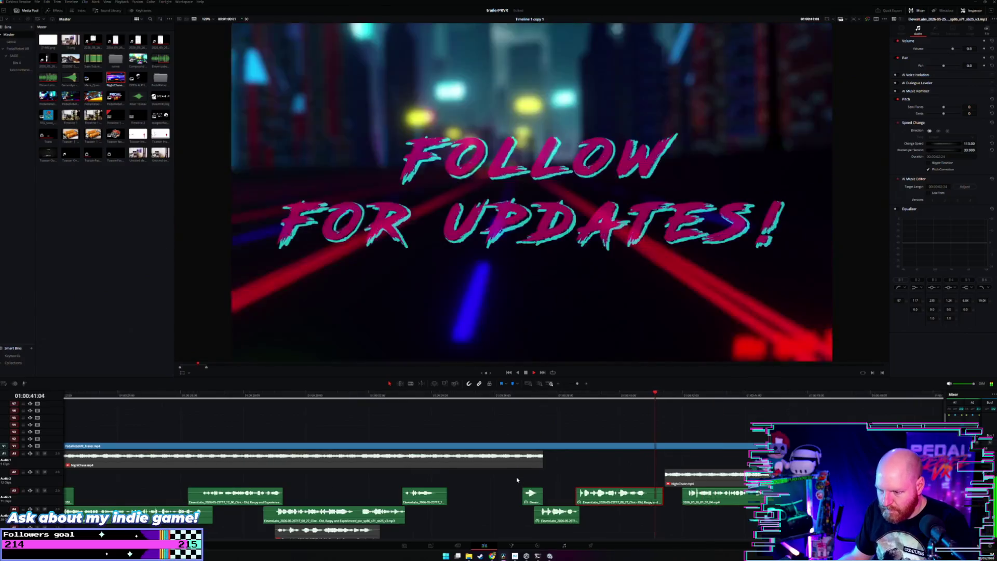
click(517, 494)
drag(371, 484, 537, 515)
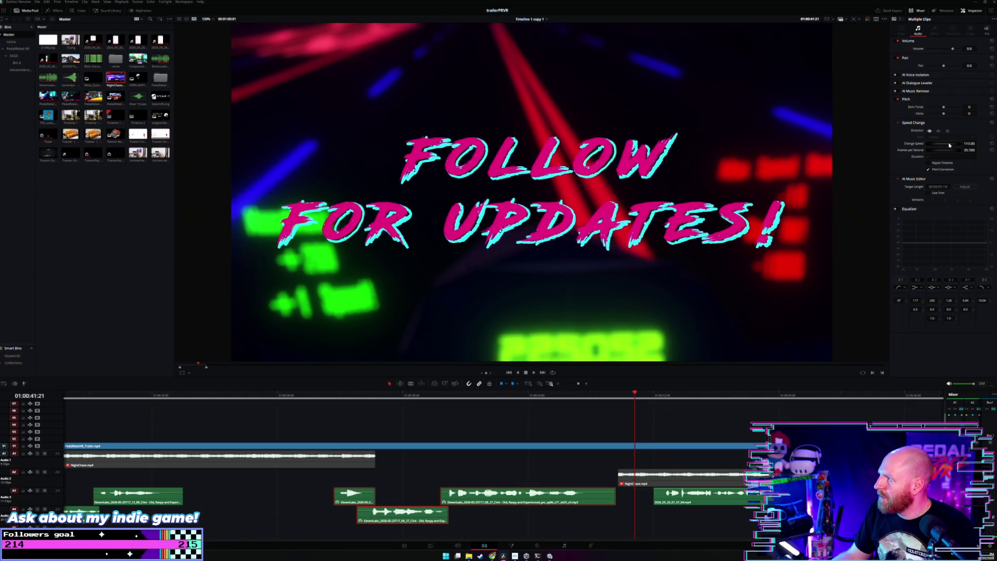
click(416, 478)
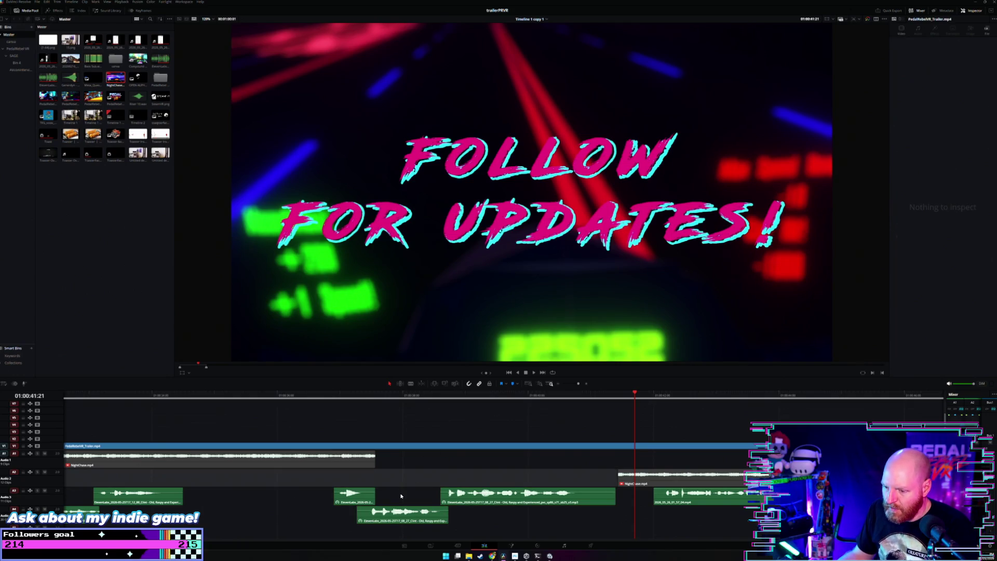
click(322, 397)
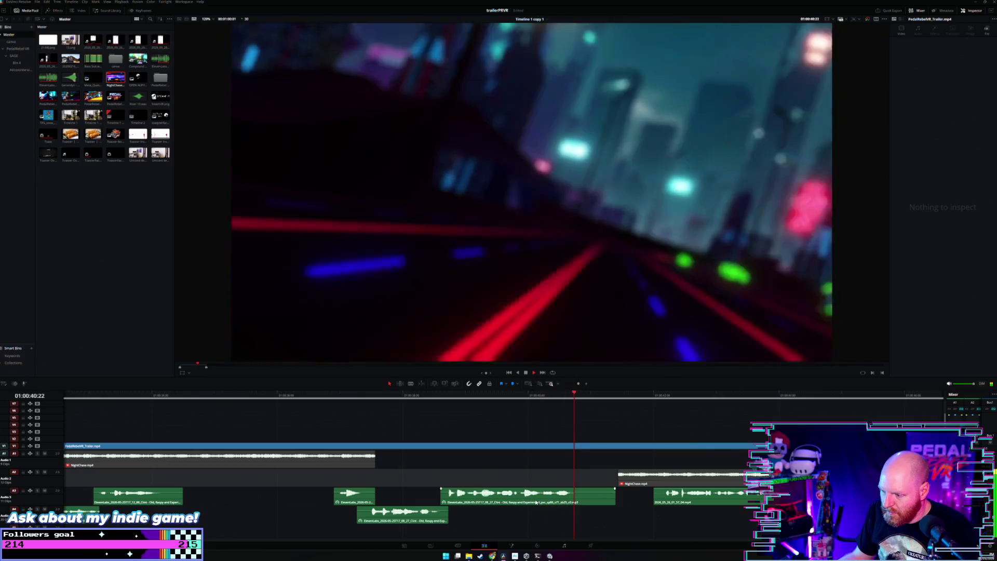
Move the long Audio 3 clip two frames earlier, trim 16 frames off its end, and review.
drag(536, 503, 530, 501)
click(428, 424)
key(space)
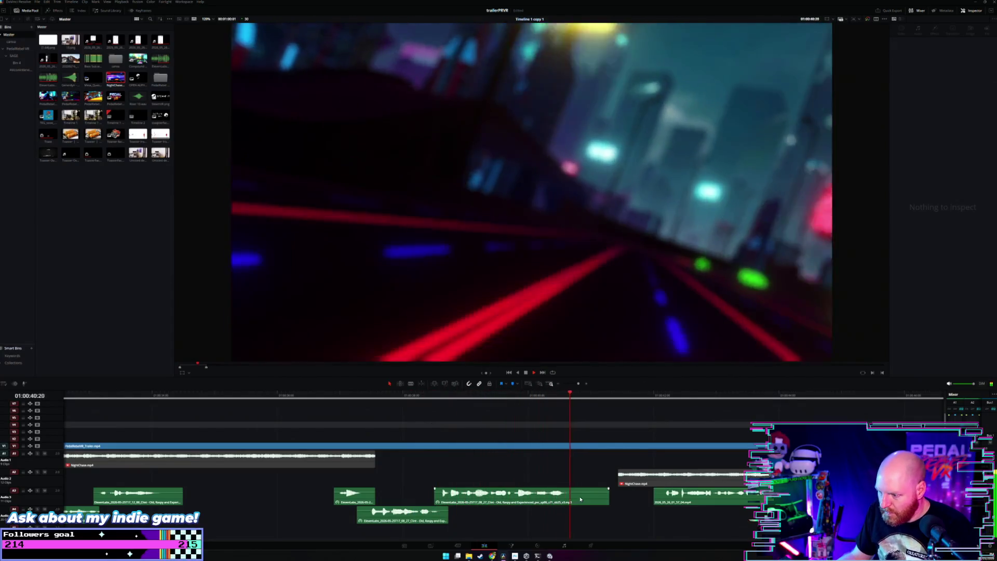
drag(608, 498, 570, 497)
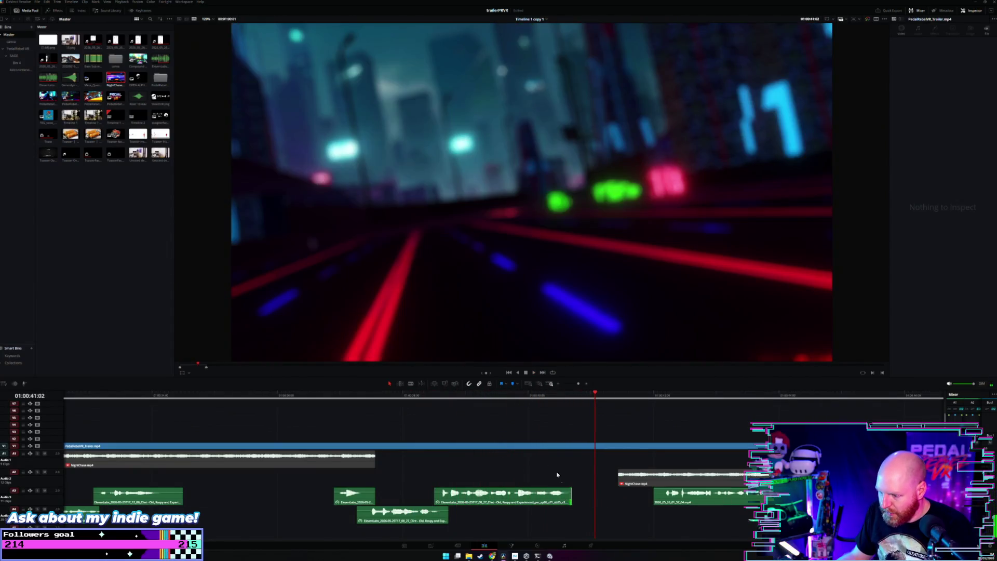
scroll(541, 459, down, 2)
click(577, 395)
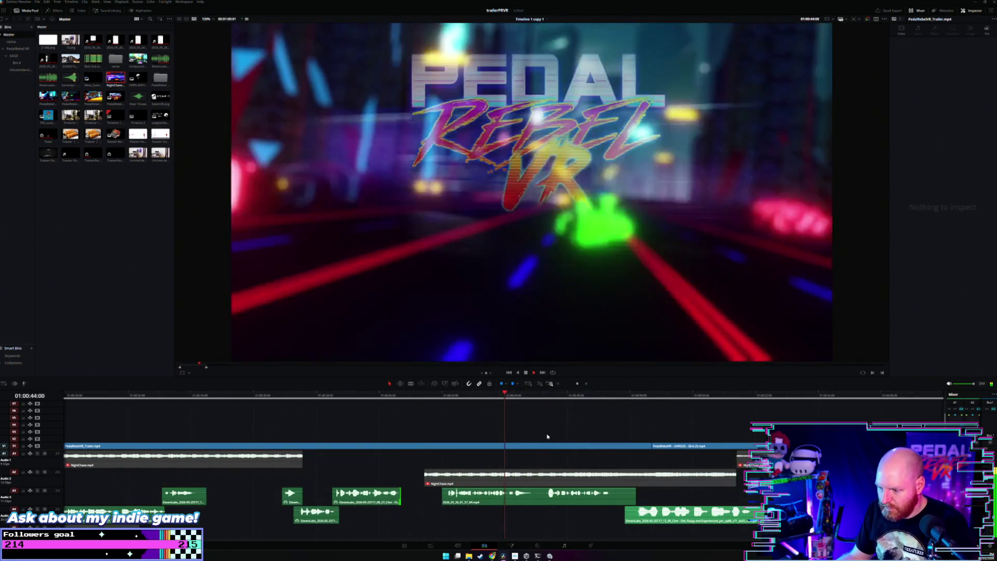
Move the split end-card sound clip down onto Audio 4, slightly earlier, and review it.
key(space)
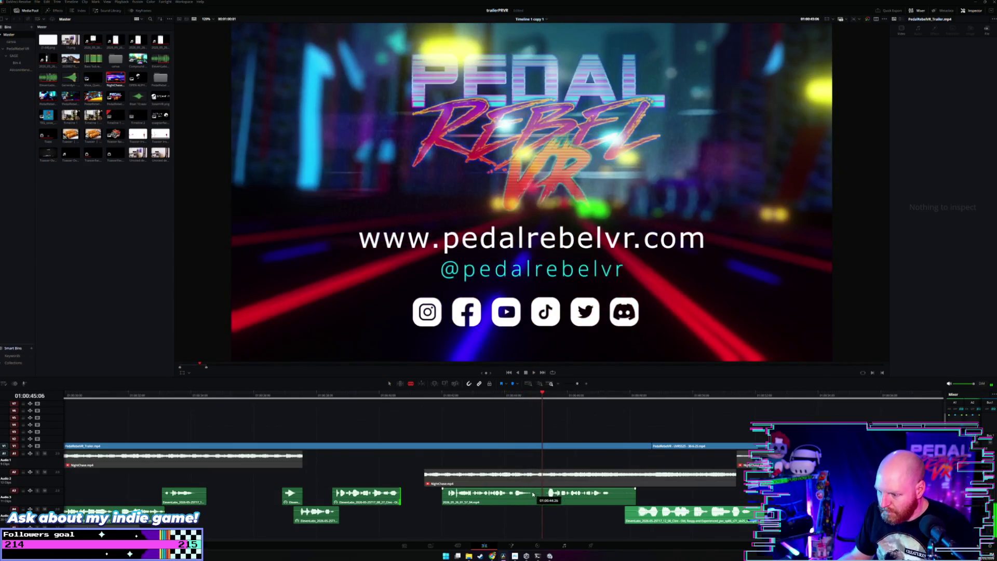
drag(590, 506, 569, 513)
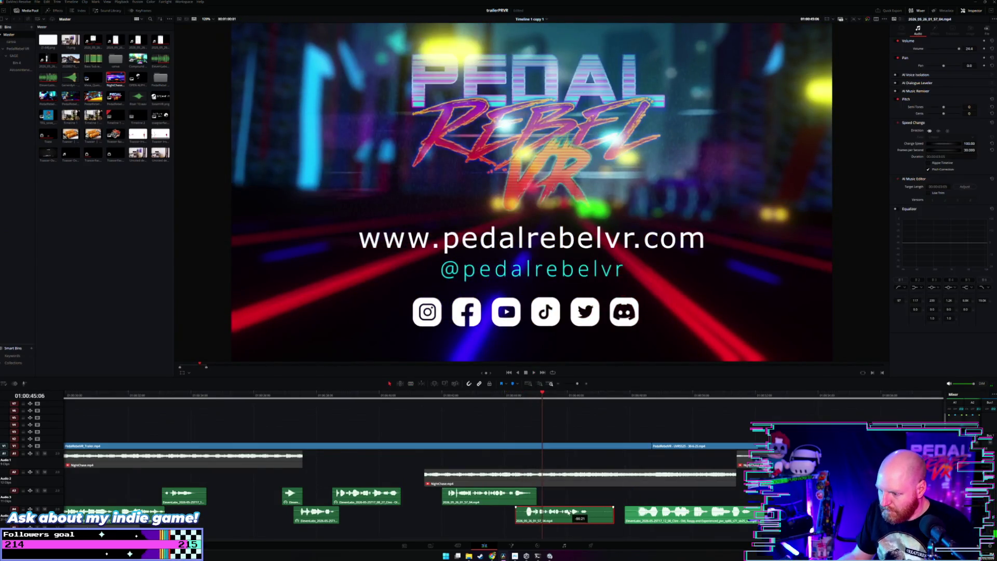
click(507, 396)
key(space)
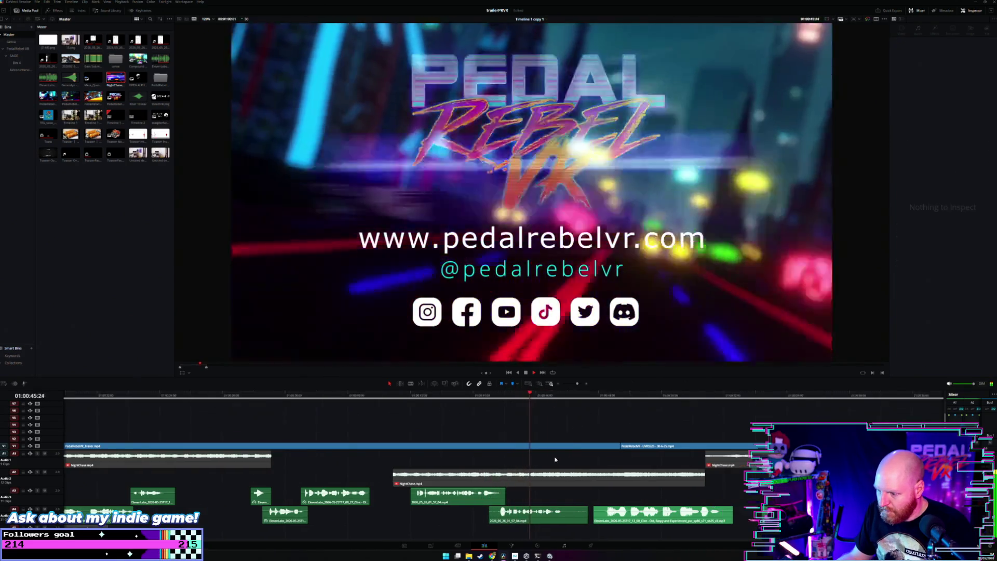
key(space)
Nudge the Audio 4 clip two frames later and trim its end shorter.
drag(538, 516, 541, 517)
click(488, 394)
key(space)
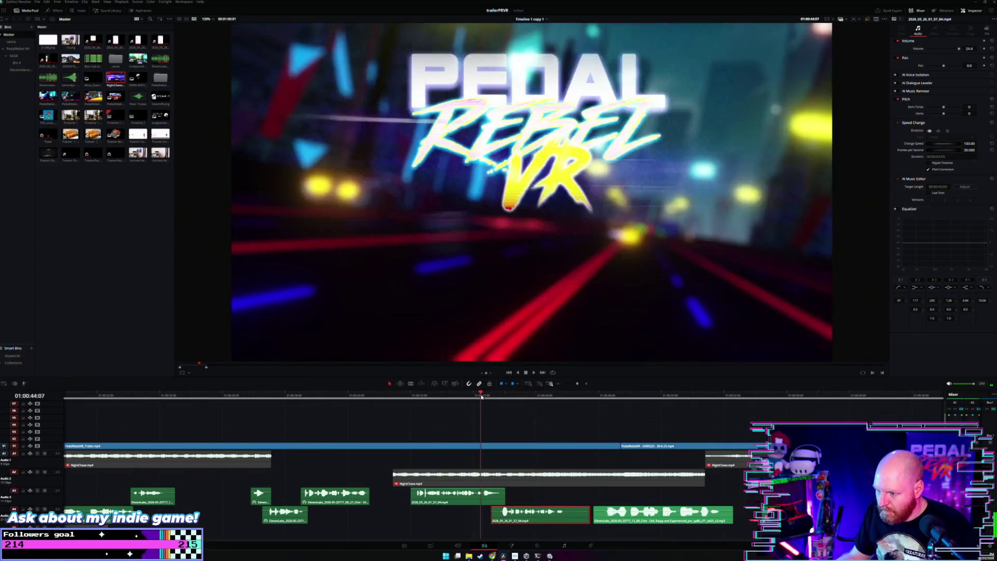
scroll(491, 426, up, 2)
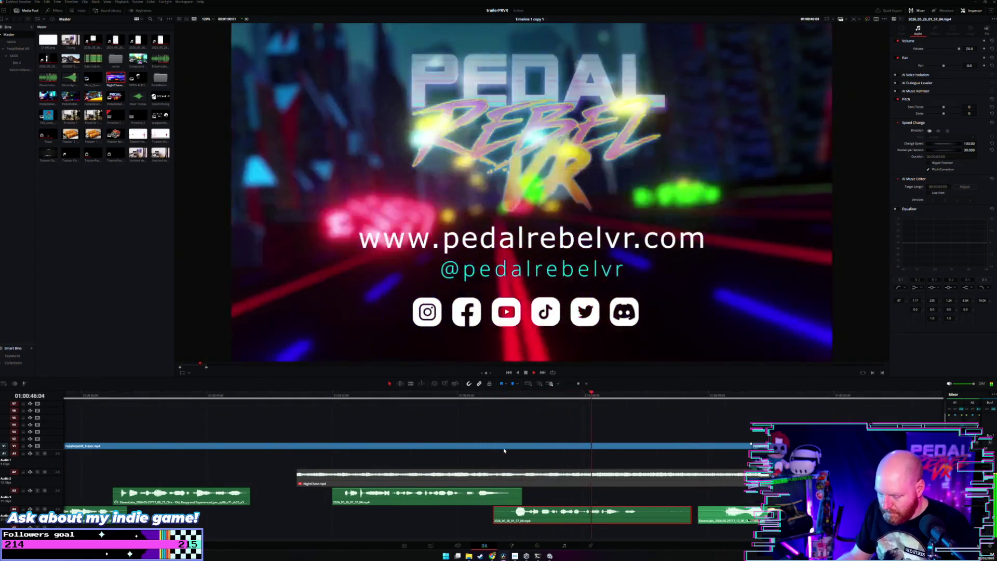
key(space)
drag(689, 517, 643, 516)
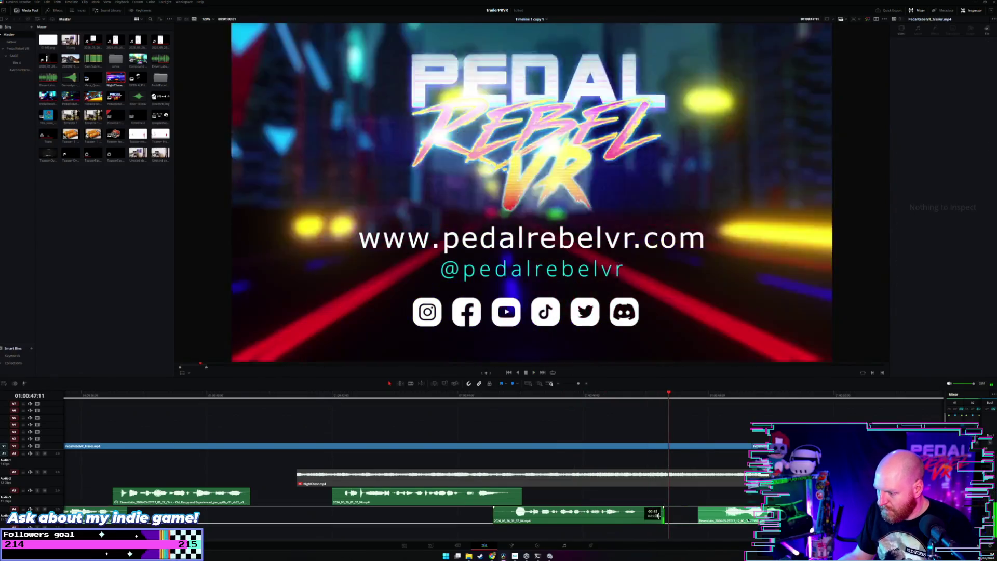
click(481, 518)
Trim the Audio 4 clip's start and four frames off Audio 3's start, then pull both ~1.5 s earlier.
mouse_move(495, 517)
mouse_down()
mouse_move(506, 516)
mouse_move(513, 499)
mouse_up()
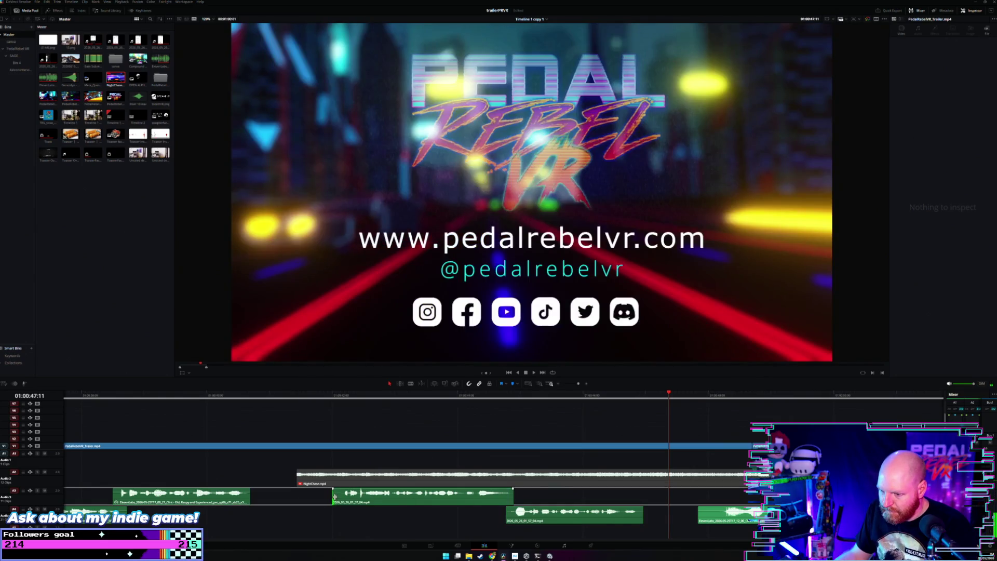
drag(335, 497, 344, 499)
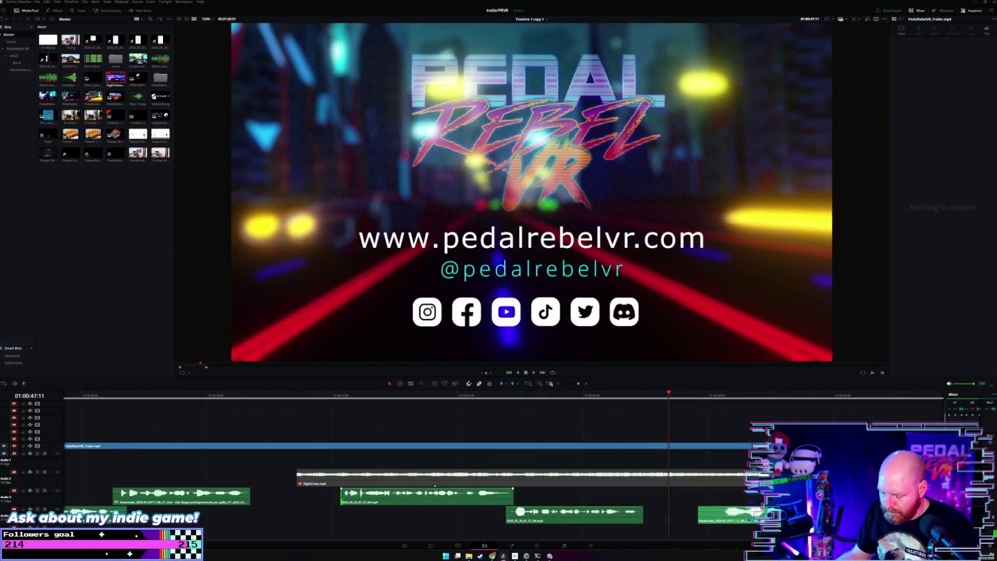
scroll(427, 504, down, 2)
mouse_move(428, 498)
mouse_down()
mouse_move(556, 526)
mouse_move(519, 522)
mouse_up()
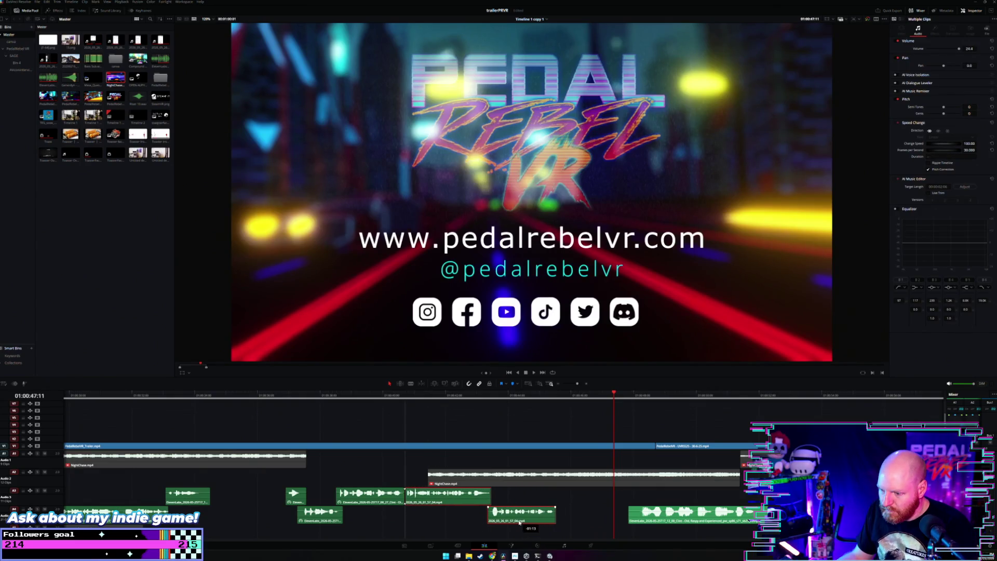
scroll(570, 461, right, 2)
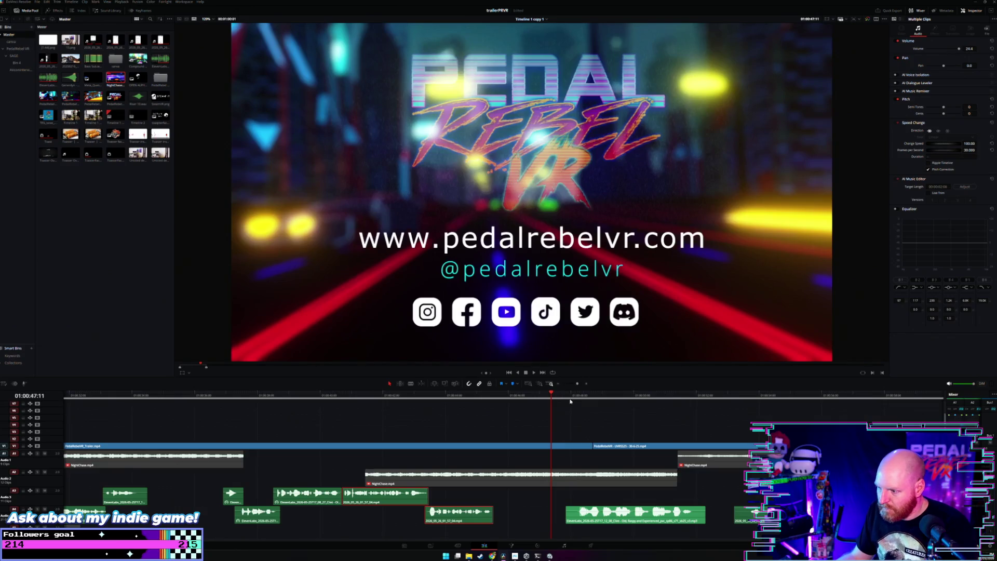
key(space)
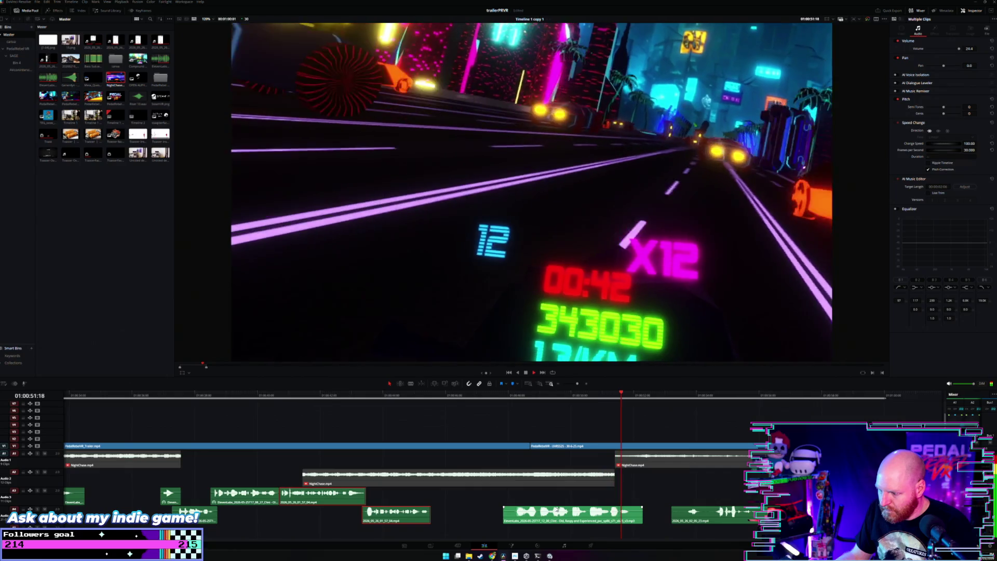
Delete the small leftover Audio 4 clip and move the two sound clips earlier onto Audio 3.
key(w)
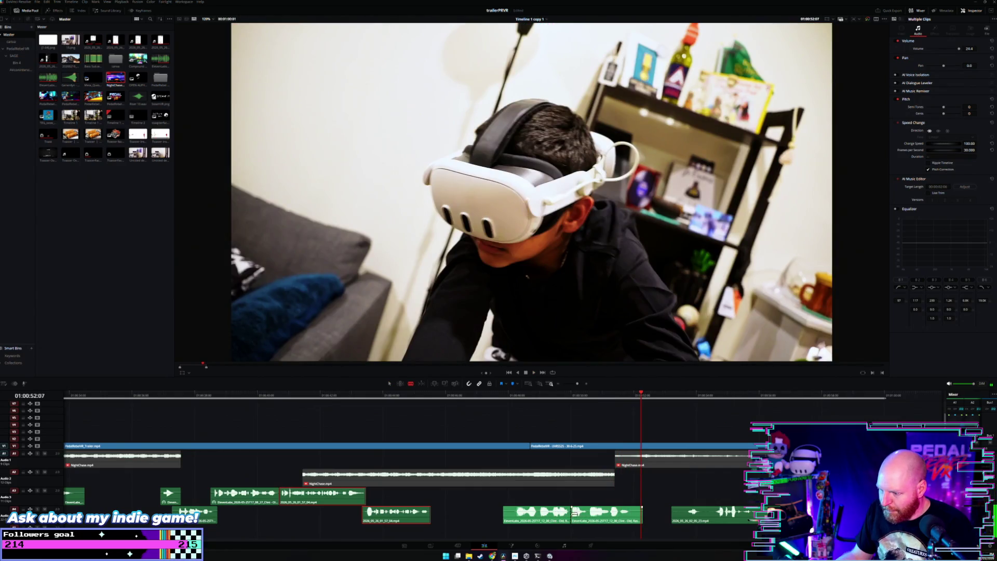
click(587, 394)
key(space)
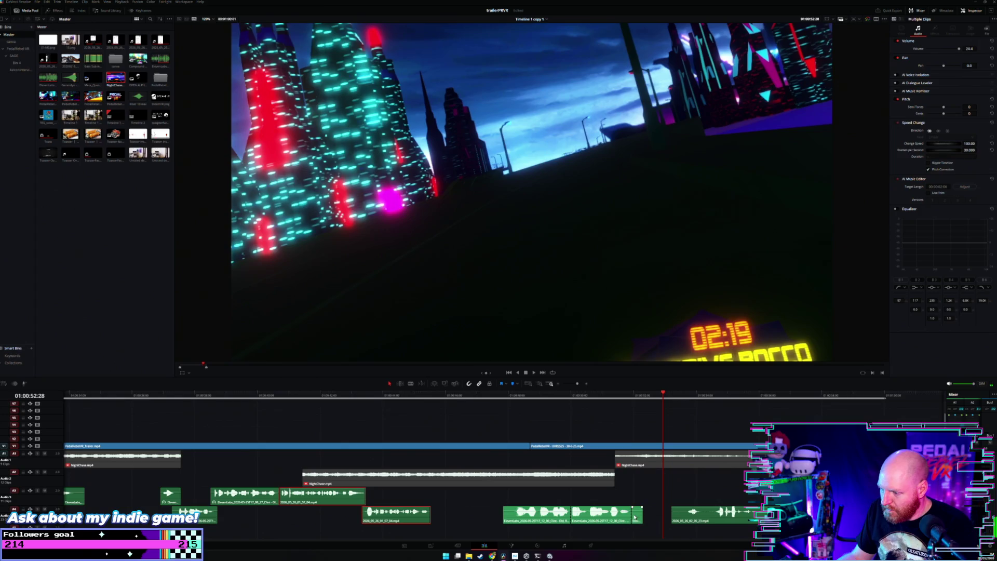
key(Delete)
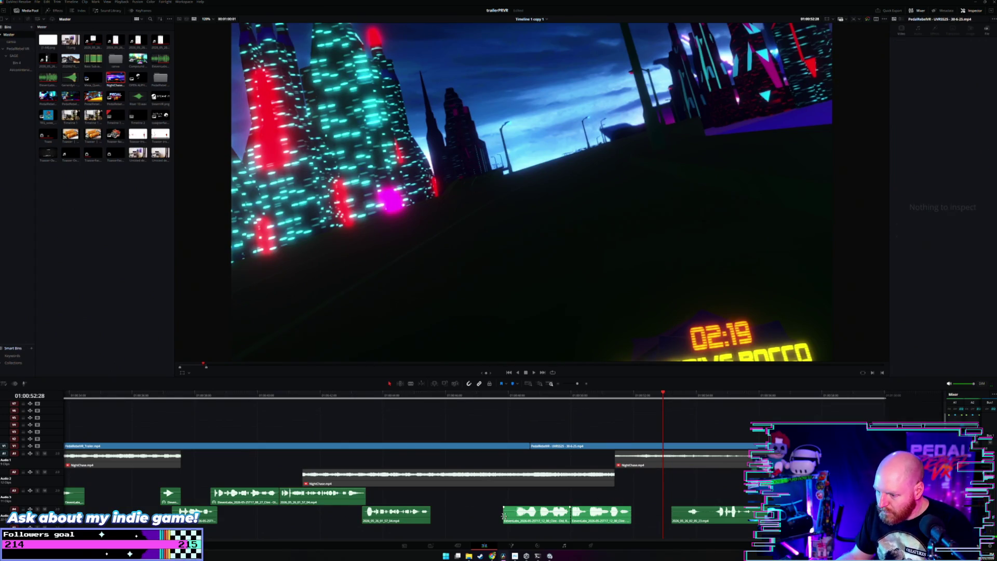
mouse_move(507, 515)
mouse_down()
mouse_move(496, 518)
mouse_move(498, 504)
mouse_up()
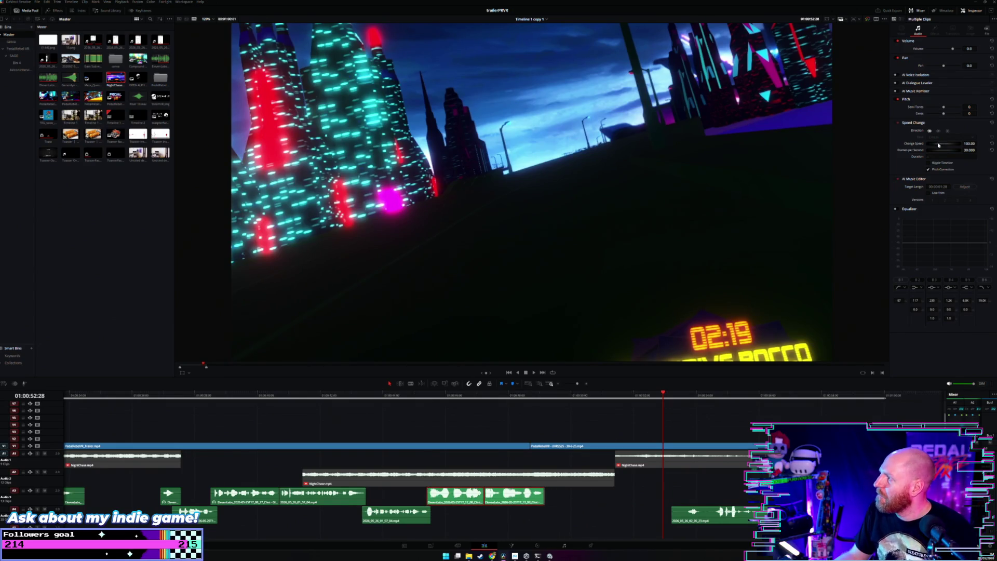
Speed the two sound clips up to 120%, then return to the end card at 01:00:45:08.
drag(945, 145, 942, 146)
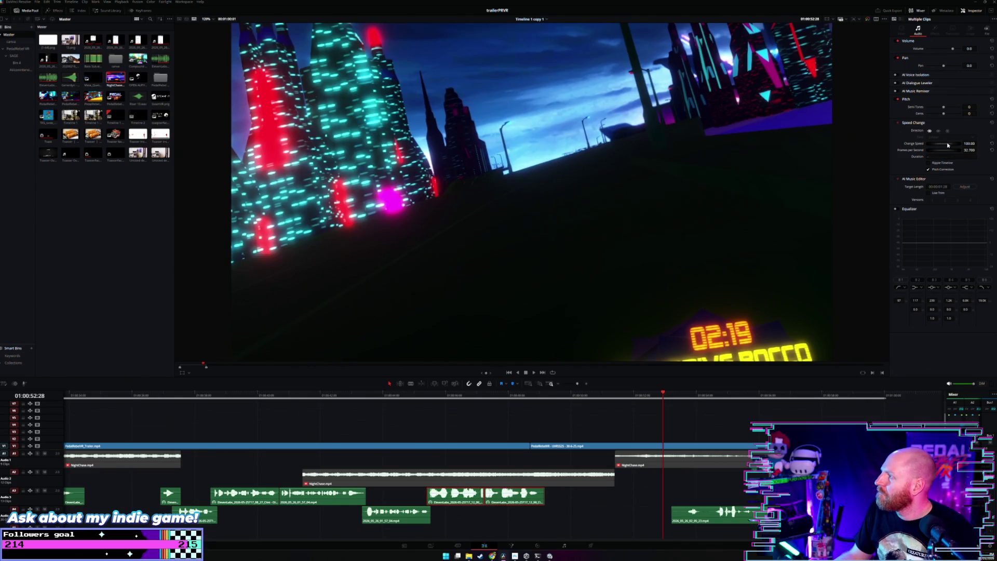
click(422, 398)
scroll(470, 421, up, 2)
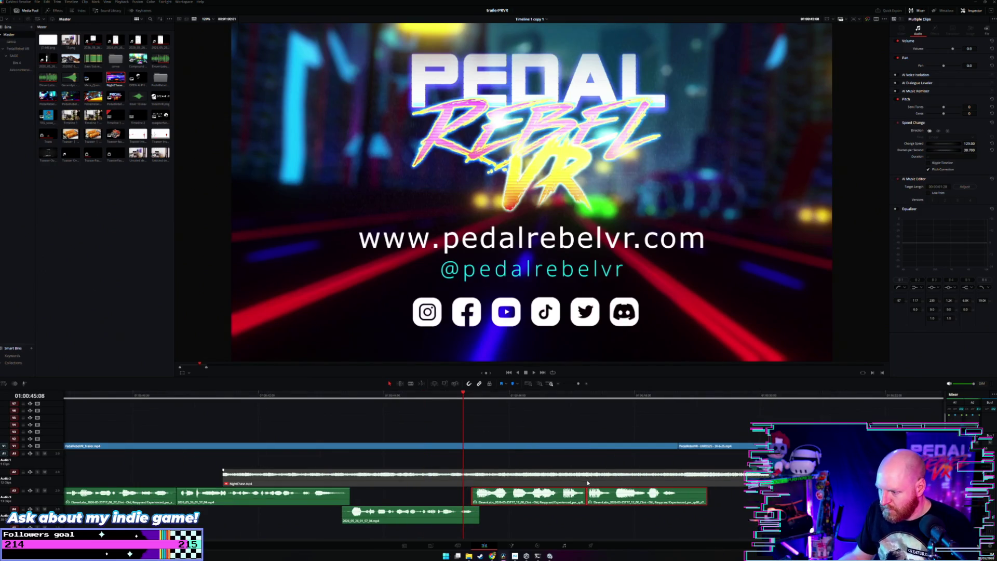
Shorten the end-card audio clip and shift the A3 ElevenLabs clip slightly later.
key(space)
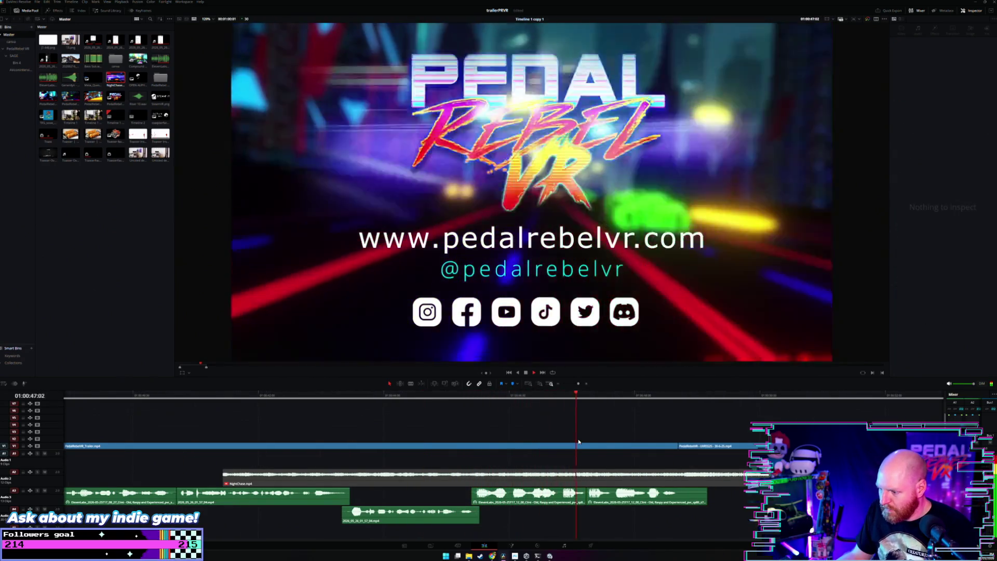
key(space)
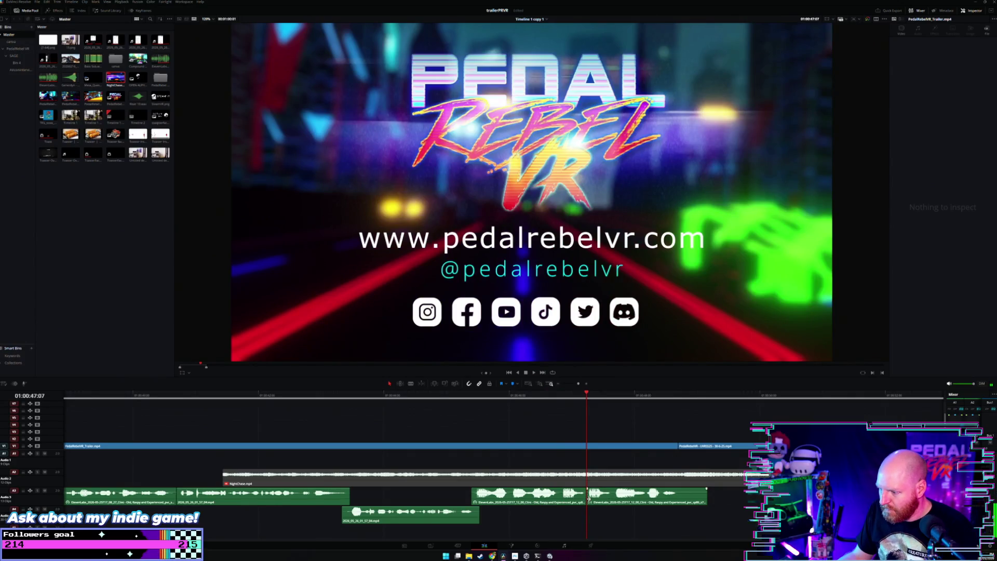
mouse_move(588, 498)
mouse_down()
mouse_move(562, 497)
mouse_move(574, 519)
mouse_up()
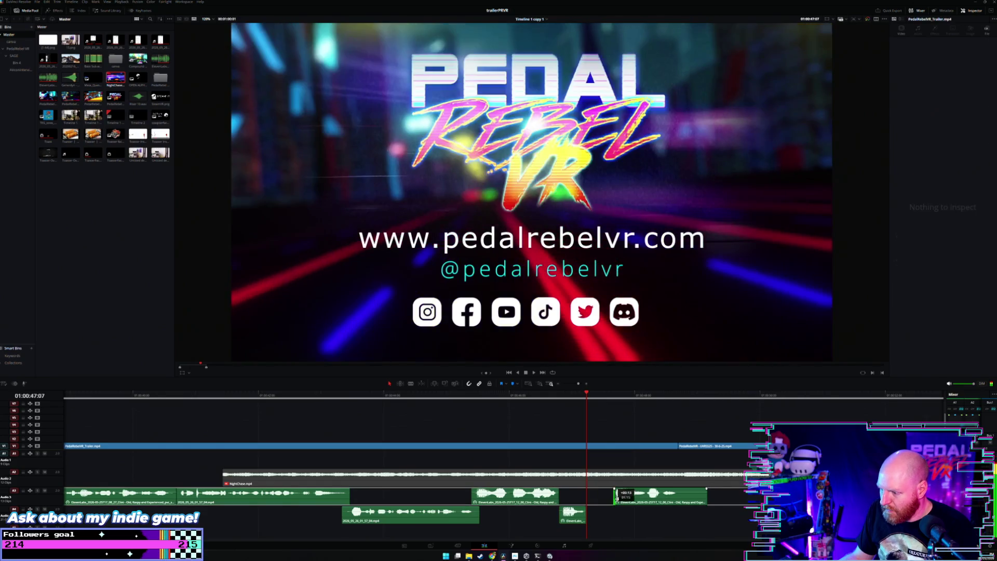
mouse_move(610, 499)
mouse_down()
mouse_move(629, 502)
mouse_move(620, 501)
mouse_up()
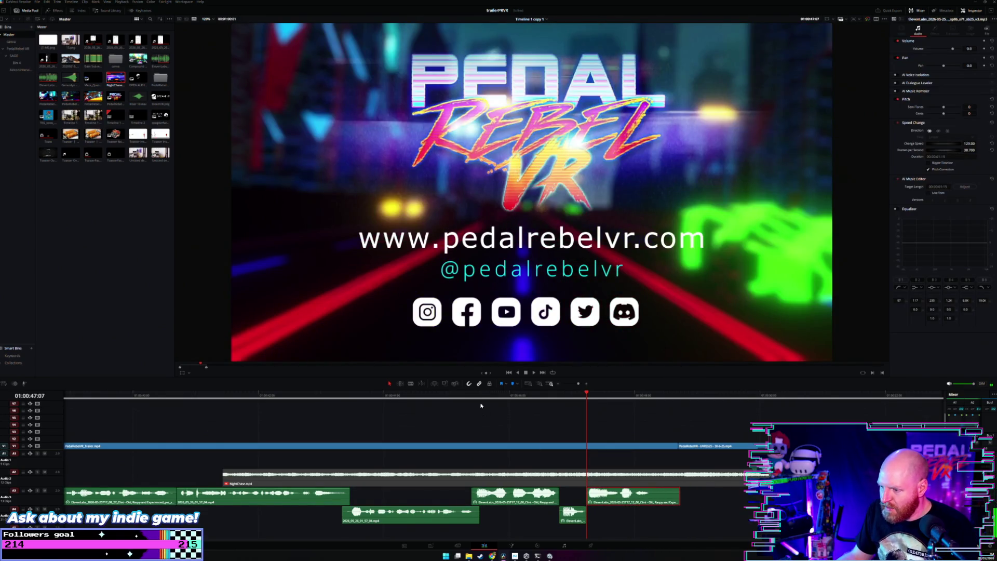
click(481, 406)
key(space)
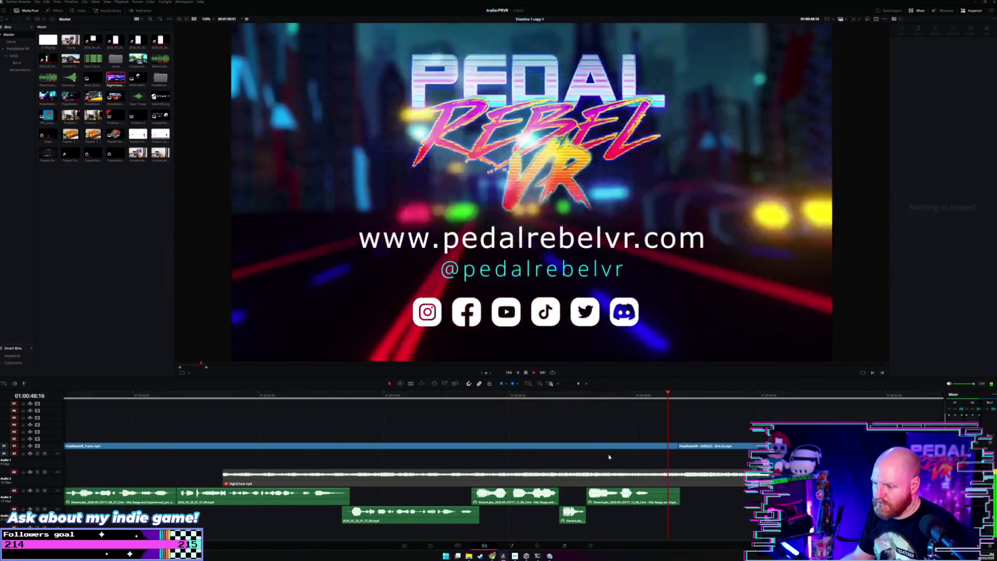
Return the small Audio 4 ElevenLabs clip to 100% speed and nudge it two frames earlier.
click(582, 518)
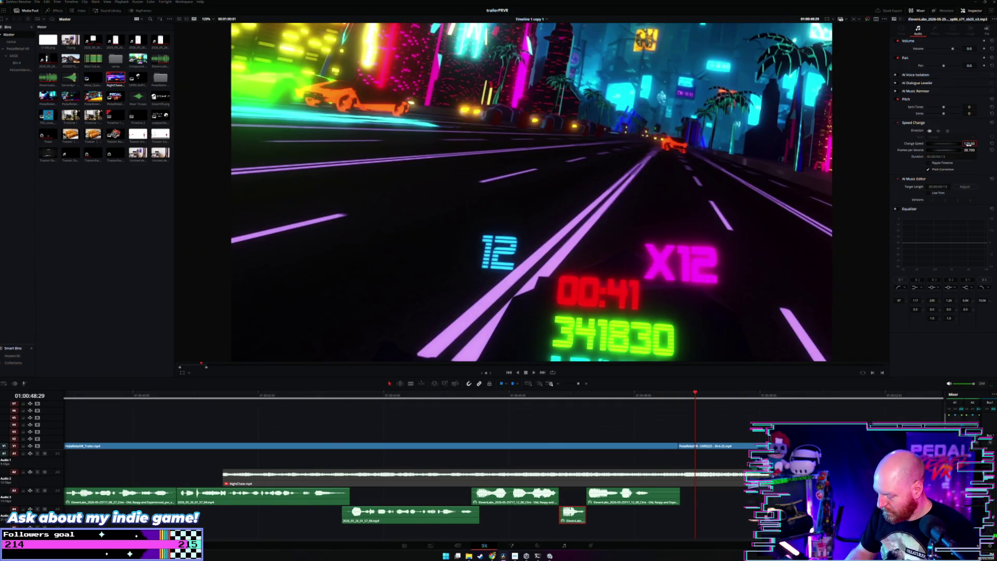
key(Return)
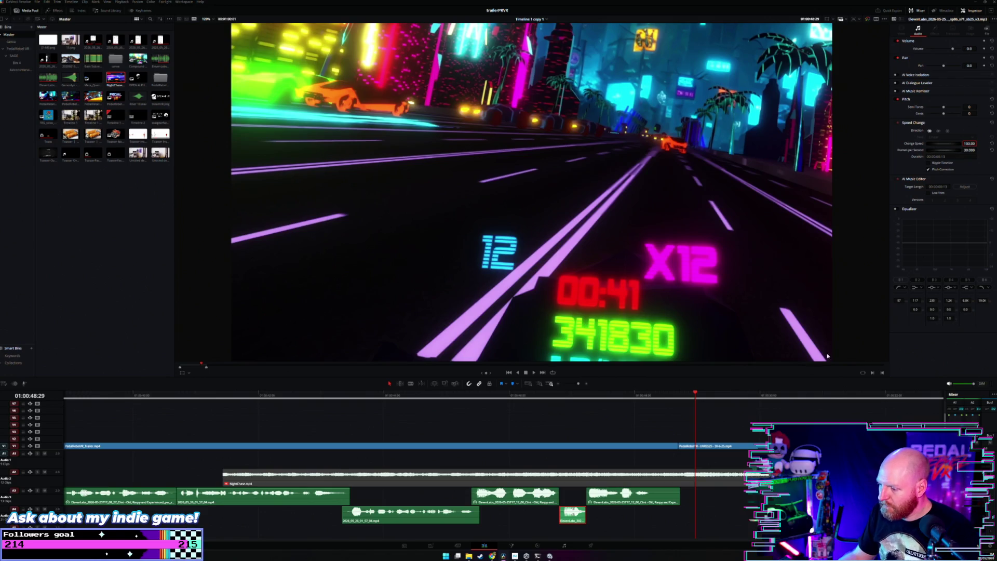
drag(573, 517, 614, 501)
click(471, 395)
key(space)
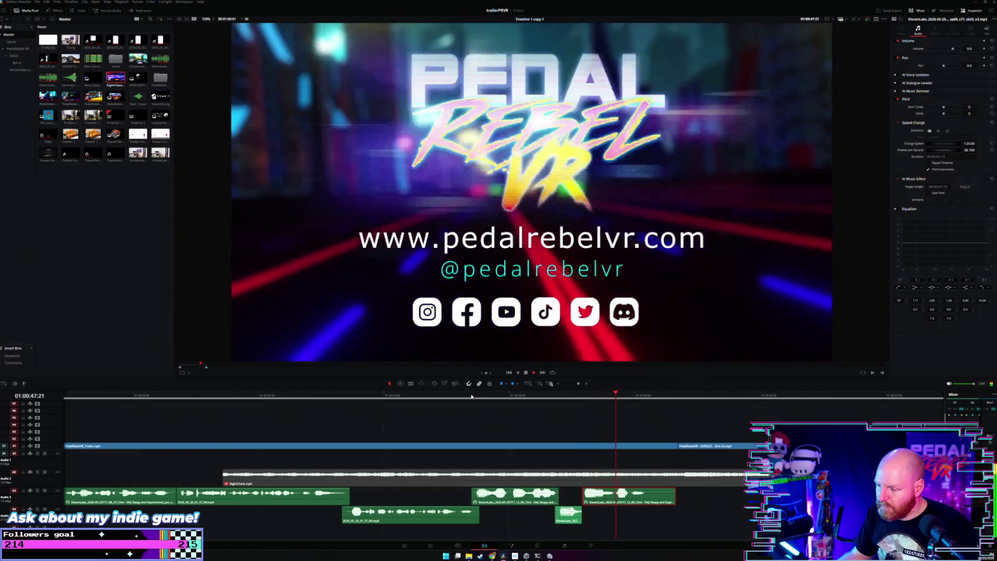
Blade the A3 sound-effect clip and set the split piece back to 100% speed.
key(b)
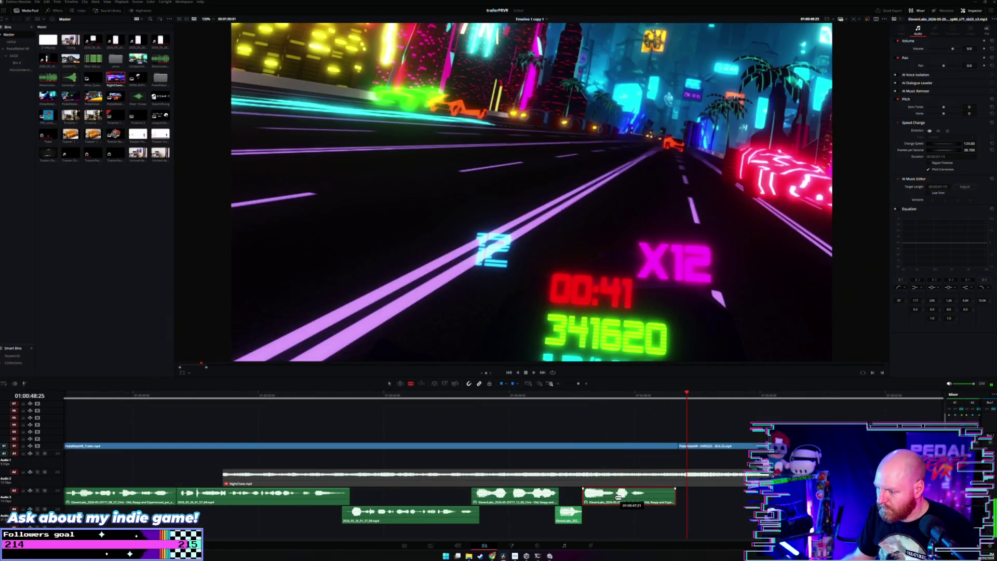
click(617, 497)
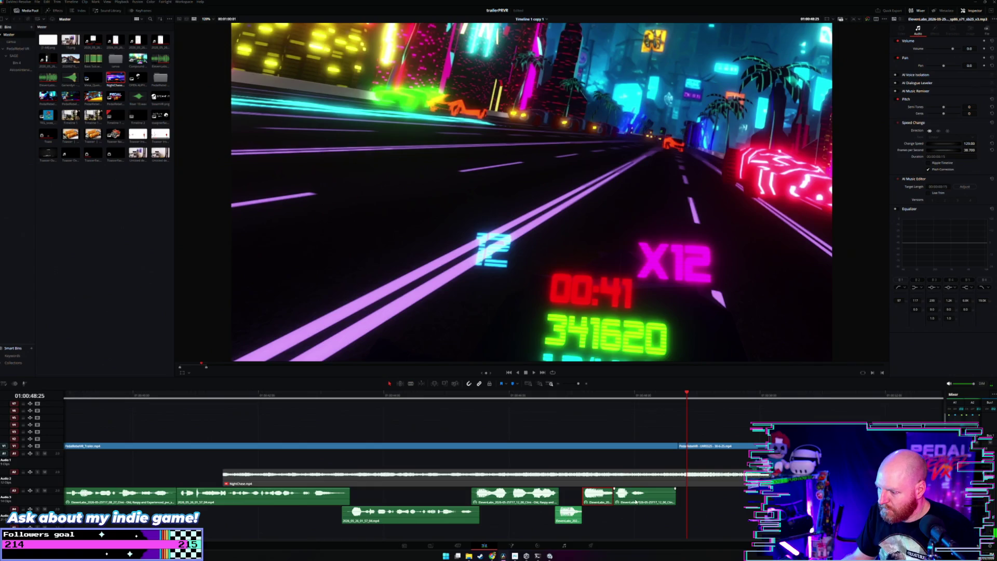
key(a)
key(period)
key(period)
key(period)
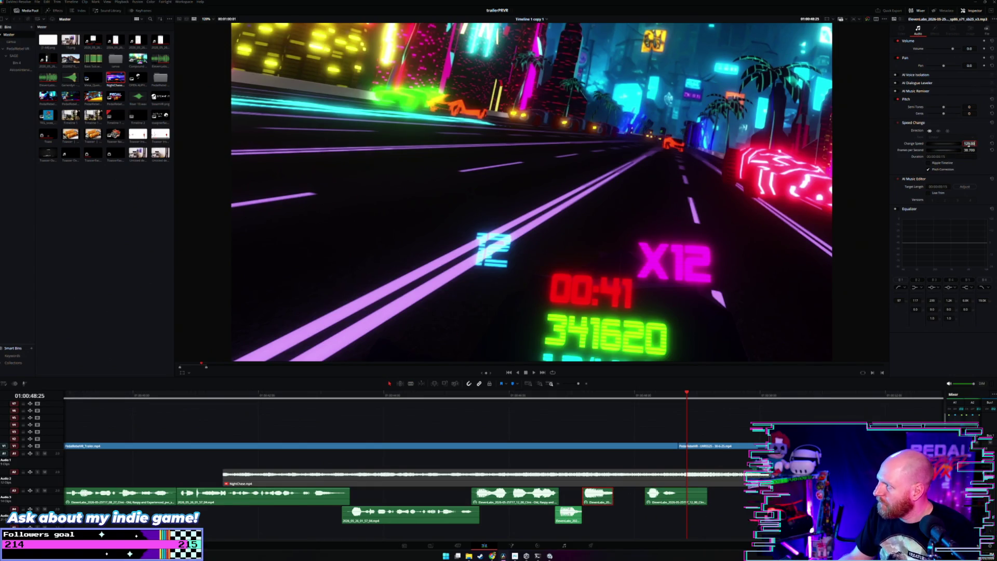
key(Return)
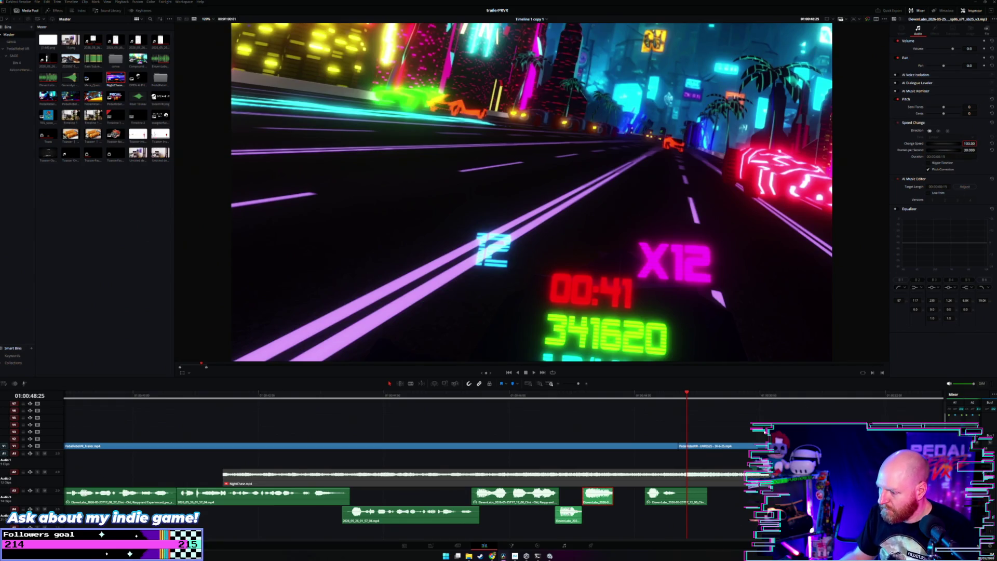
Extend the split piece's end and butt it left against the previous A3 clip.
drag(614, 496, 625, 497)
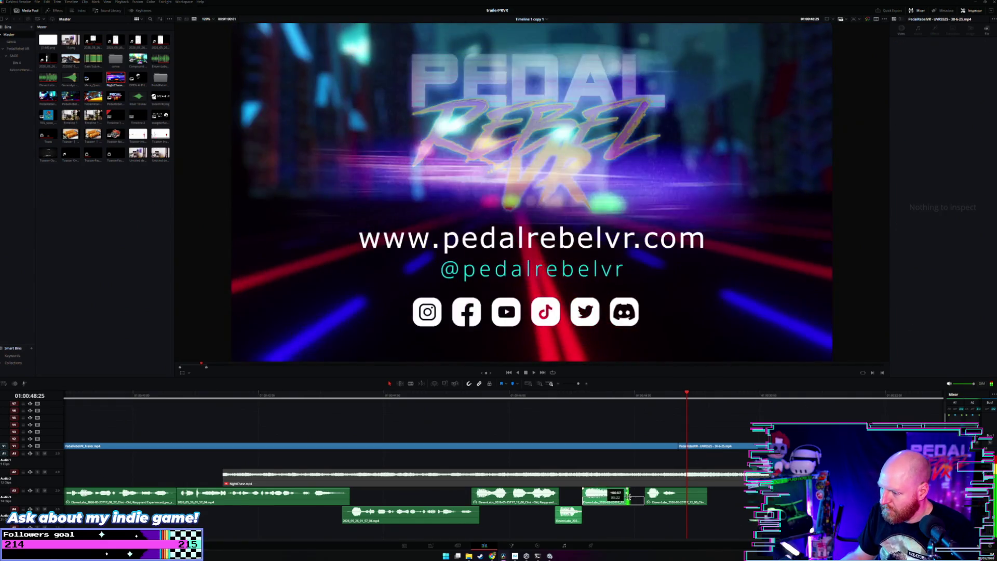
click(610, 503)
drag(669, 502, 650, 502)
click(466, 398)
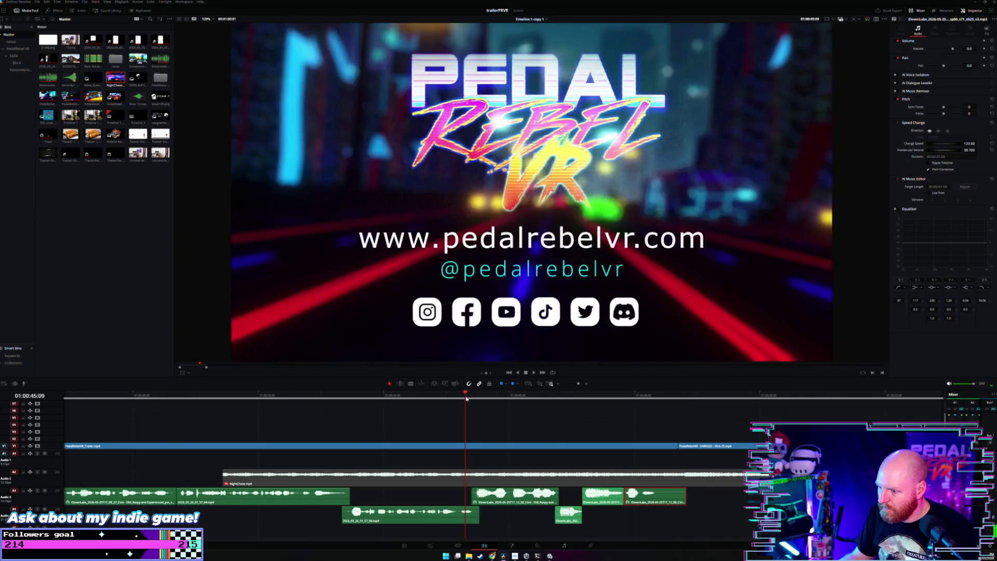
key(space)
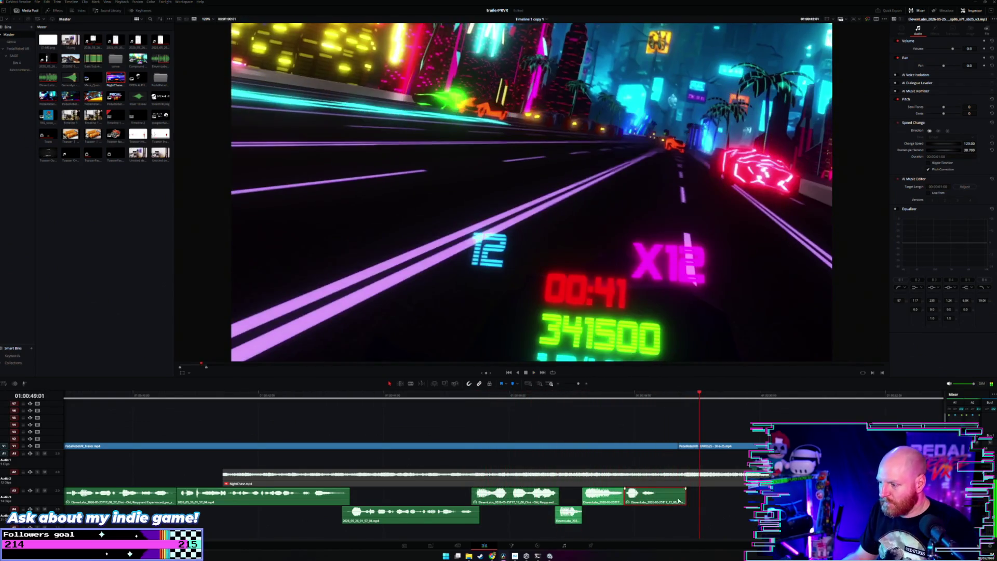
key(ctrl+shift+a)
Shorten the last A3 clip's end and nudge an A3 clip one frame later, replaying the end card.
drag(684, 497, 663, 497)
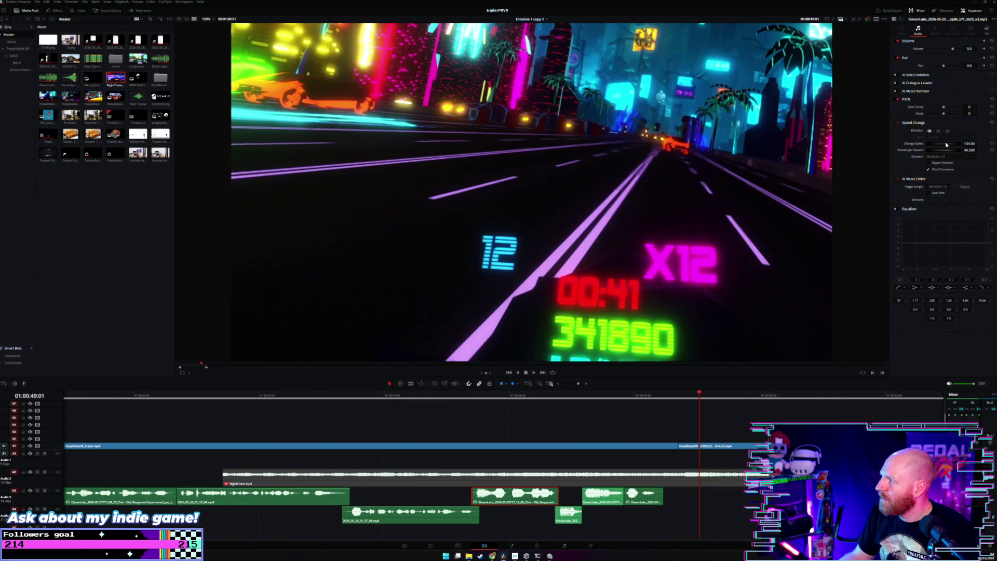
click(460, 416)
key(space)
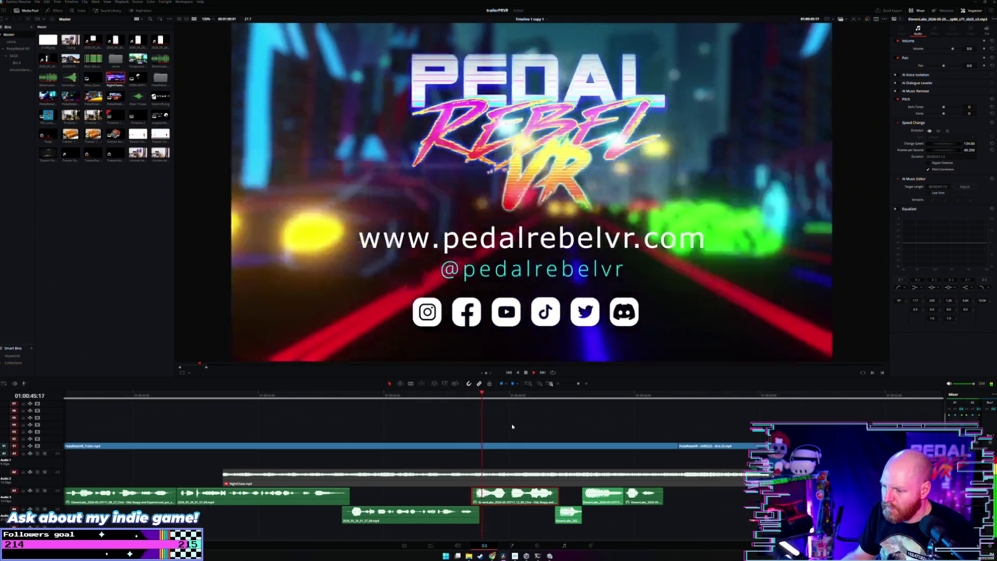
click(513, 427)
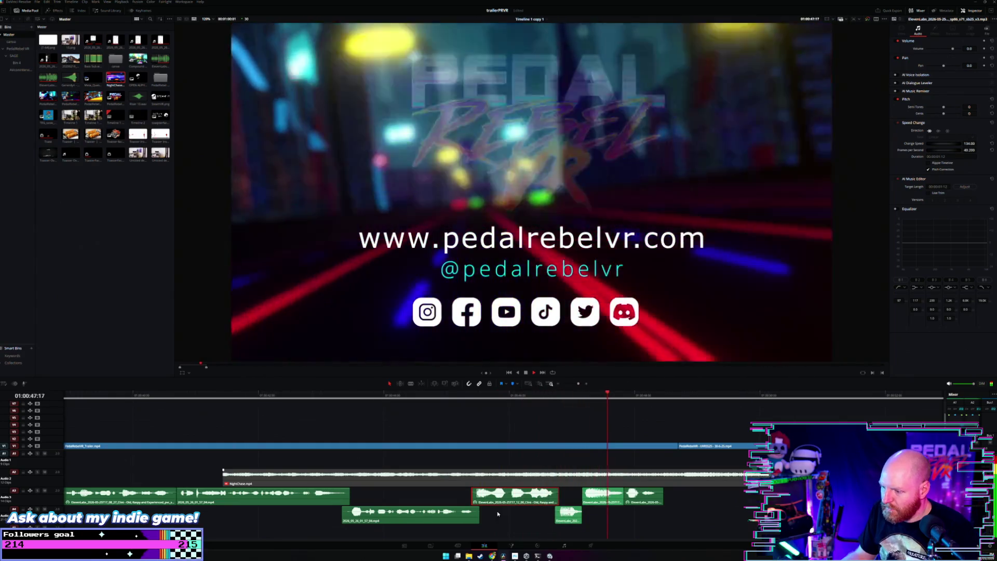
drag(512, 503, 519, 500)
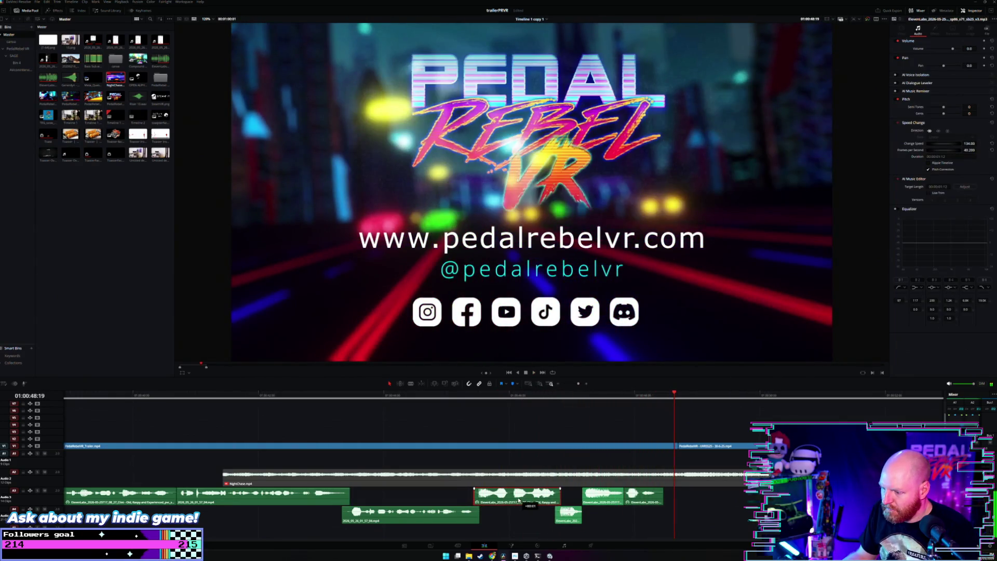
click(460, 426)
key(space)
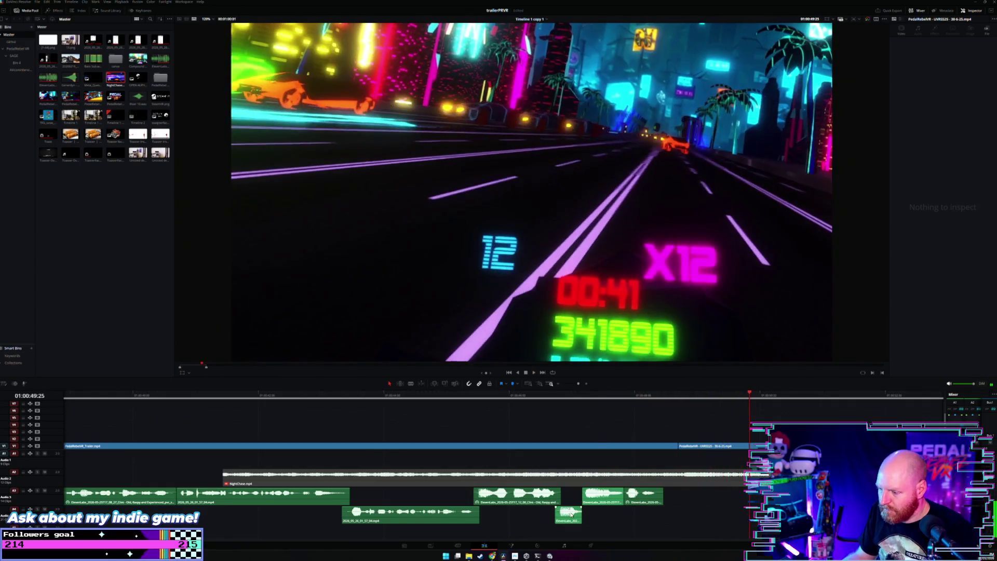
scroll(553, 468, down, 2)
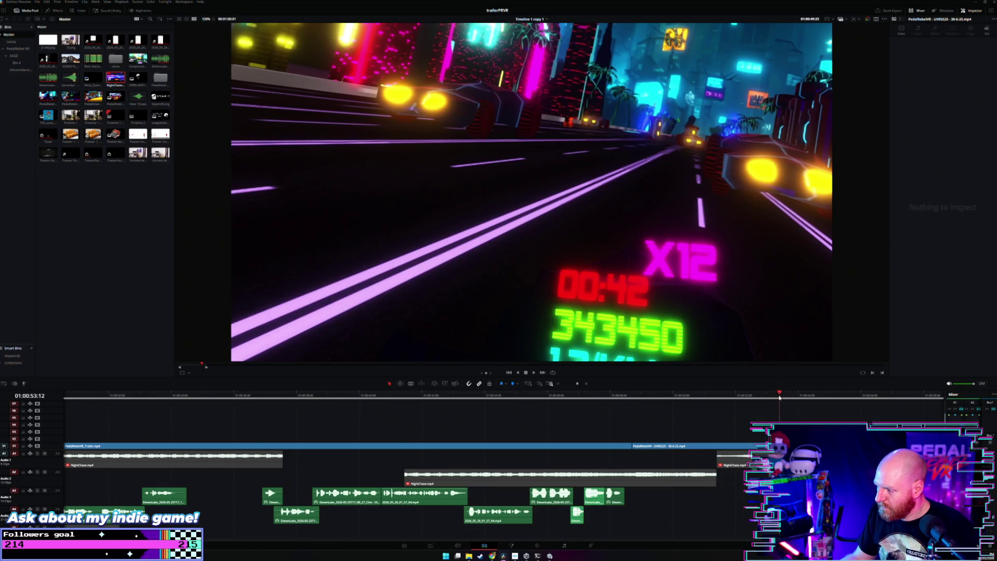
scroll(764, 410, down, 2)
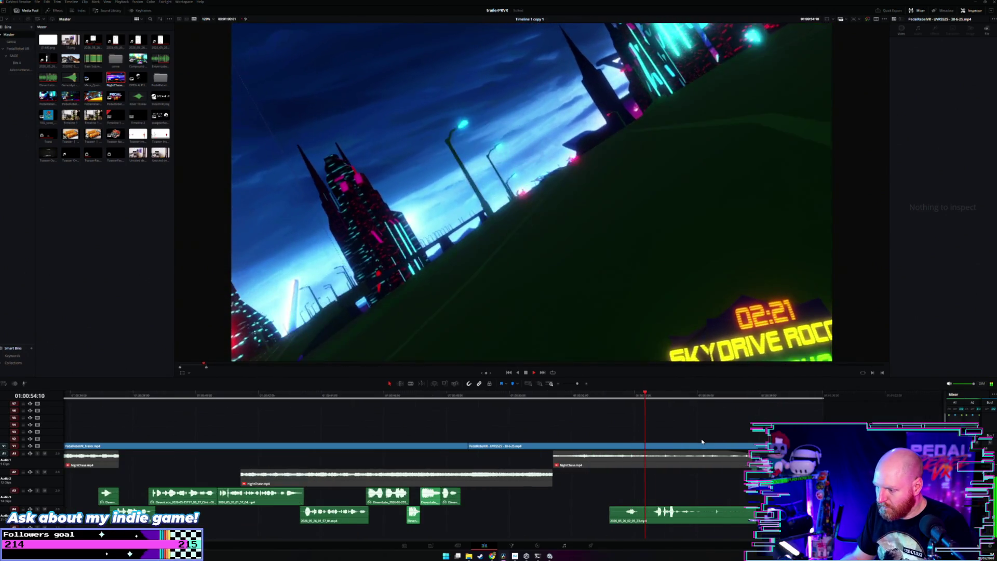
scroll(683, 446, up, 2)
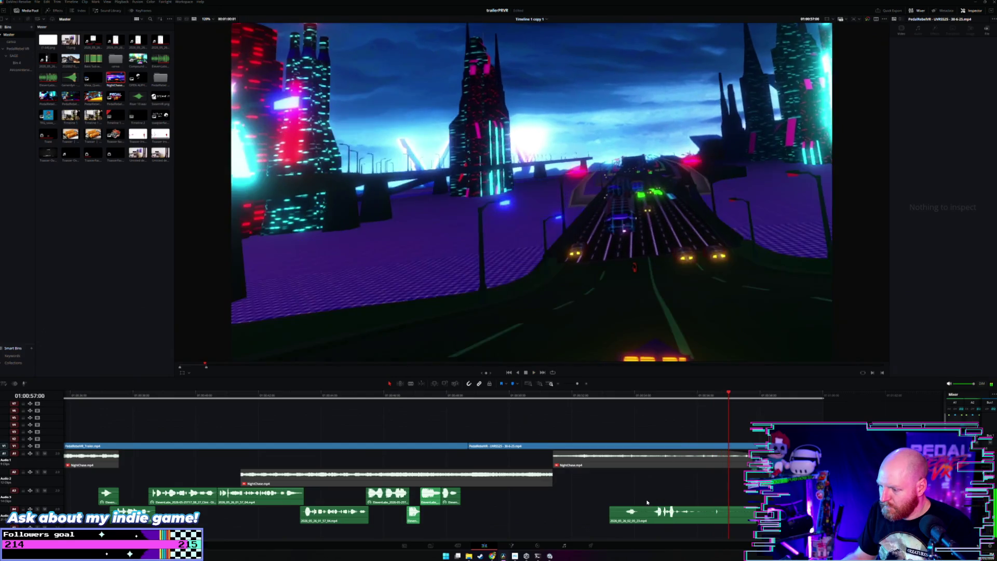
key(space)
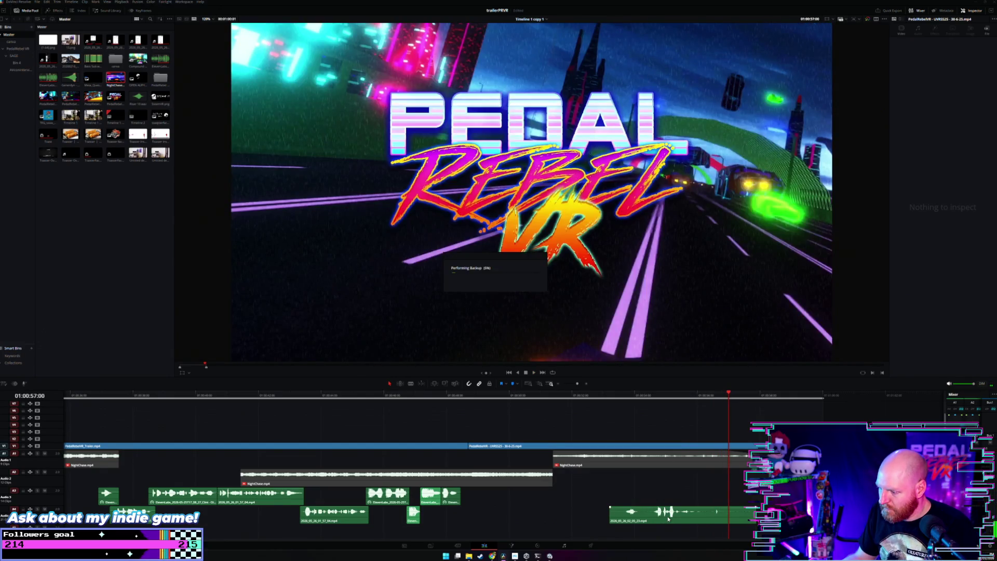
scroll(637, 507, down, 2)
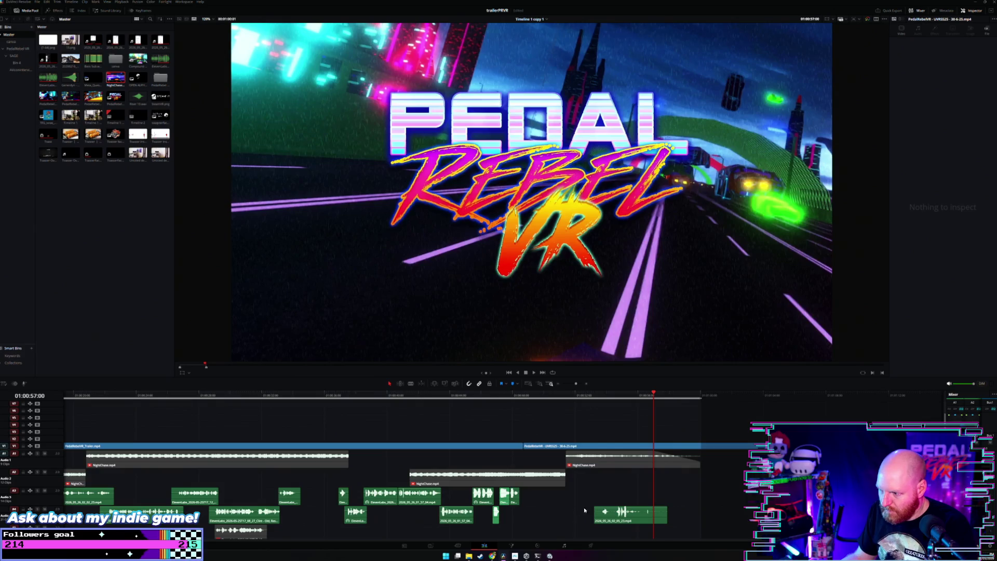
scroll(533, 483, left, 3)
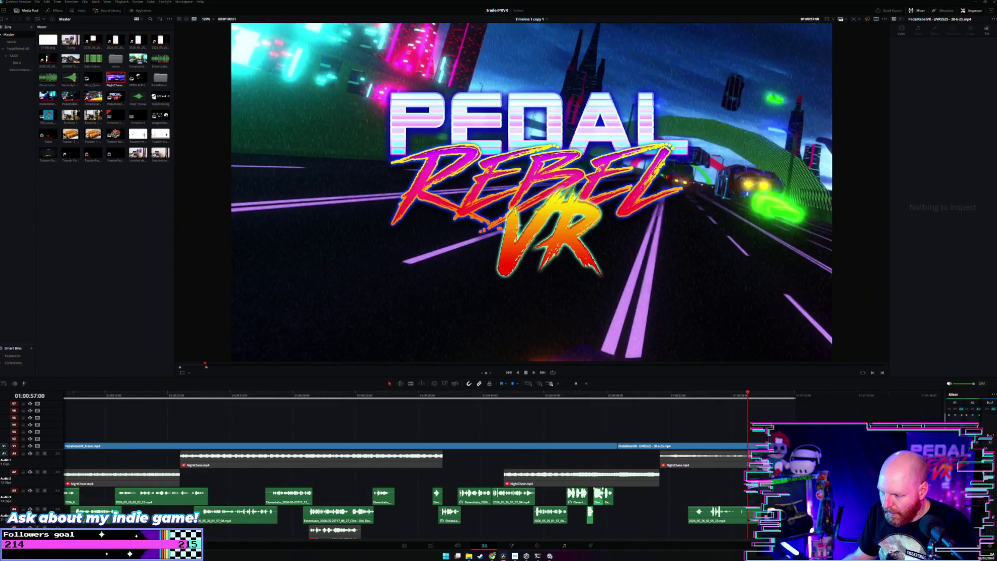
drag(627, 496, 577, 503)
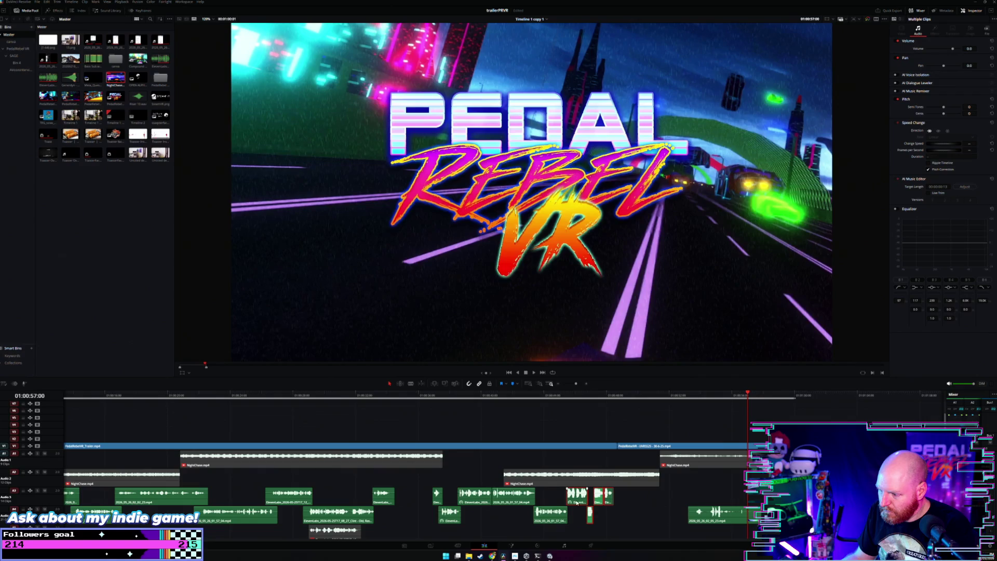
scroll(576, 503, left, 1)
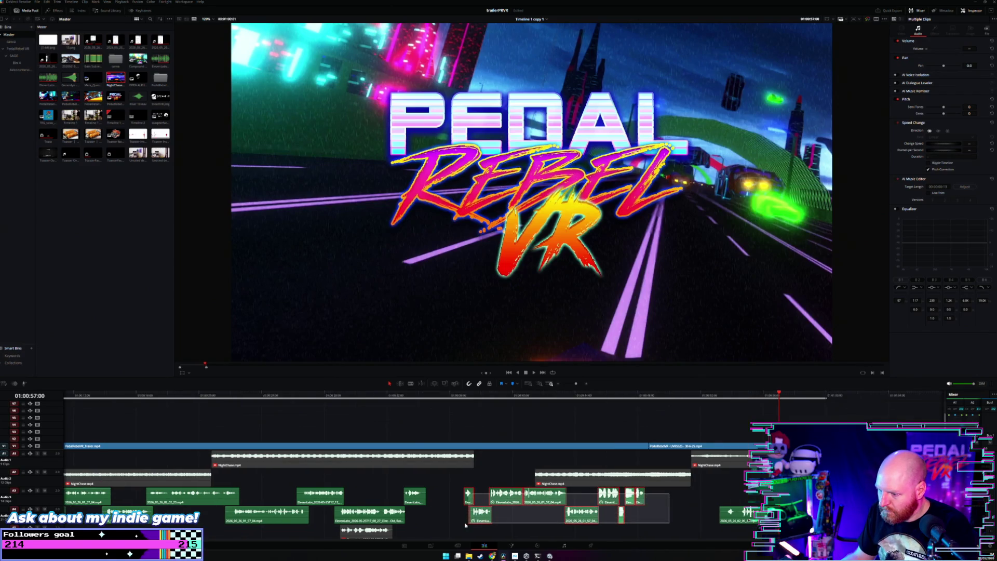
scroll(467, 491, left, 4)
scroll(466, 491, left, 2)
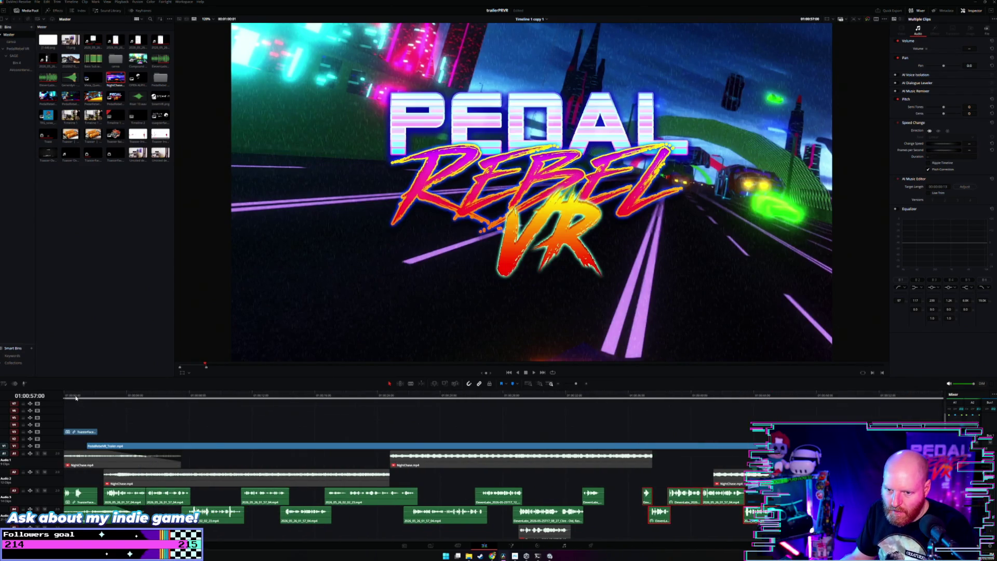
click(643, 429)
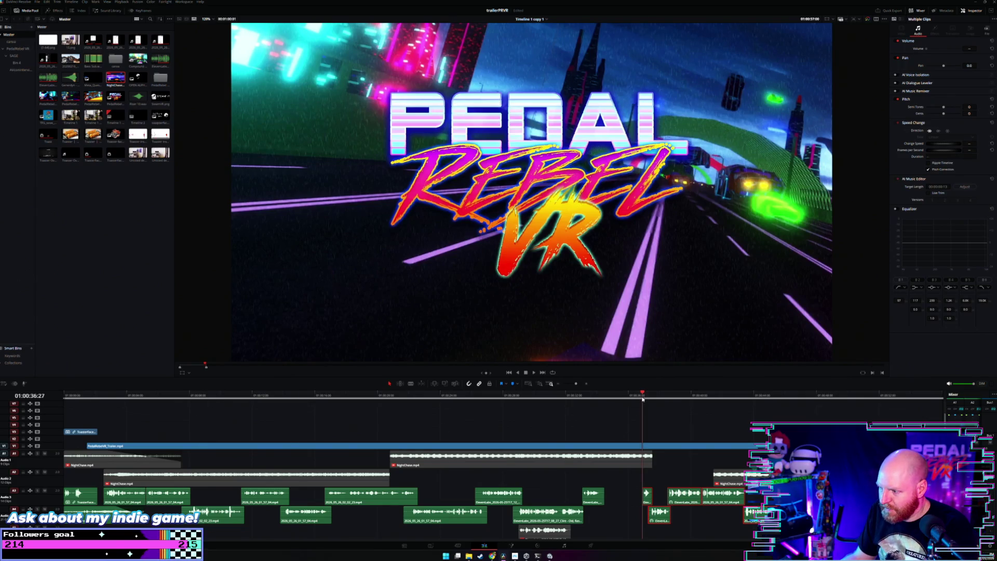
Play the trailer section and select three sound-effect clips together.
key(space)
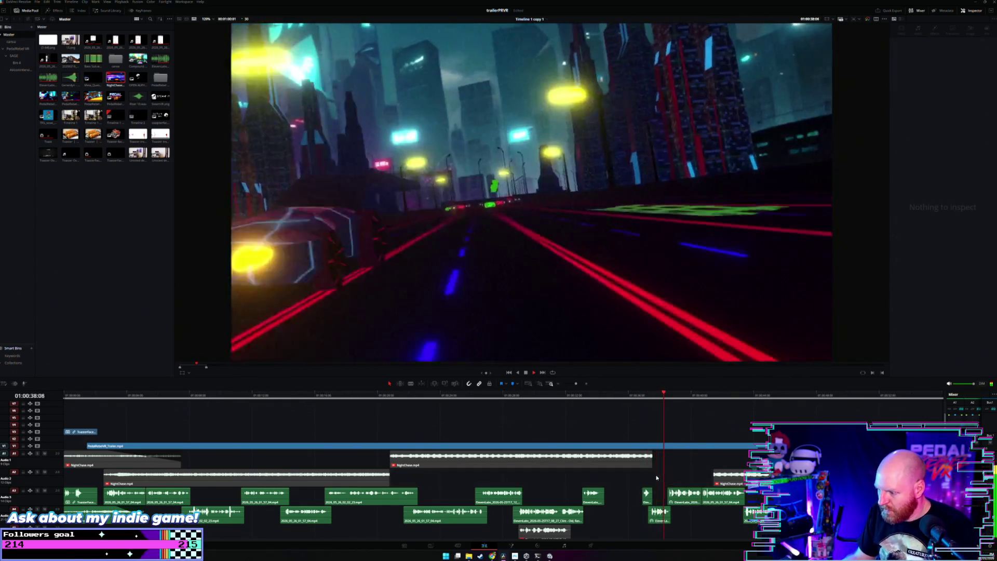
scroll(634, 488, up, 2)
scroll(616, 495, right, 2)
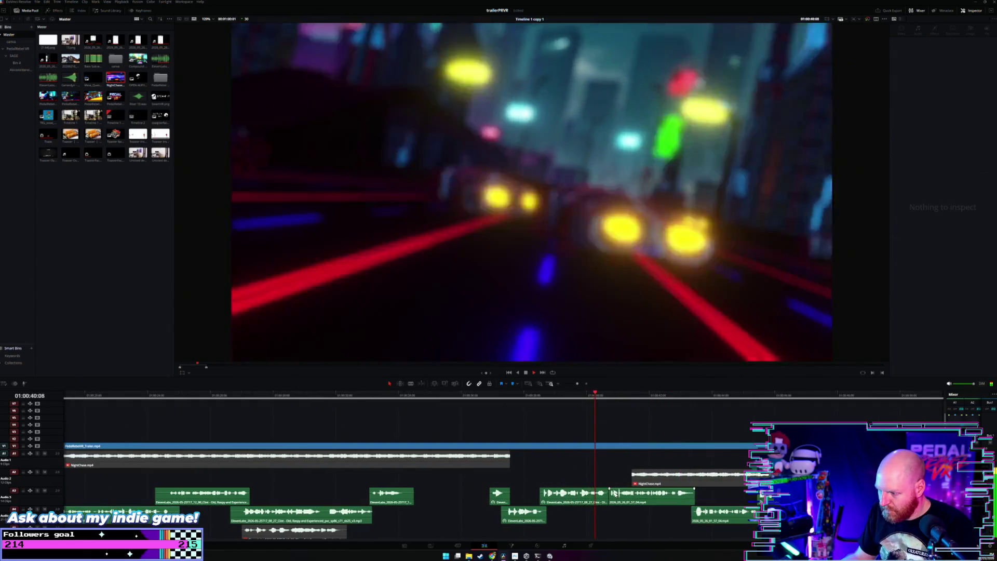
key(space)
click(498, 495)
drag(498, 503, 586, 529)
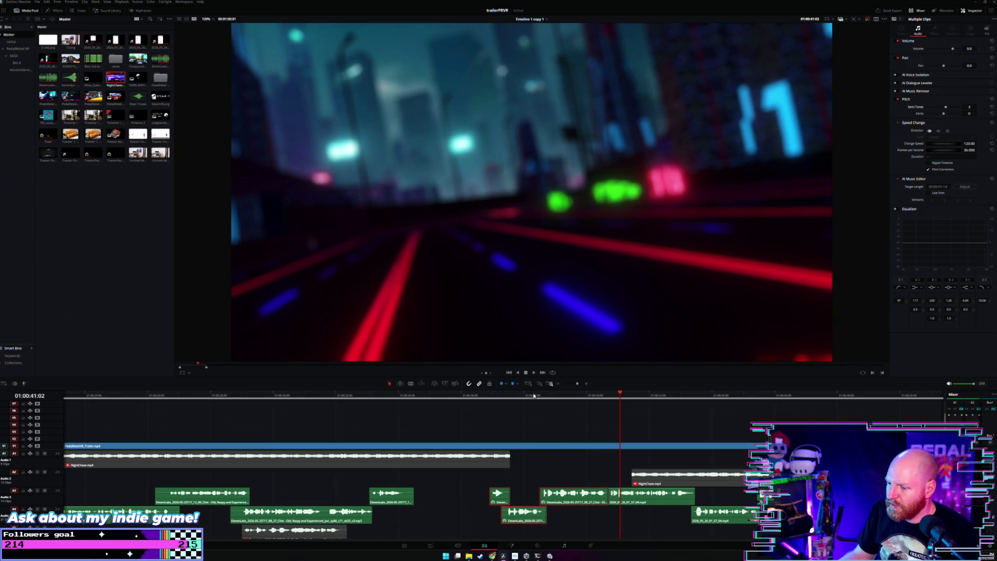
Replay from about 36 seconds and reselect just the two sound clips near the playhead.
click(484, 396)
key(space)
click(527, 426)
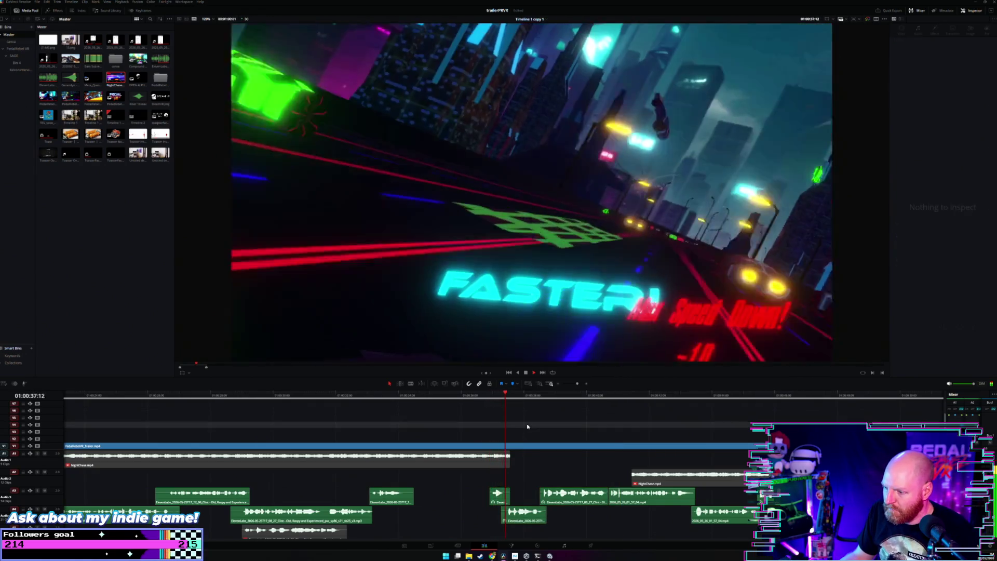
drag(467, 476, 551, 521)
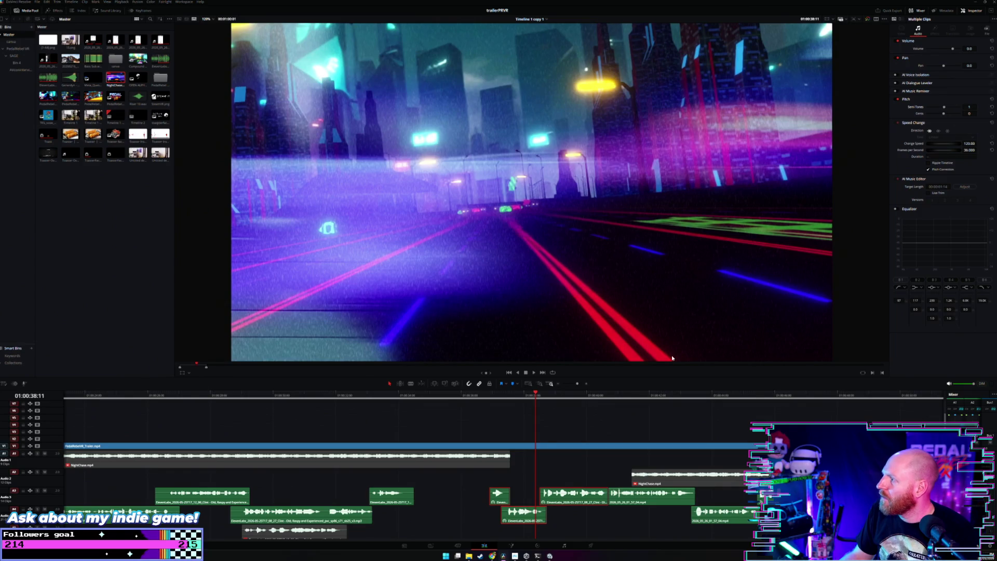
click(491, 431)
key(space)
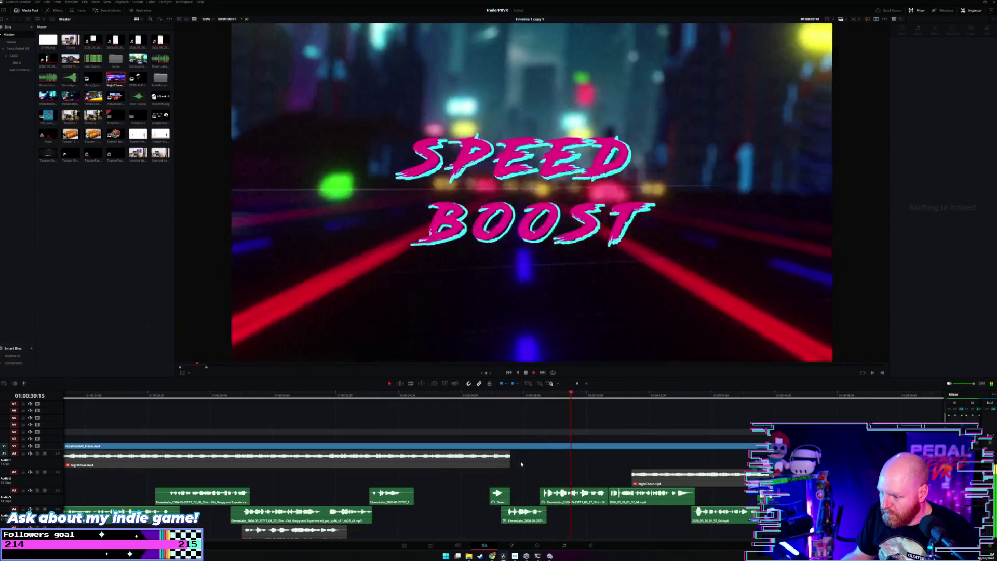
Select three nearby sound-effect clips and replay from about 37 seconds.
drag(480, 486, 549, 524)
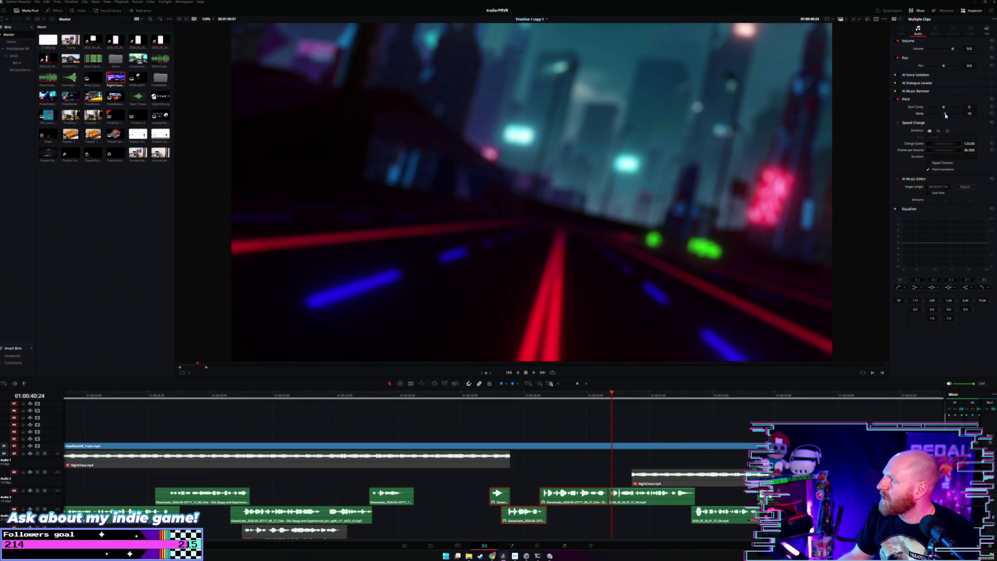
click(484, 401)
key(space)
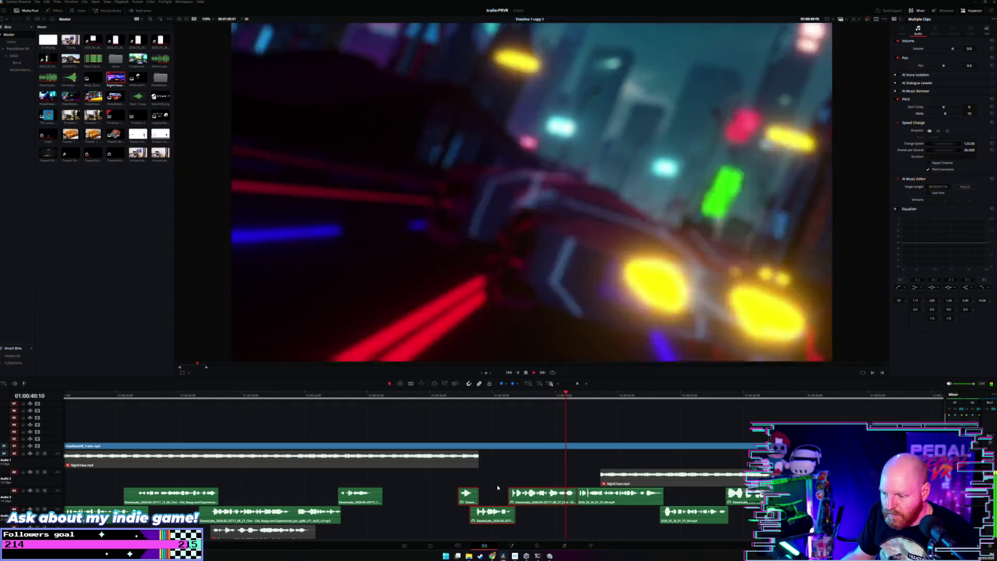
scroll(497, 487, up, 2)
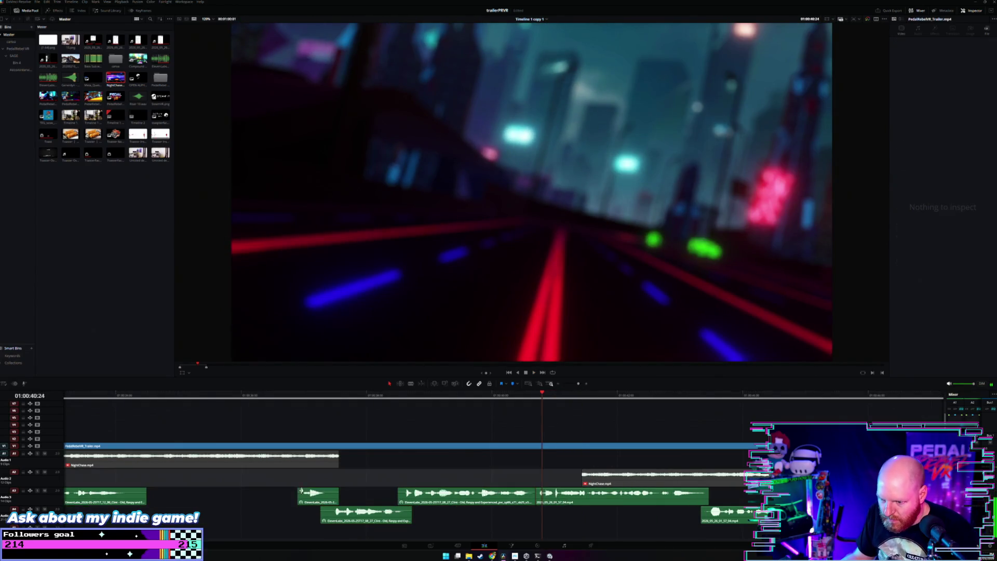
Move the two sound clips one frame earlier and replay from before the Speed Boost title.
drag(386, 520, 384, 519)
click(276, 395)
key(space)
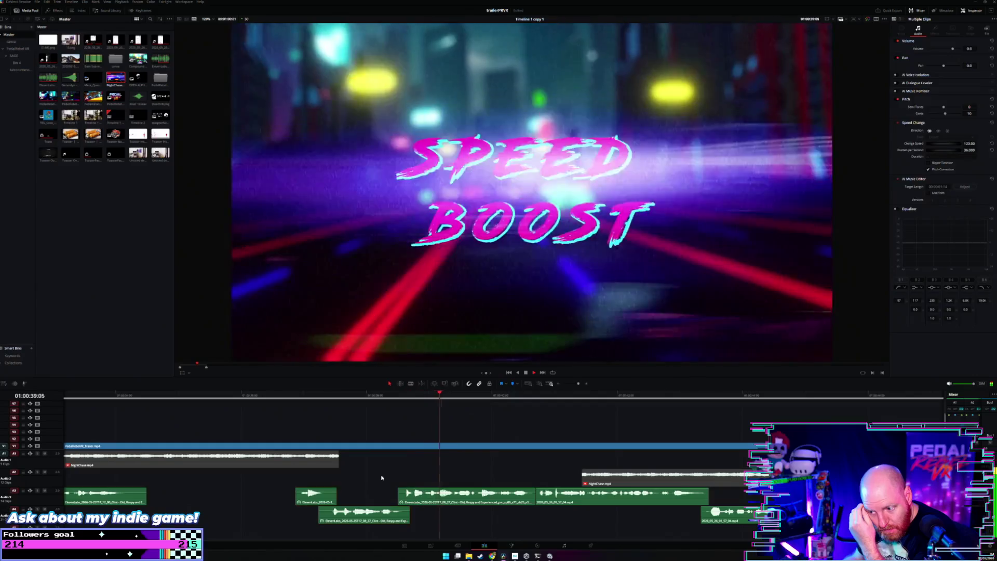
click(383, 478)
scroll(478, 478, down, 2)
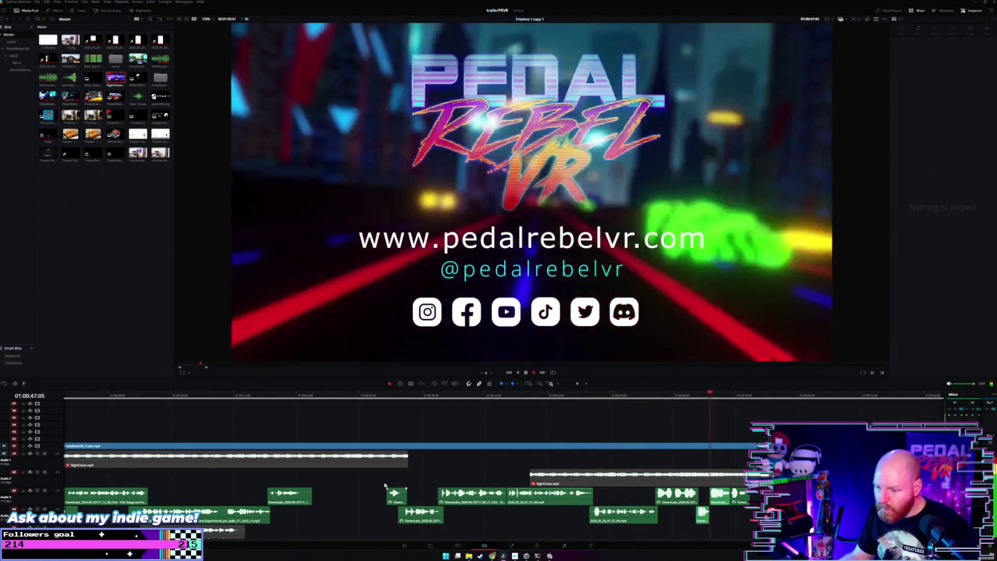
key(space)
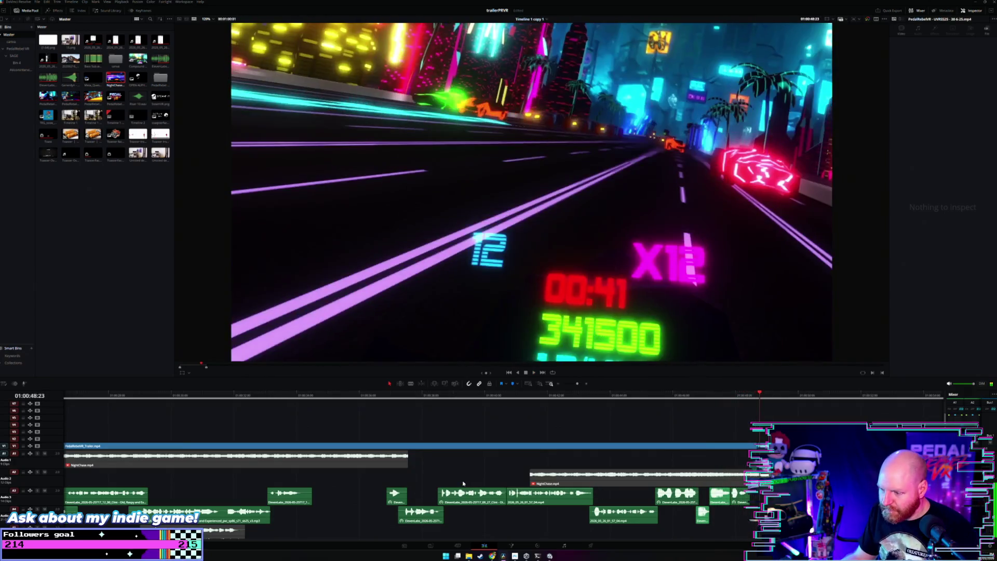
Set the Audio 3 ElevenLabs clip to 124% speed and replay it from around 27 seconds.
scroll(356, 492, left, 6)
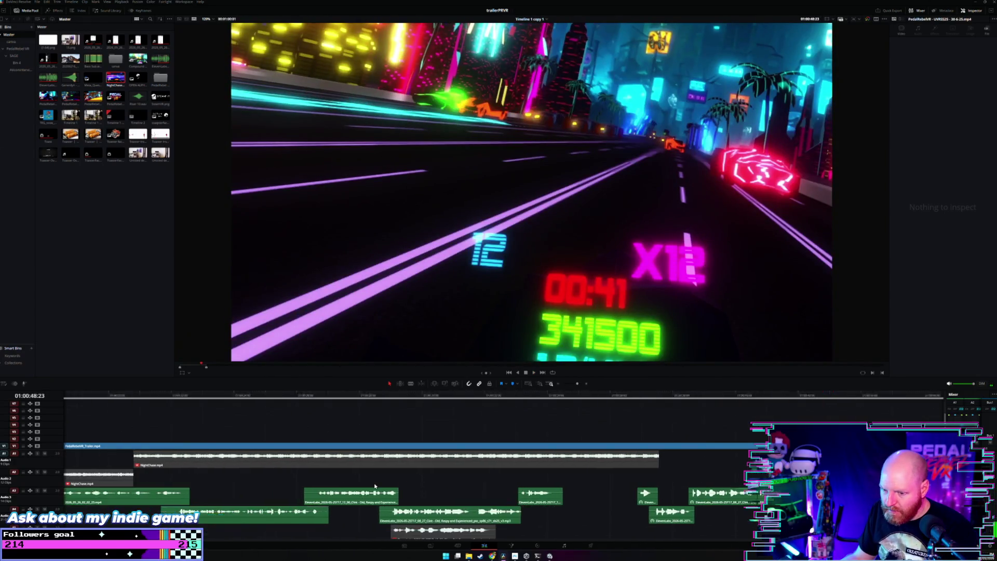
click(455, 396)
key(space)
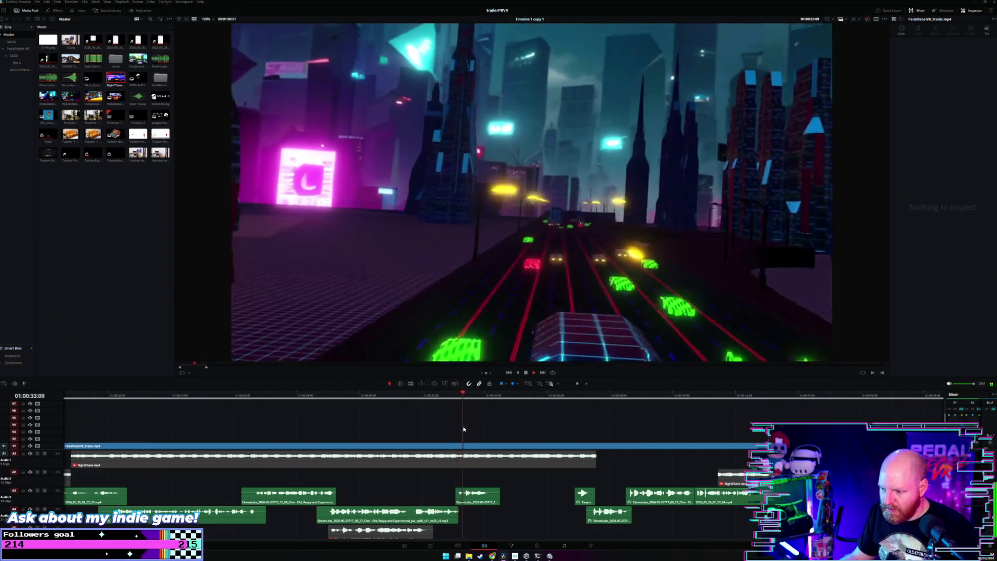
scroll(436, 431, left, 2)
scroll(395, 433, left, 2)
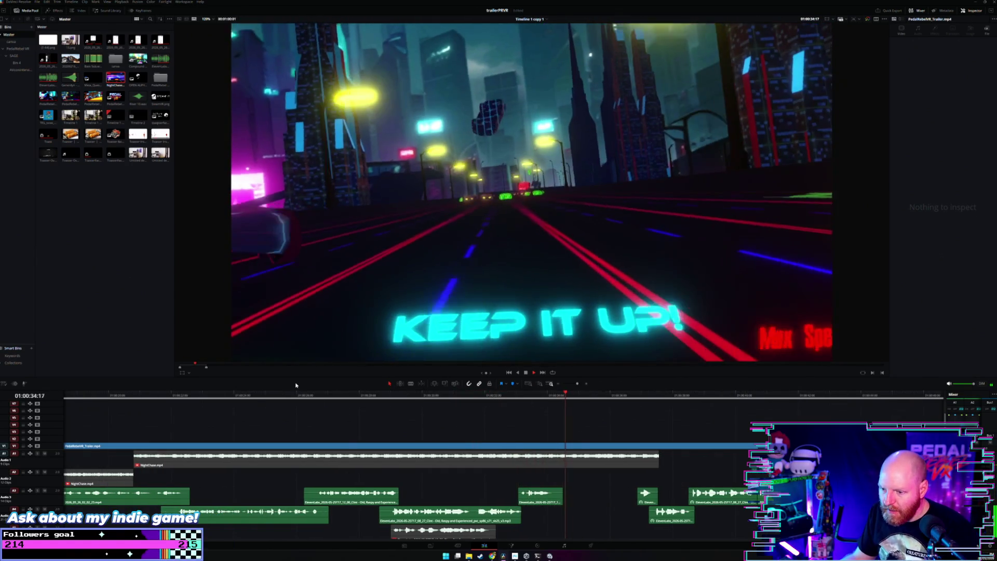
click(311, 396)
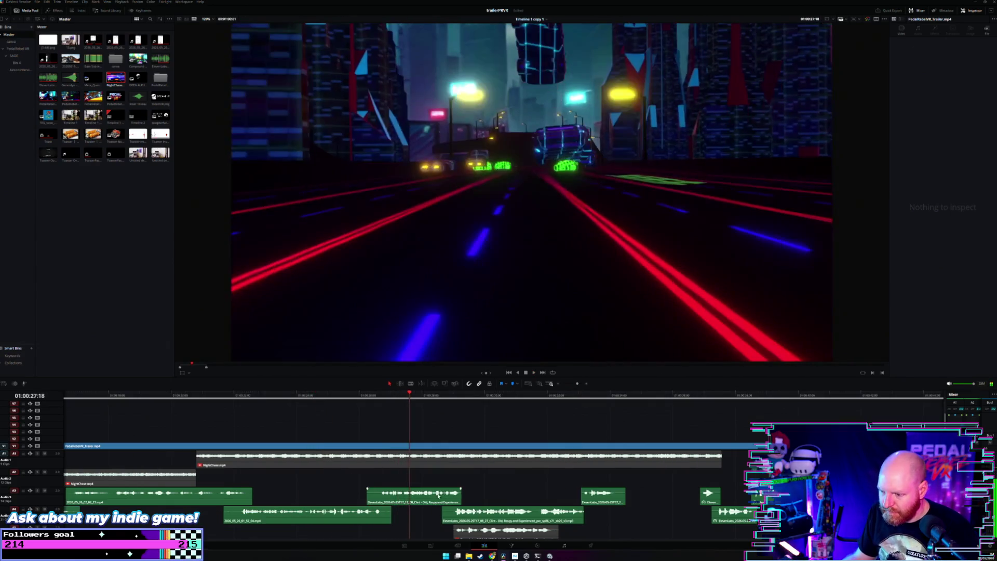
click(438, 496)
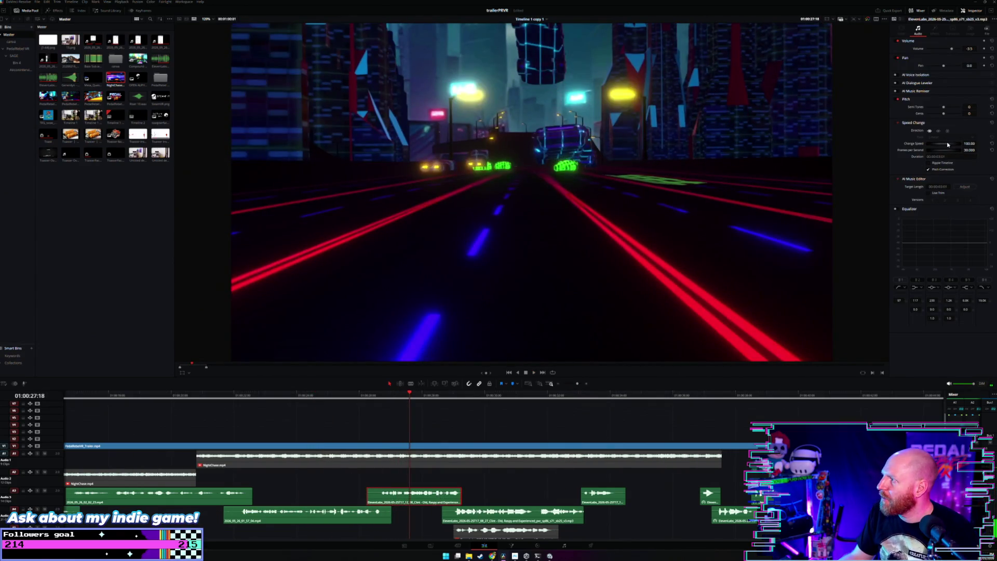
key(Return)
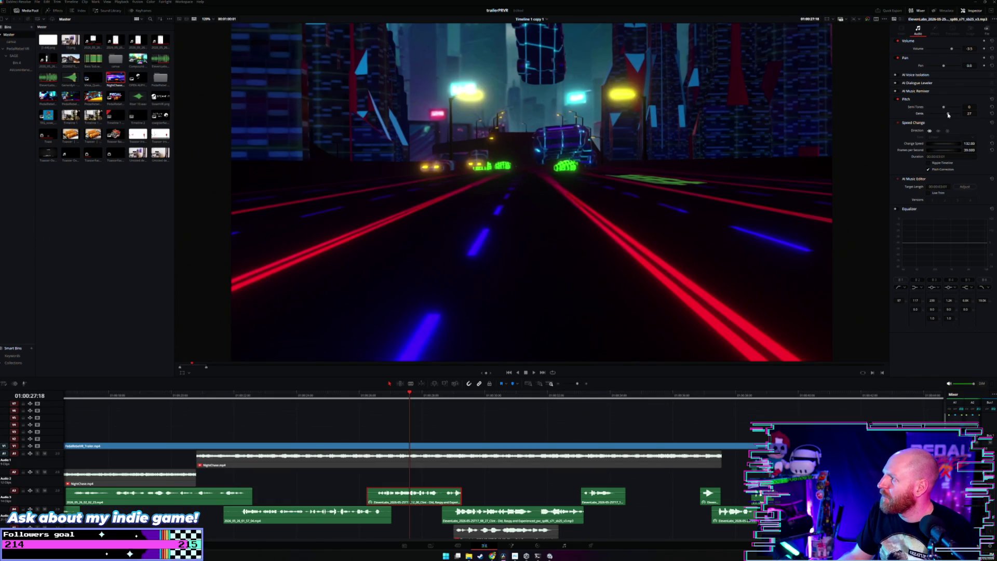
click(378, 405)
key(space)
scroll(417, 441, up, 2)
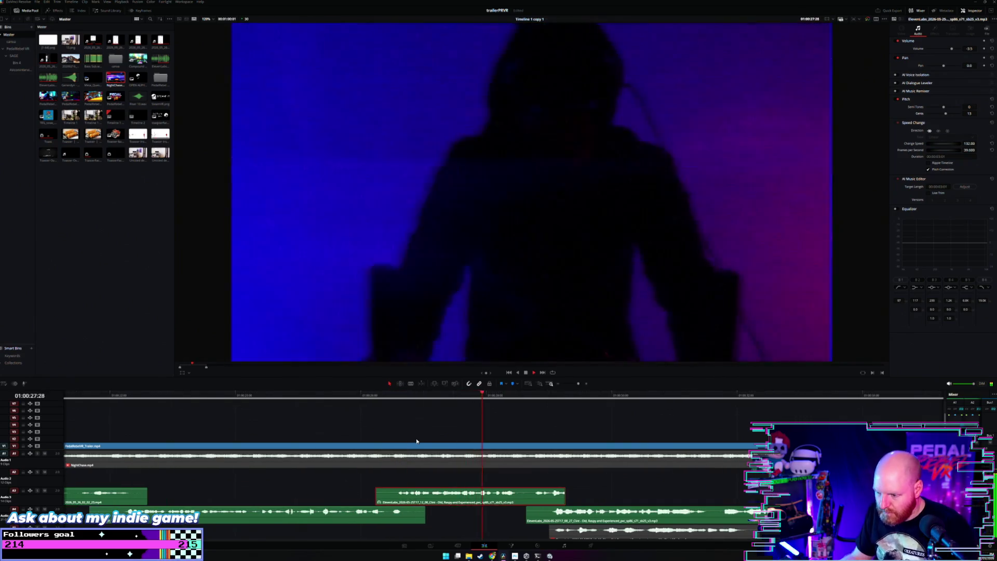
Shift the Audio 3 clip and three more sound clips slightly later, then replay.
drag(505, 500, 520, 500)
scroll(523, 498, down, 2)
mouse_move(667, 480)
mouse_down()
mouse_move(494, 512)
mouse_move(533, 514)
mouse_up()
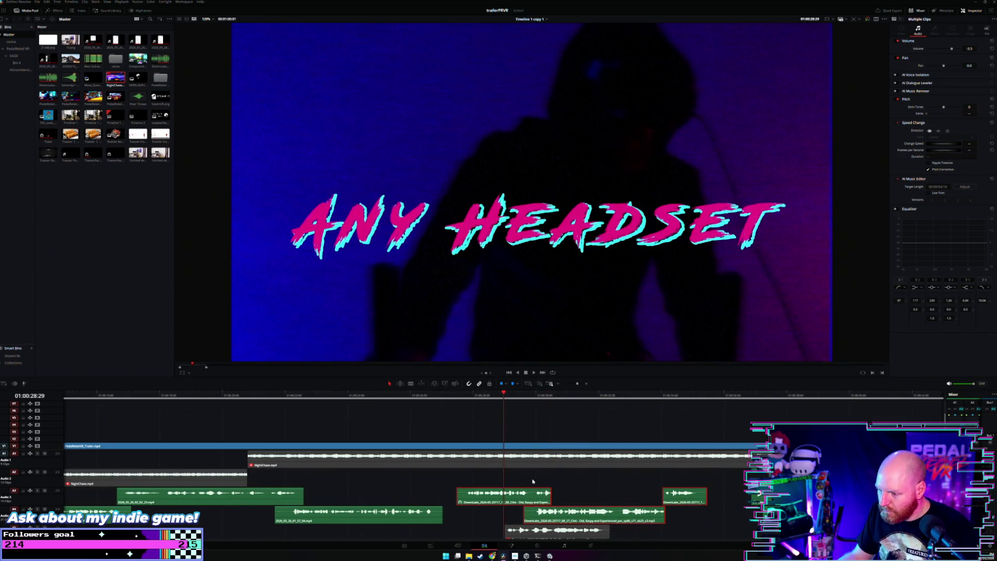
click(532, 481)
key(space)
scroll(501, 462, up, 2)
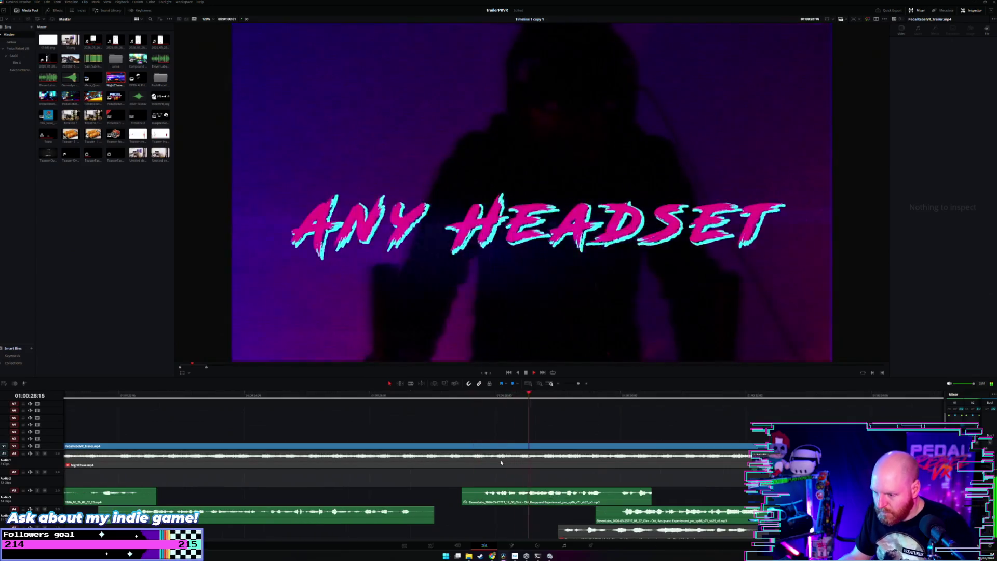
key(space)
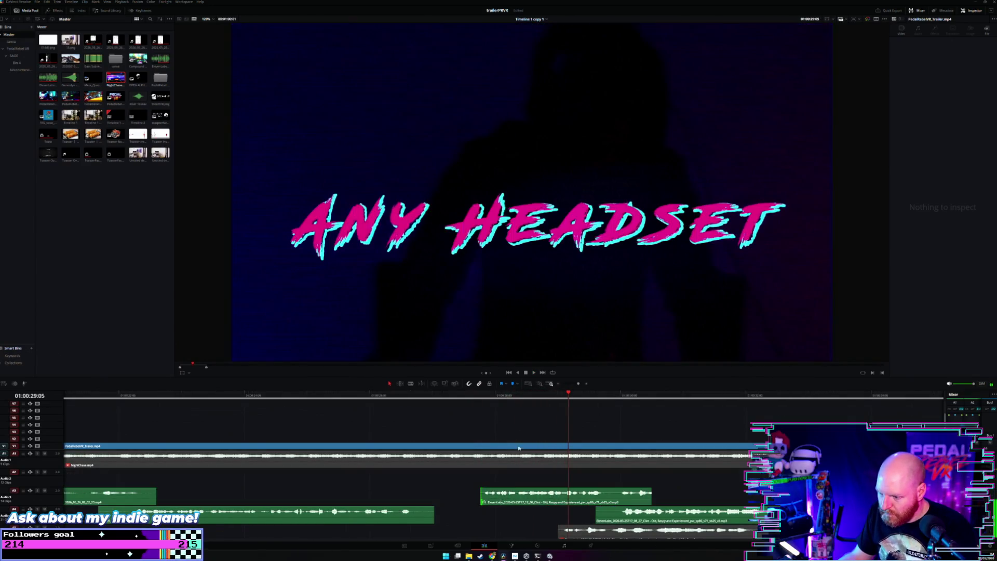
click(491, 396)
key(space)
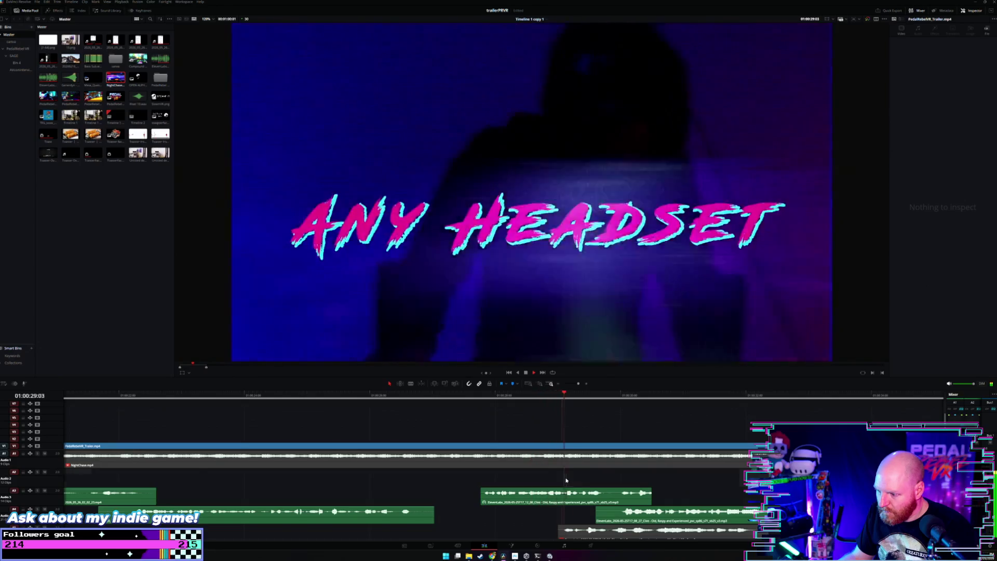
key(space)
Shorten the end of the Audio 3 sound clip and replay from the Dynamic Music title.
scroll(614, 505, right, 2)
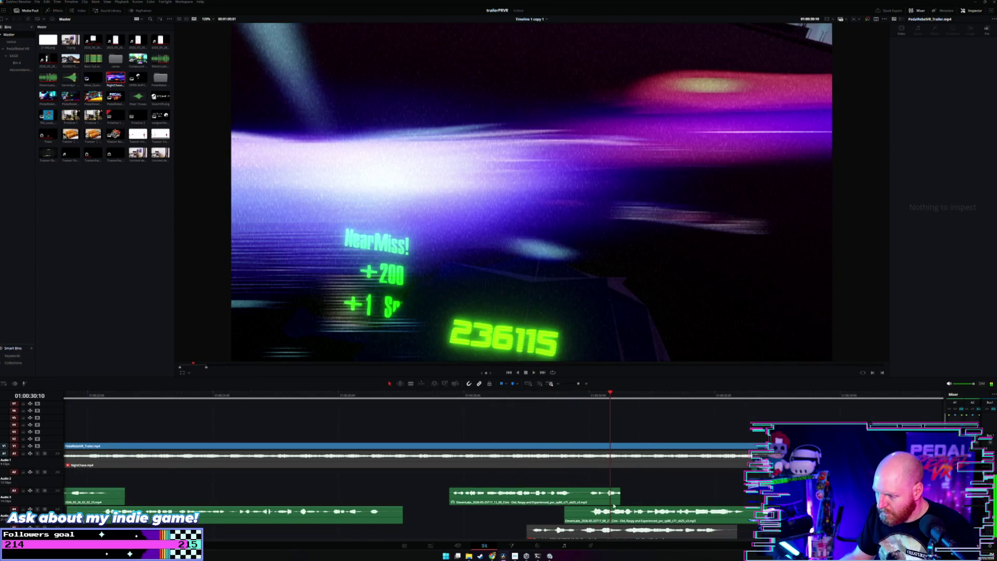
drag(619, 497, 556, 502)
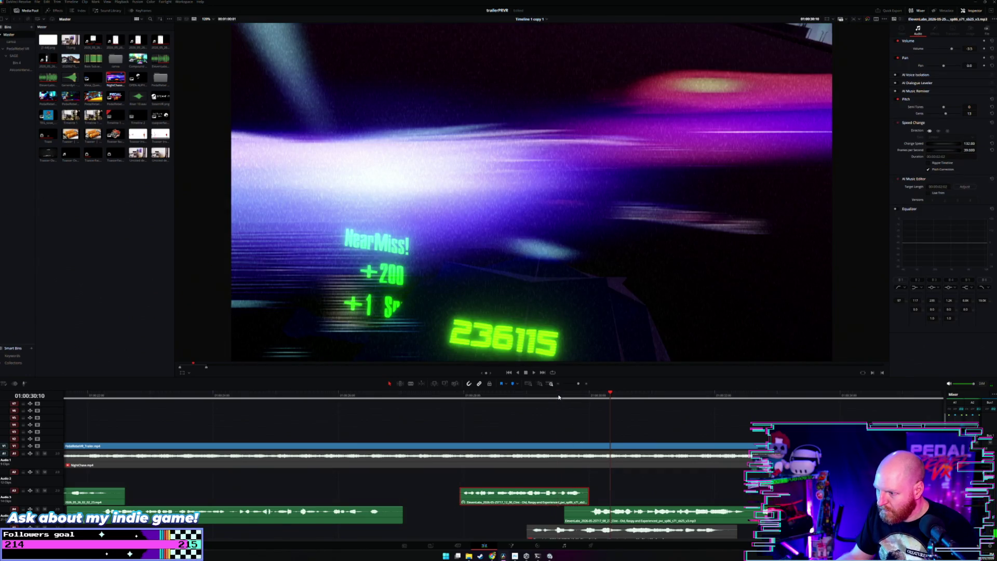
click(559, 397)
key(space)
key(ctrl+minus)
click(552, 484)
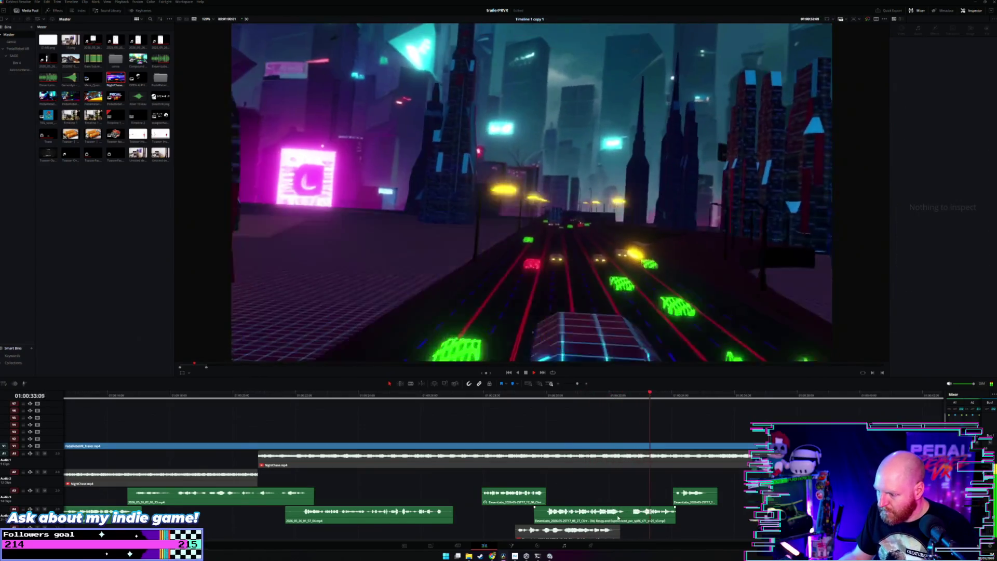
Split the A4 sound clip in two with the Blade tool.
key(b)
click(628, 513)
key(a)
Raise the right-hand A3 ElevenLabs clip to 101% speed and replay from about 30 seconds.
click(686, 499)
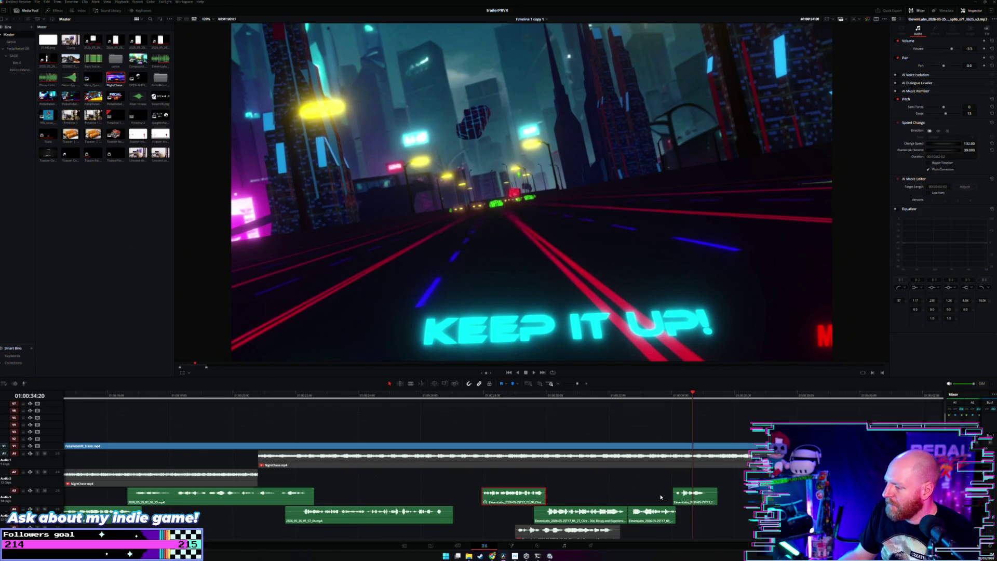
drag(941, 148, 944, 147)
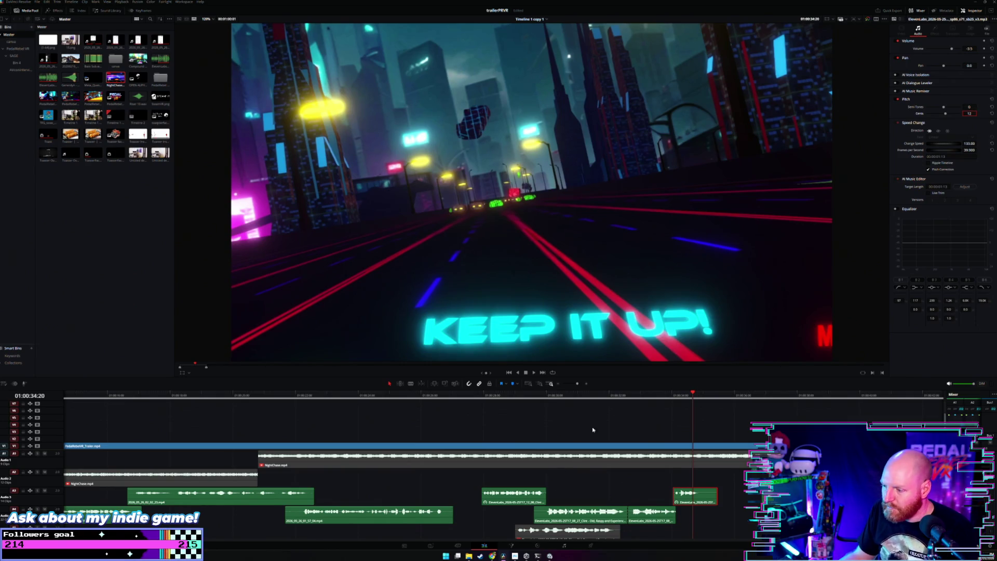
click(582, 398)
key(space)
scroll(574, 472, up, 2)
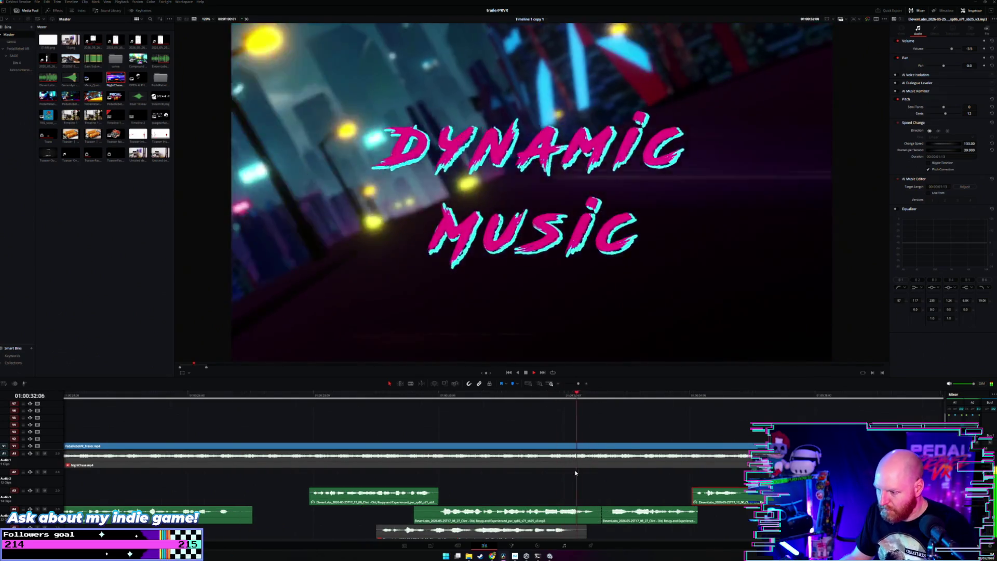
scroll(577, 493, down, 2)
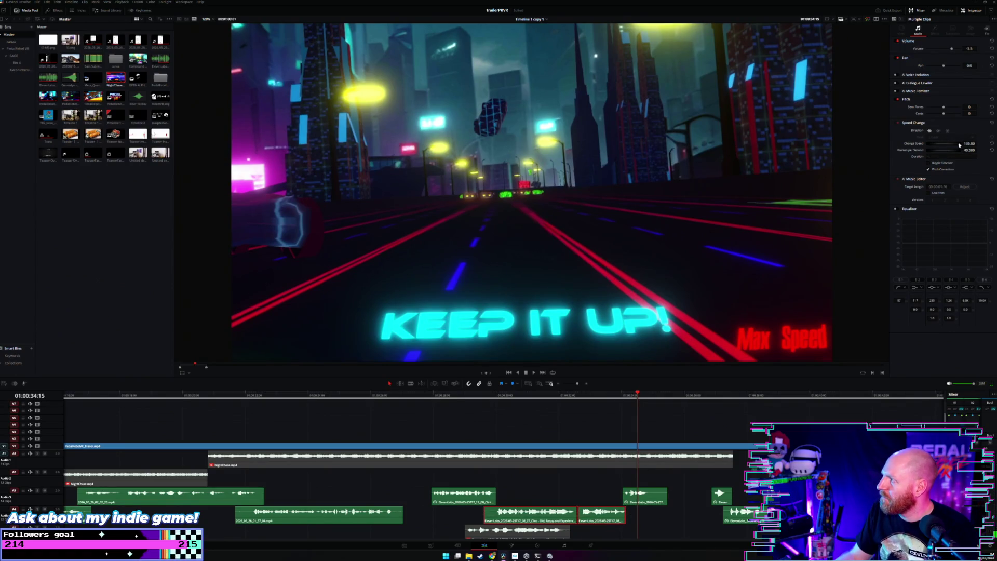
click(493, 401)
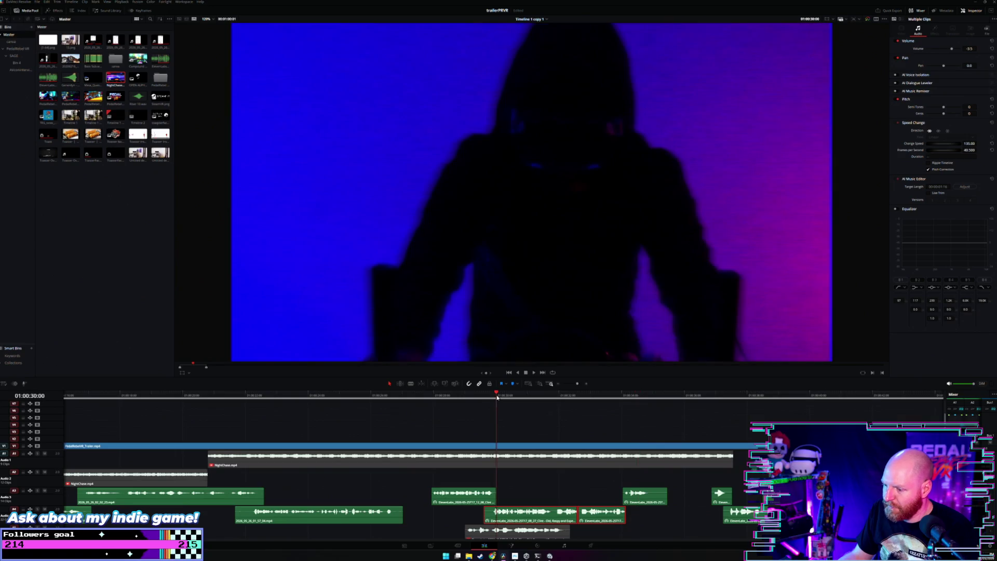
click(530, 500)
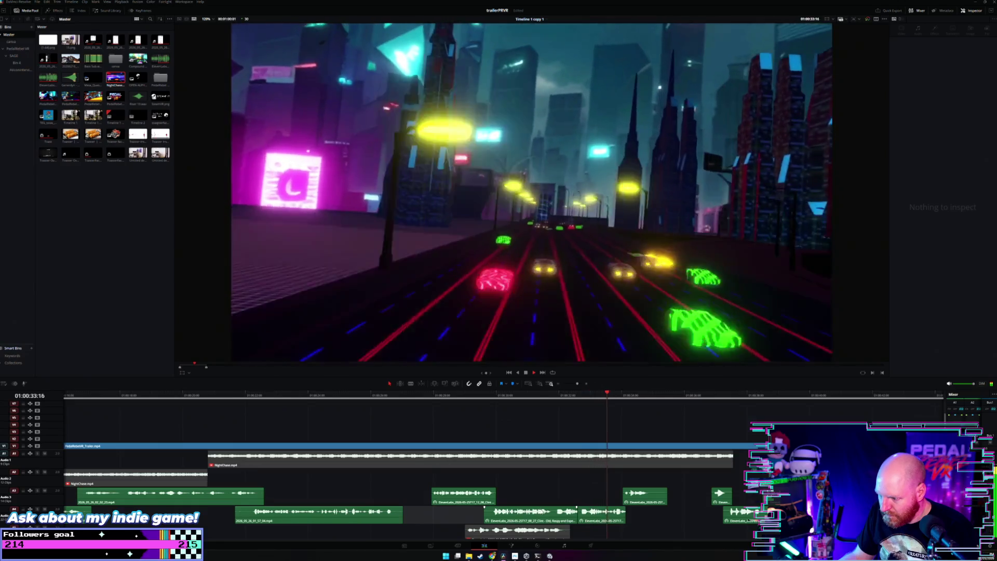
scroll(540, 538, up, 3)
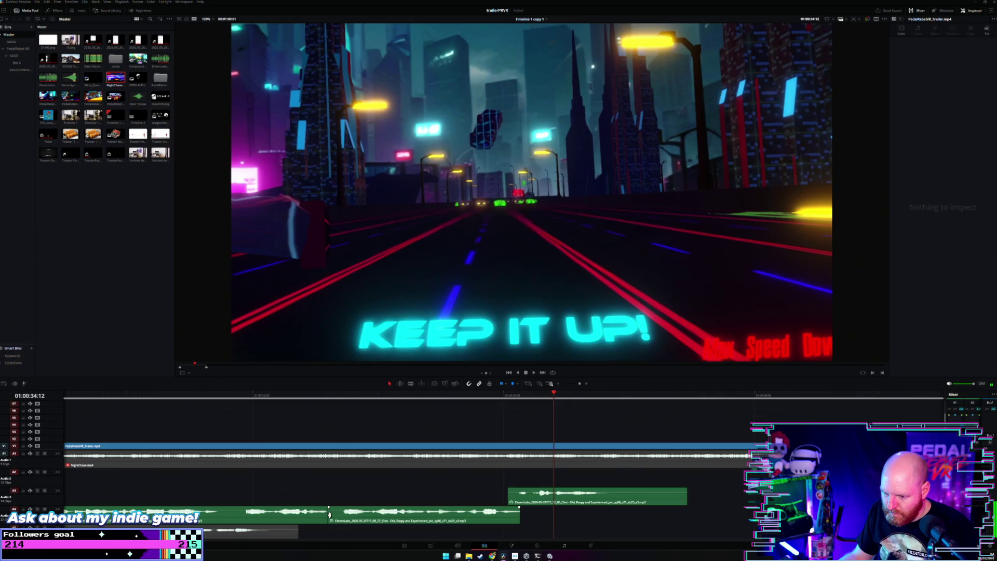
Trim the A4 sound clip's start later and extend its end slightly.
drag(330, 515, 425, 515)
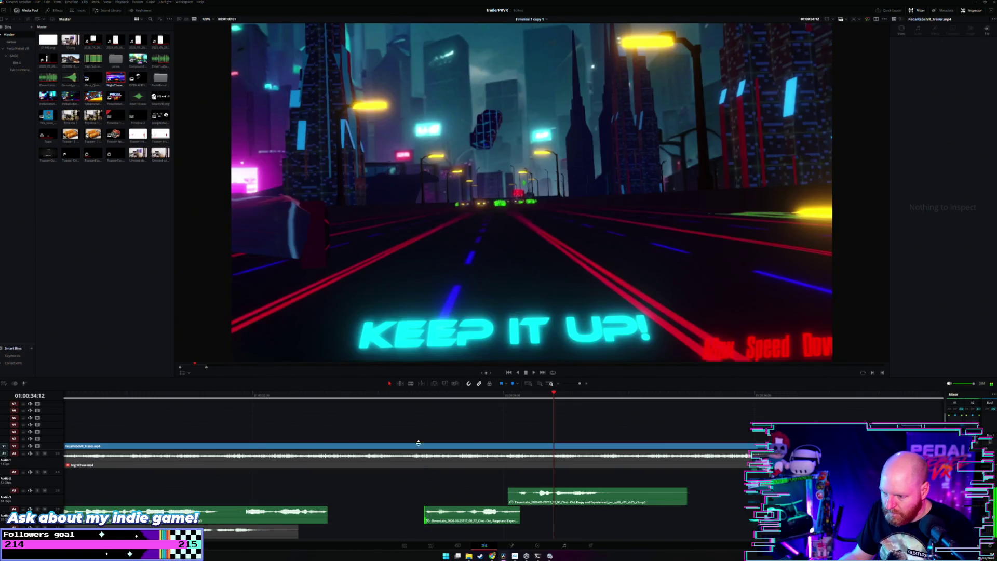
key(j)
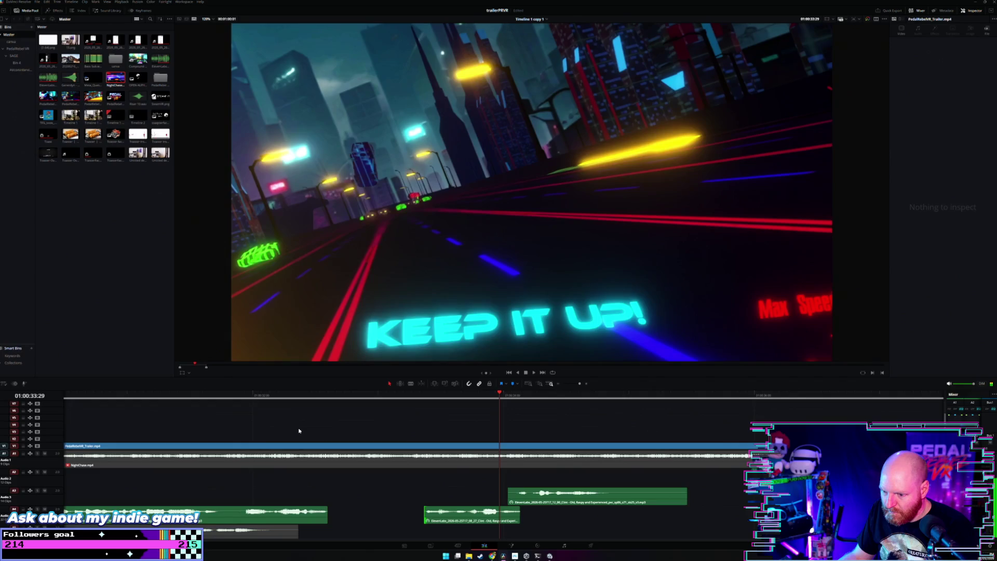
click(253, 395)
key(l)
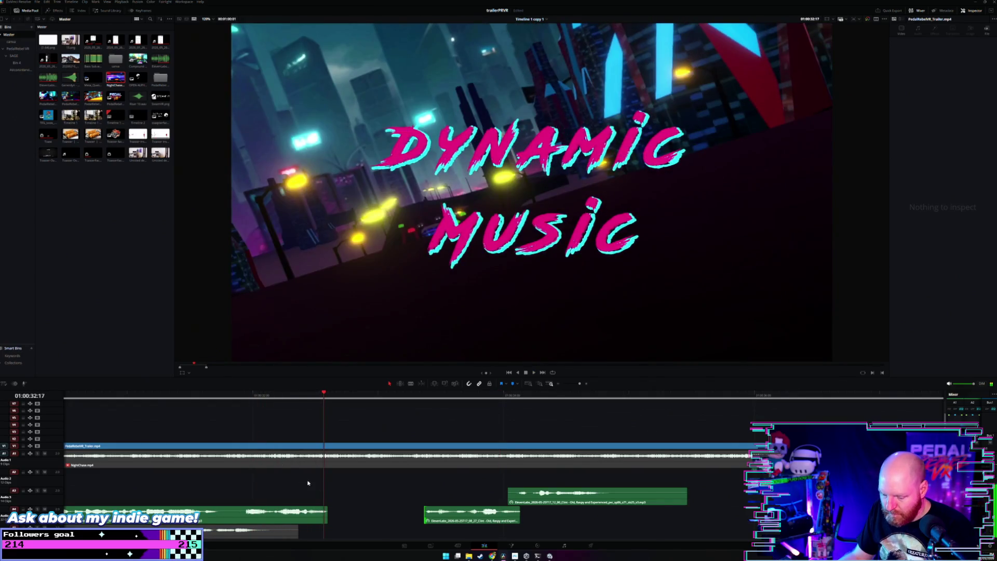
drag(327, 516, 366, 518)
click(275, 399)
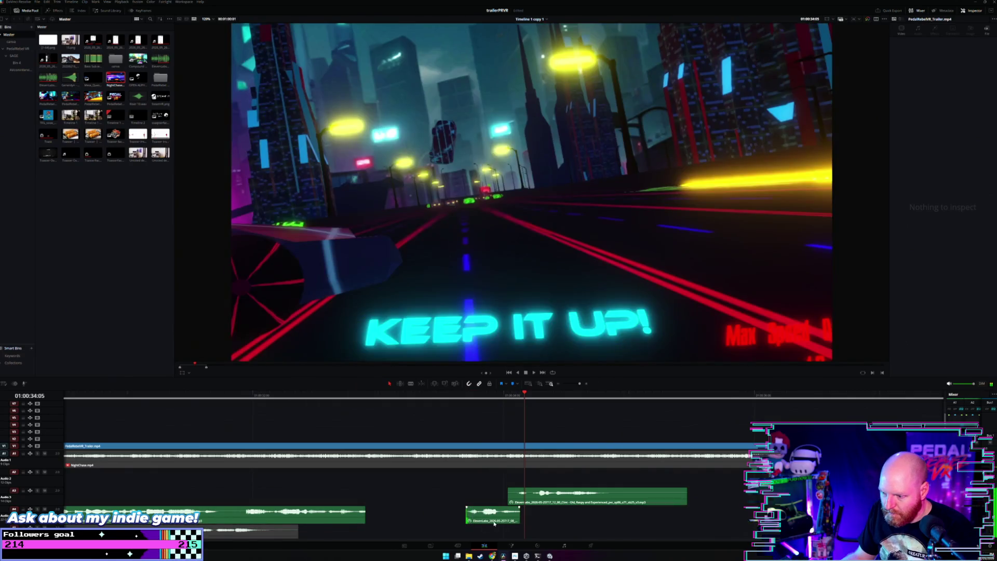
Move the unwanted ElevenLabs clip to the track below, then delete it.
drag(427, 516, 383, 538)
click(279, 397)
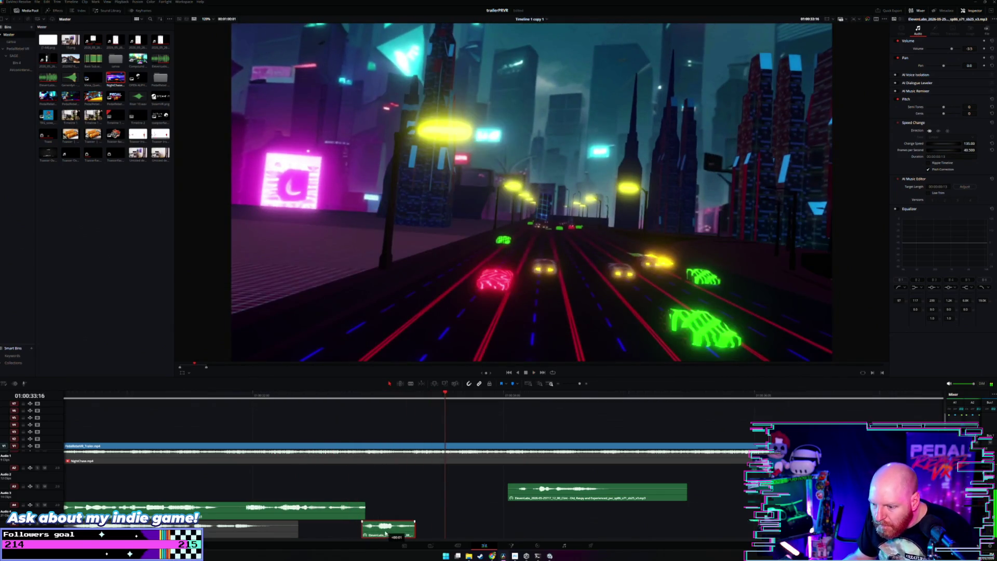
click(223, 396)
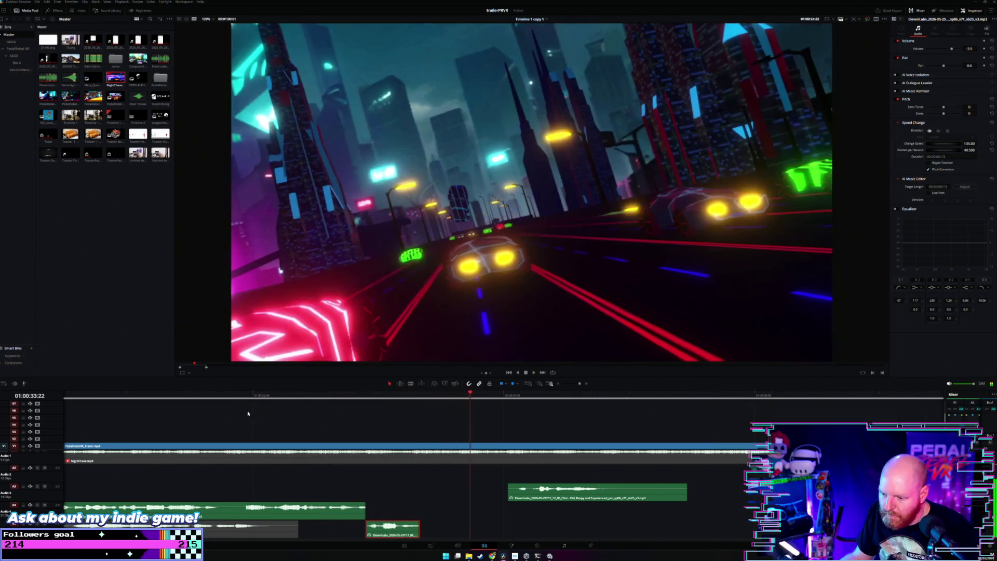
scroll(360, 510, left, 3)
key(Delete)
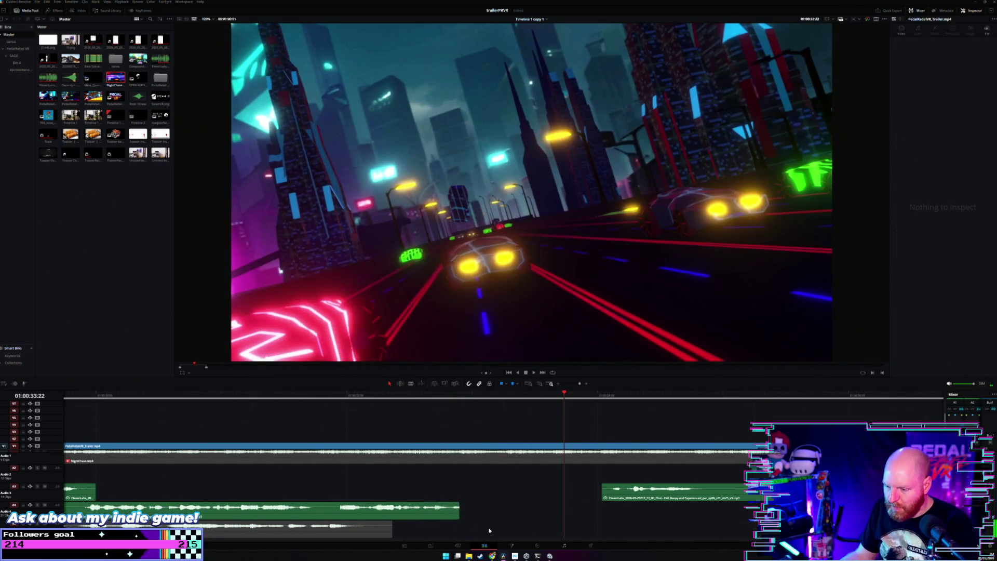
click(244, 395)
key(space)
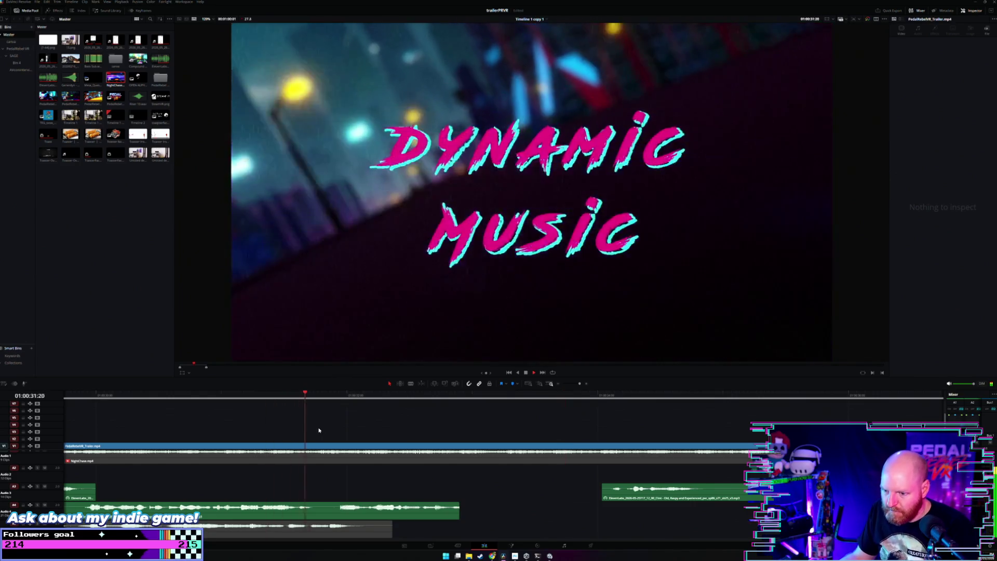
key(space)
Lengthen the A4 clip's end slightly and replay from the Dynamic Music title.
drag(460, 512, 464, 513)
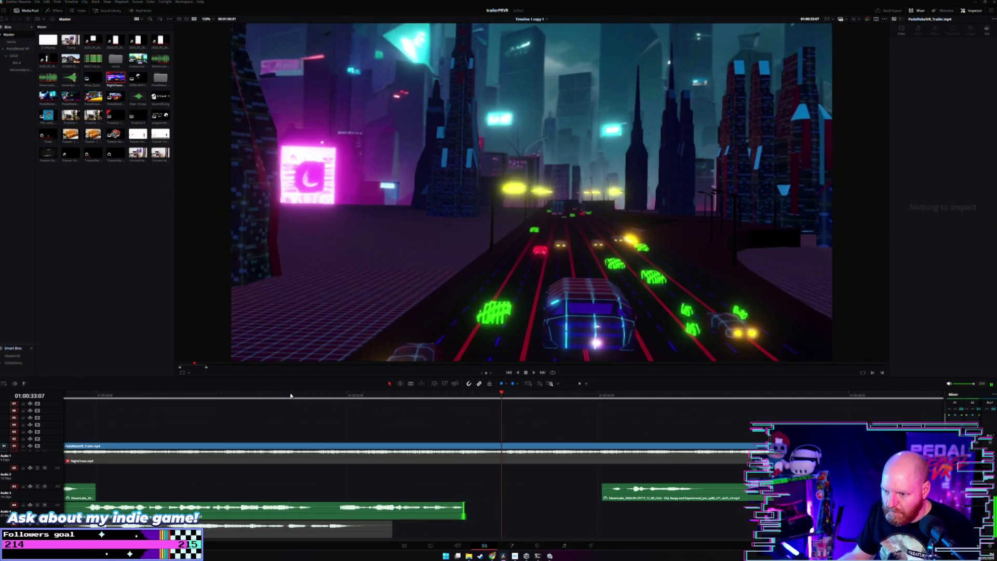
click(290, 396)
key(space)
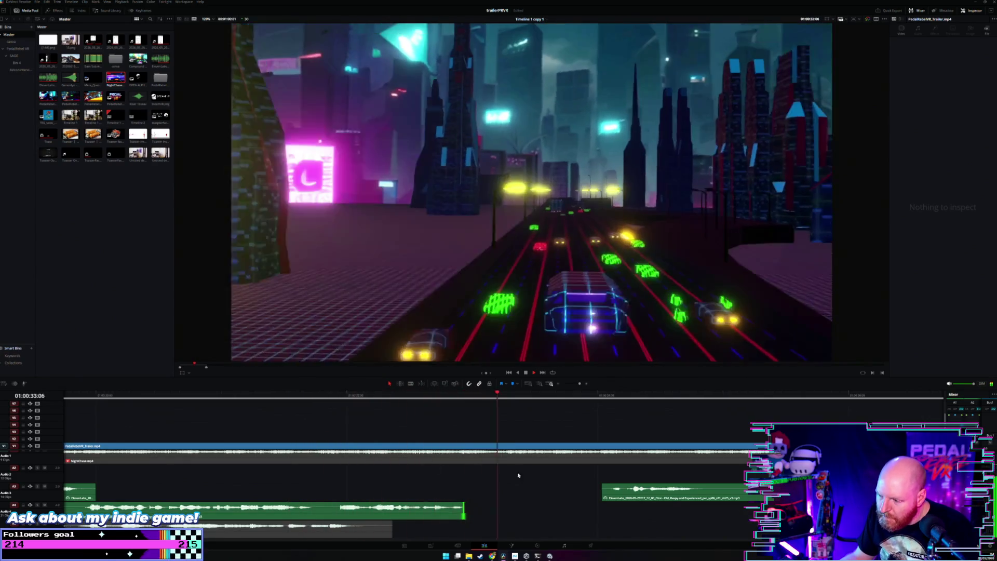
key(space)
Slide the A3 sound effect earlier toward the Dynamic Music title and replay the section.
drag(686, 492, 540, 496)
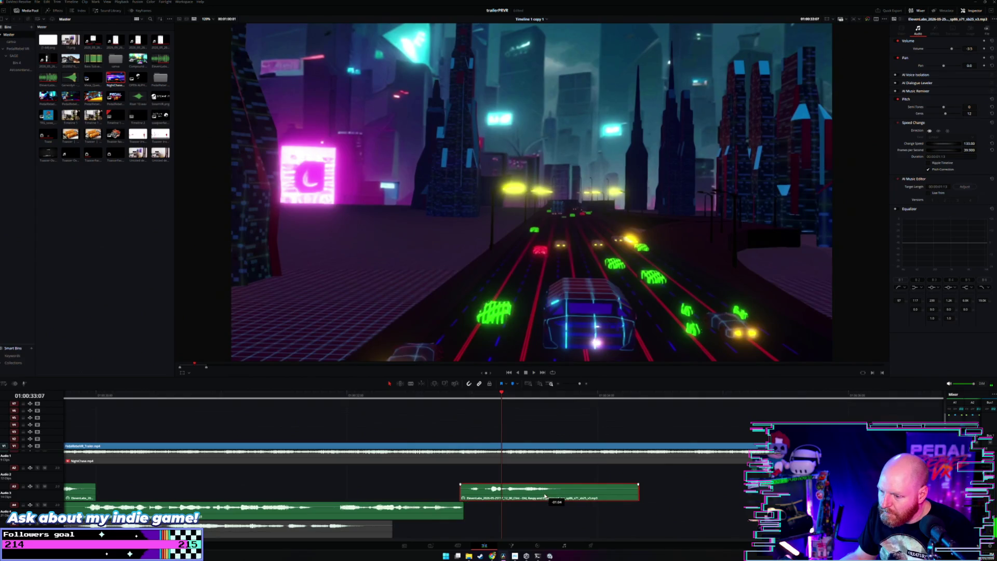
click(375, 395)
key(space)
key(ctrl+minus)
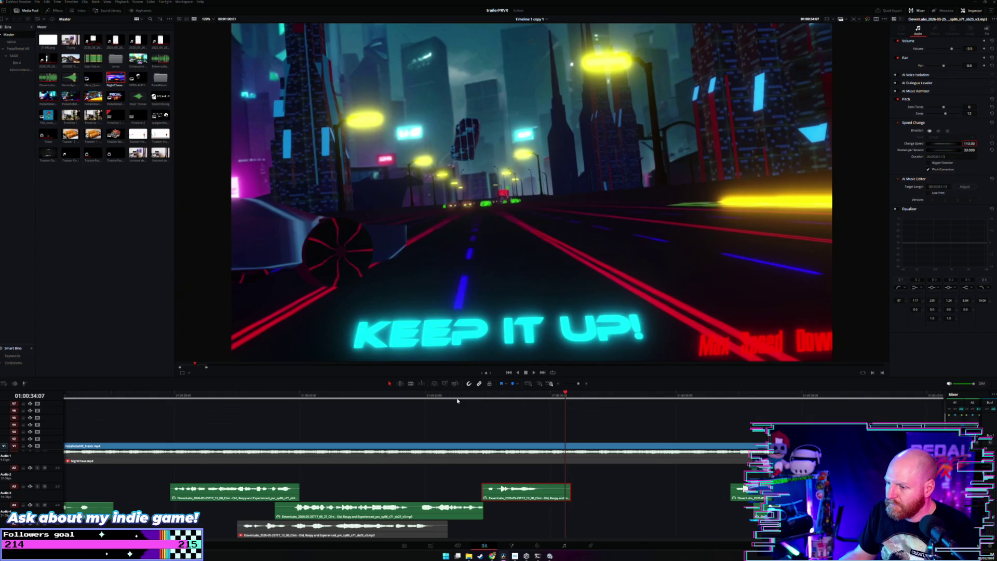
click(457, 399)
key(space)
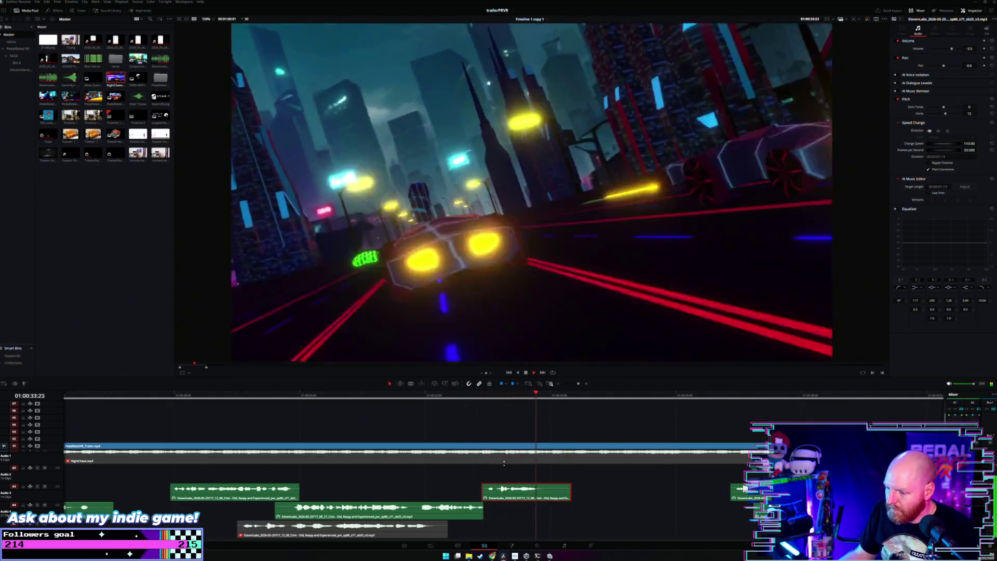
click(517, 476)
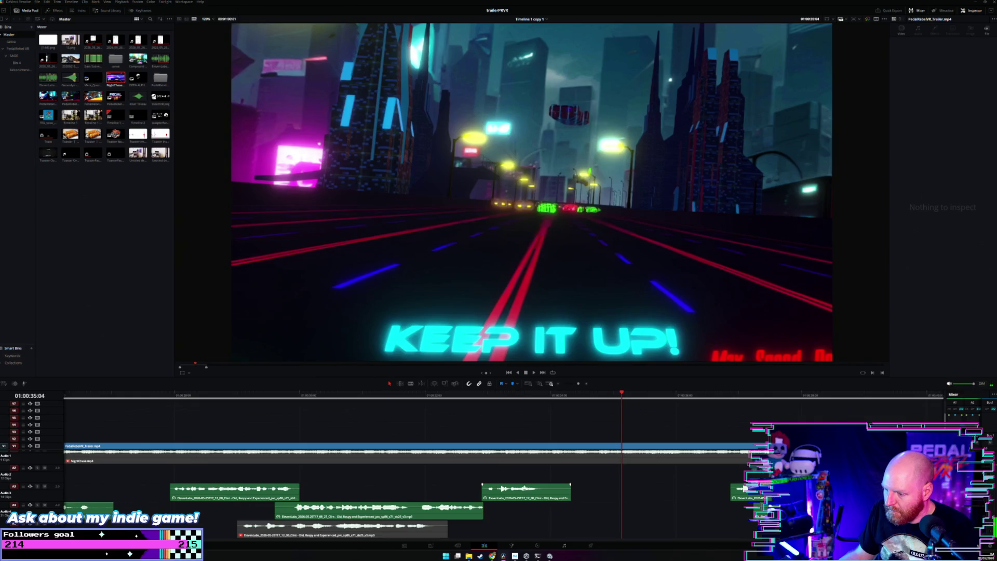
click(458, 396)
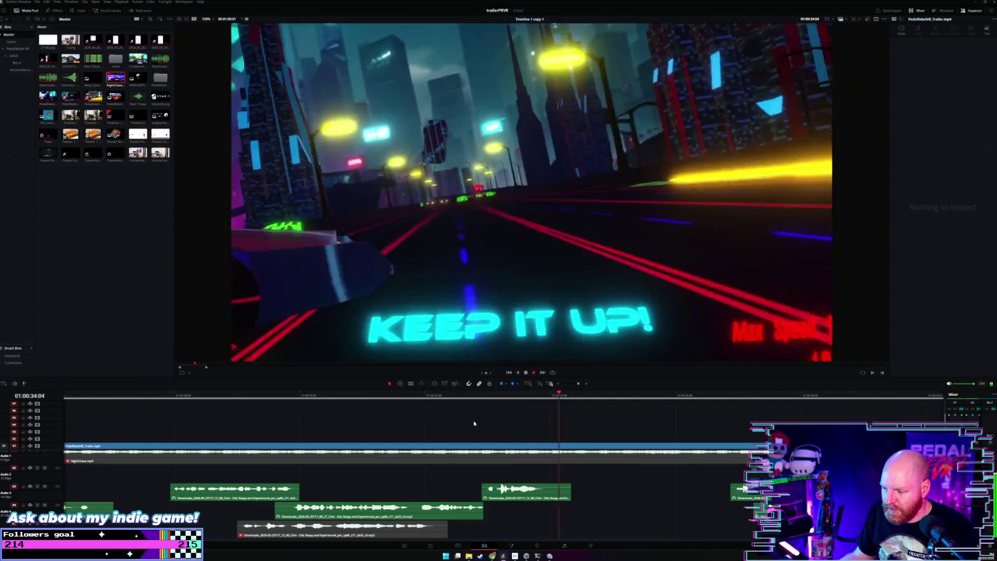
click(211, 398)
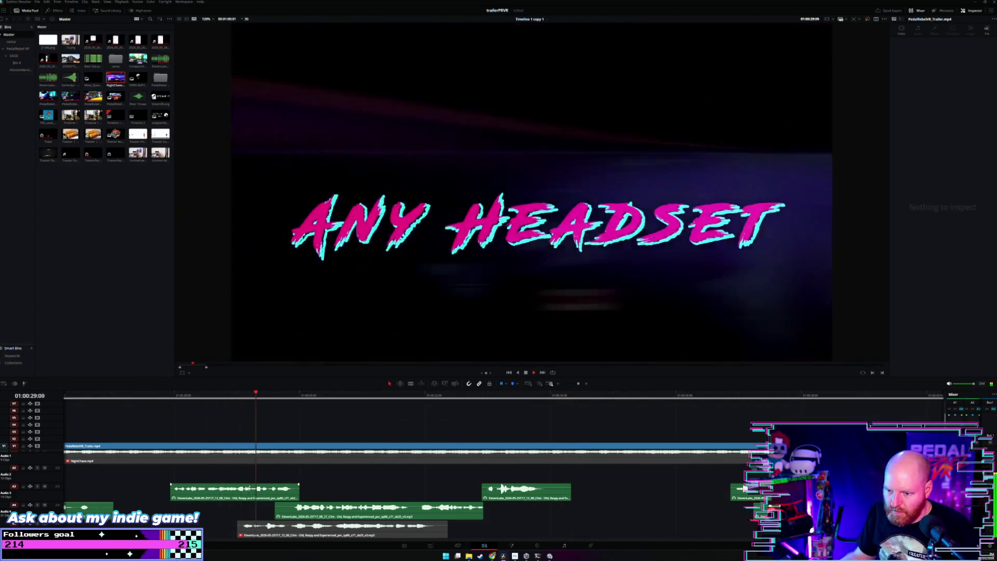
key(space)
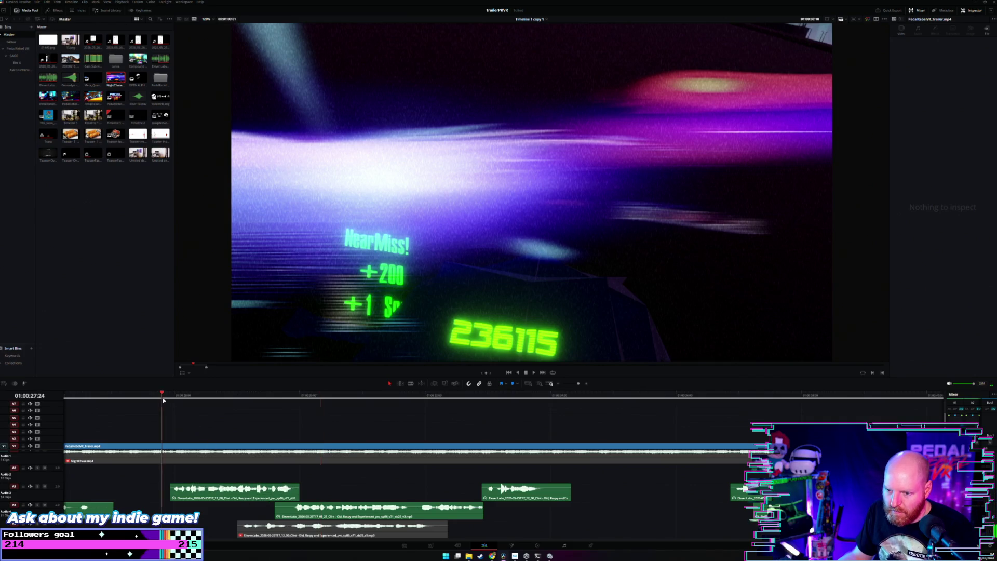
key(space)
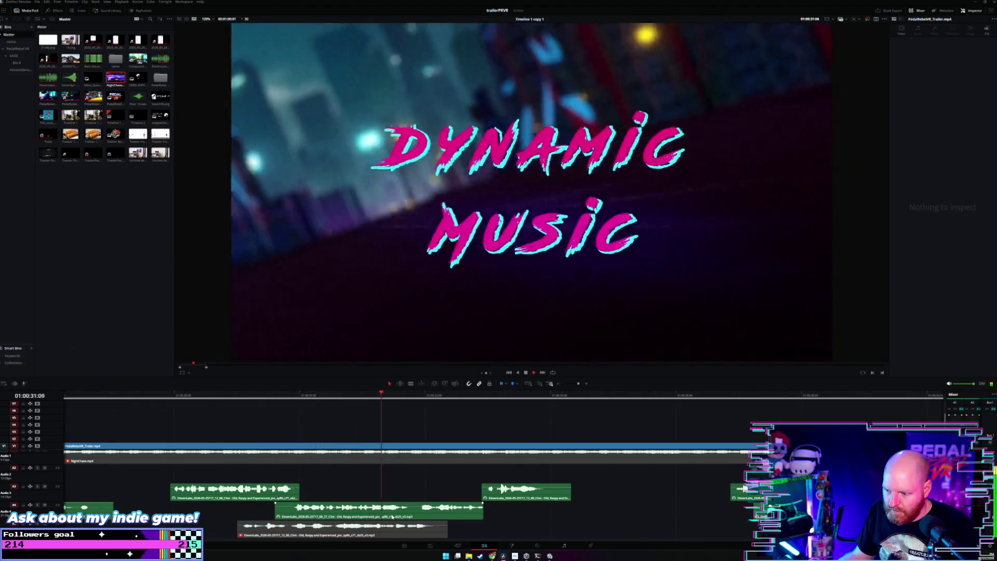
scroll(466, 464, down, 2)
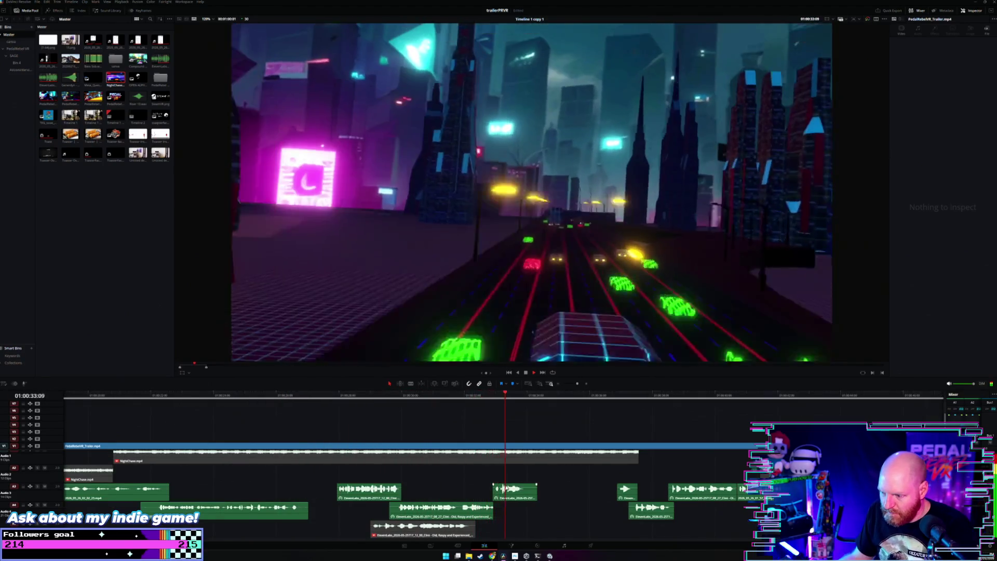
scroll(523, 494, left, 2)
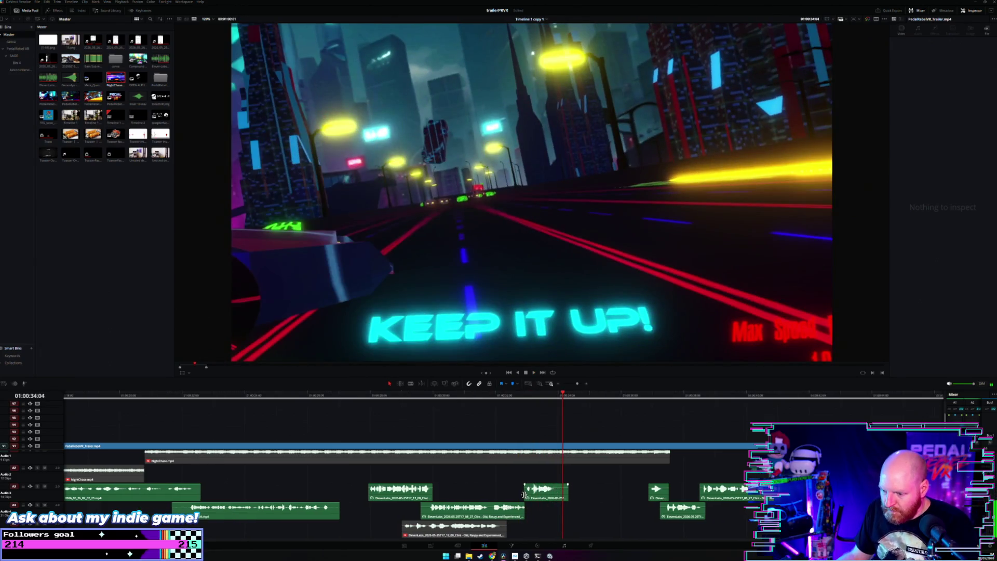
click(183, 400)
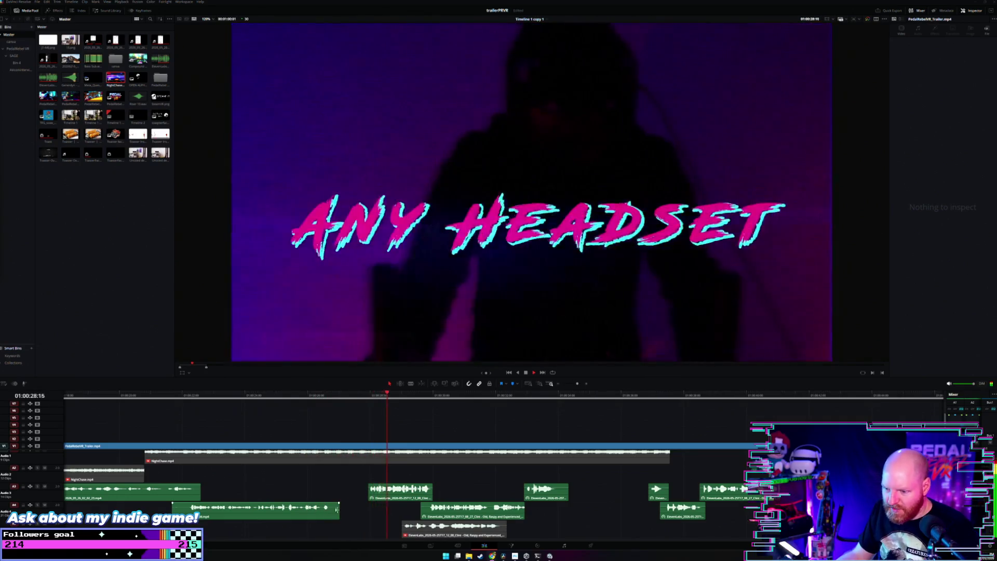
click(292, 400)
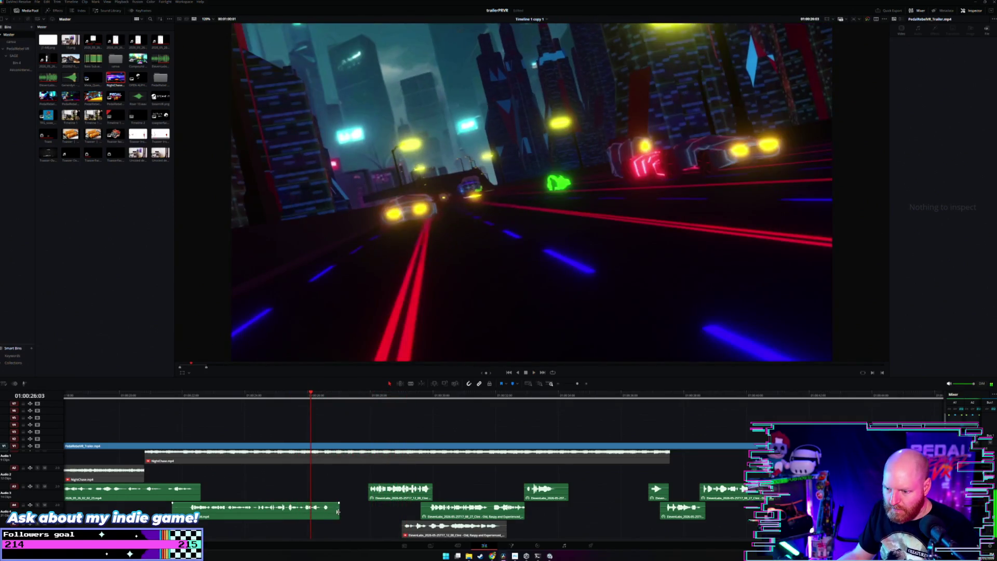
key(space)
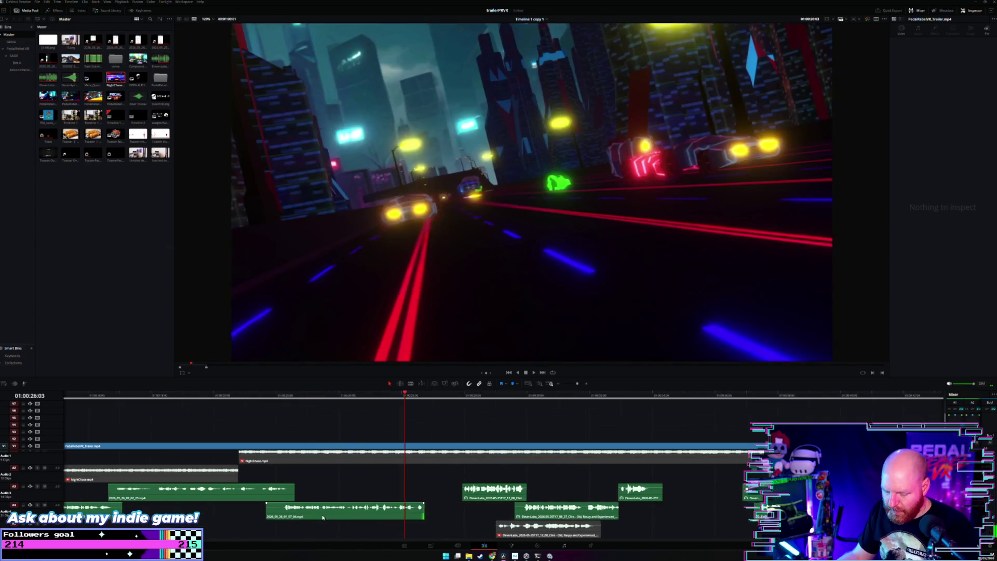
scroll(150, 410, left, 8)
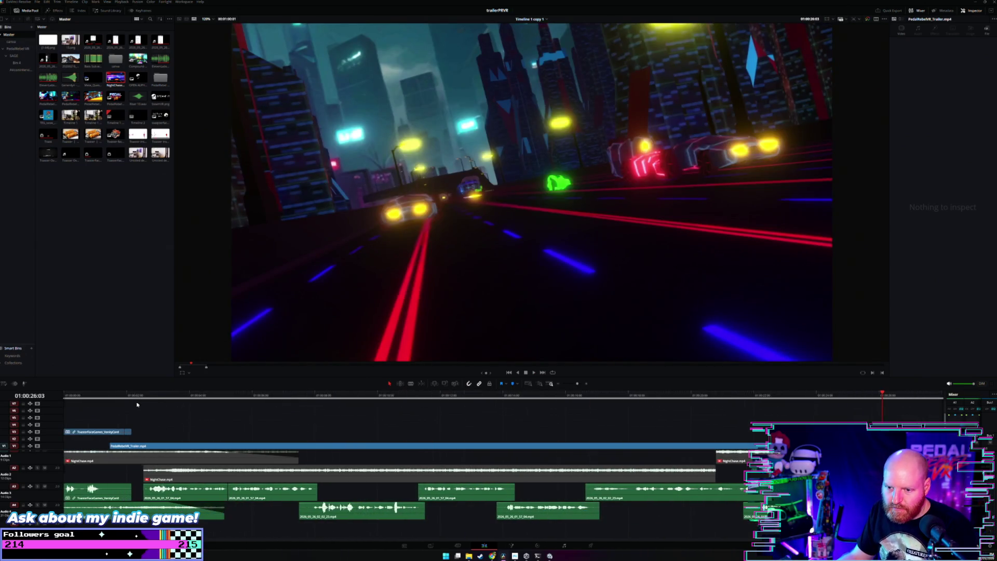
Play the trailer from the very start, beginning at the Toasterface logo card.
click(64, 396)
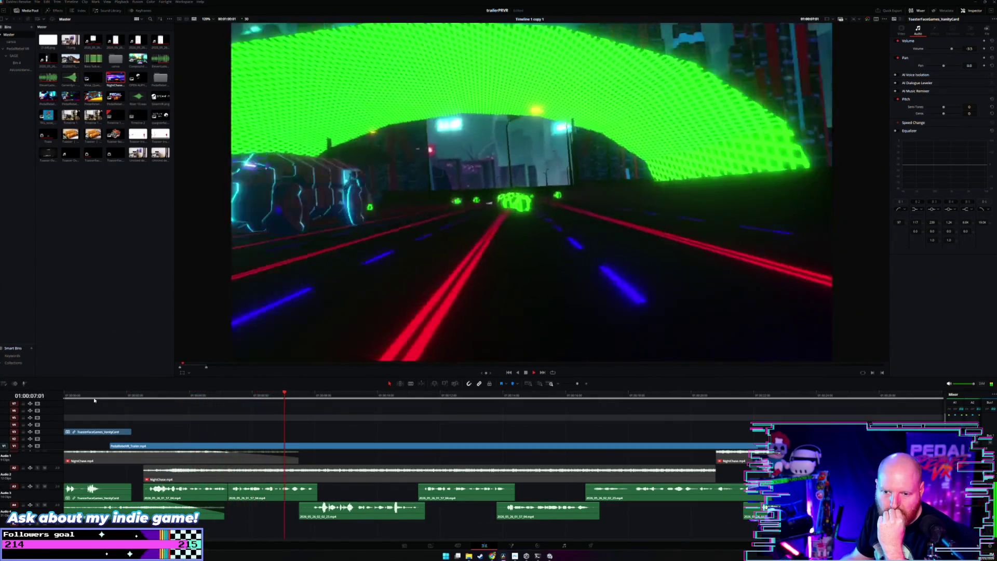
click(94, 398)
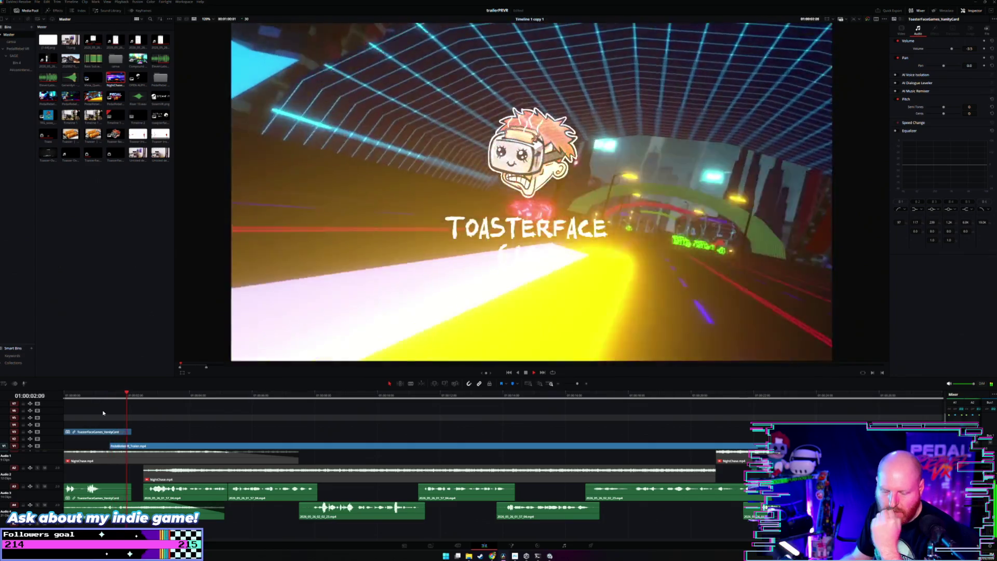
scroll(102, 410, down, 2)
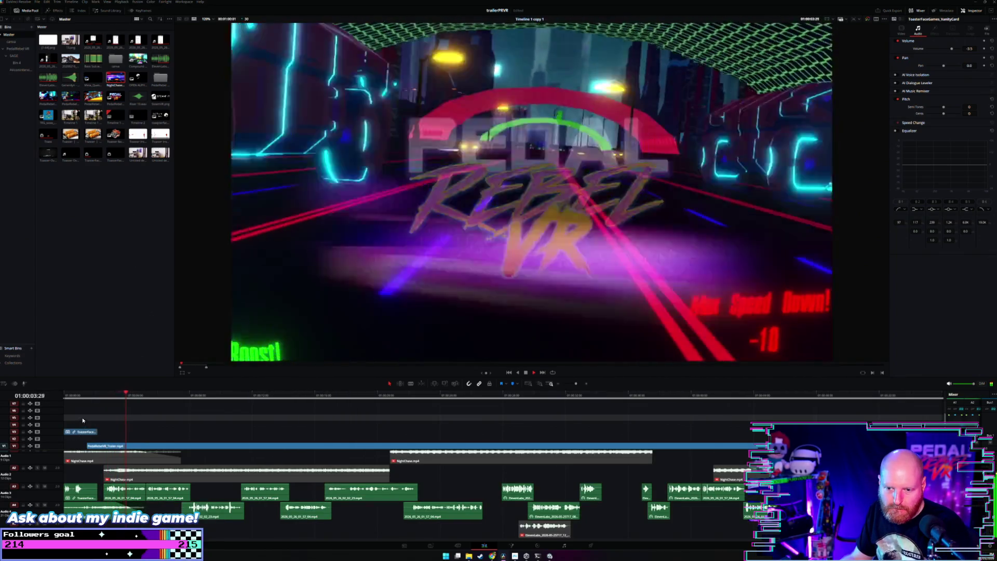
scroll(98, 435, up, 2)
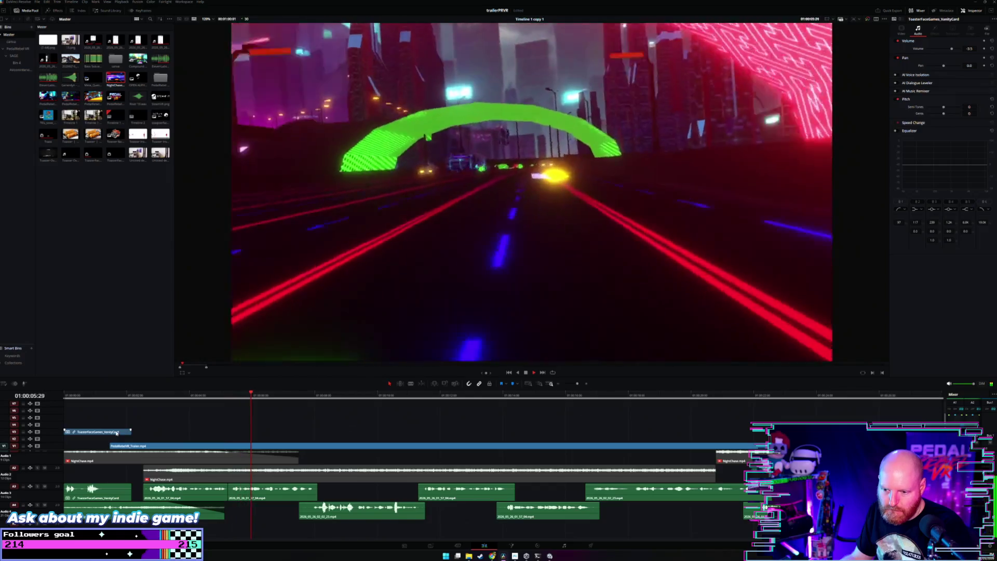
scroll(178, 435, up, 2)
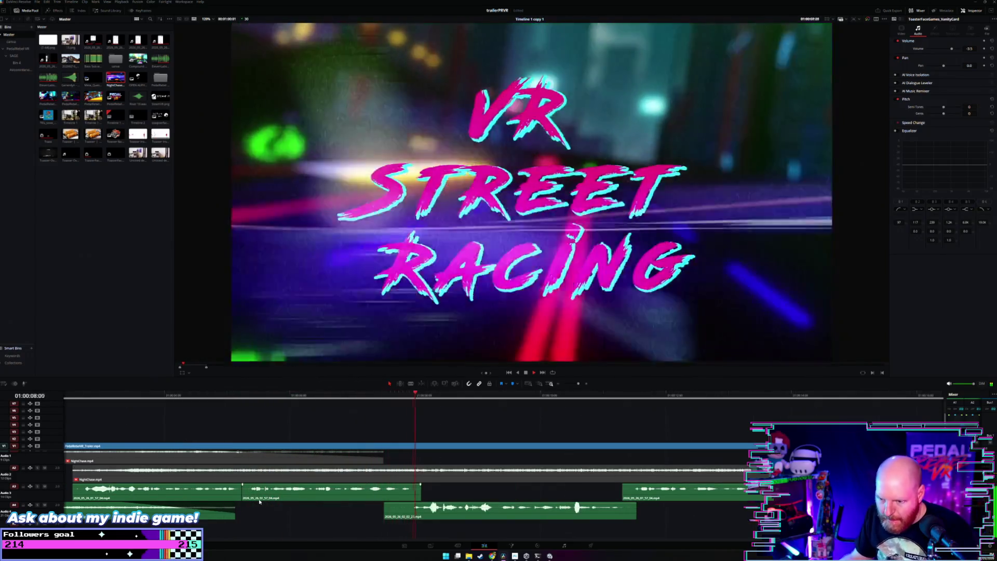
scroll(271, 498, down, 2)
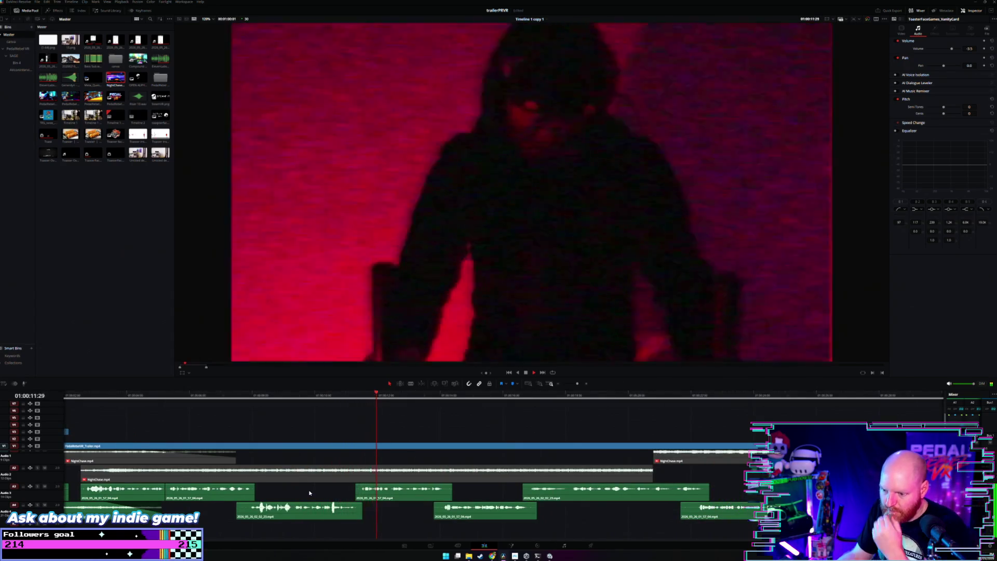
Scroll along to the Keep It Up gameplay and select the long A3 clip in the Inspector.
scroll(309, 493, right, 1)
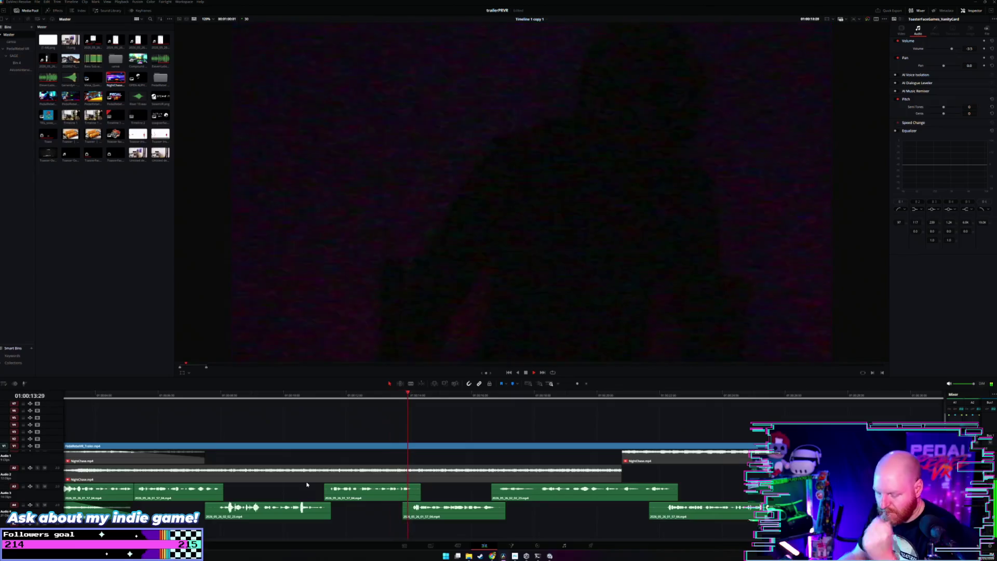
scroll(305, 483, right, 1)
scroll(305, 483, right, 2)
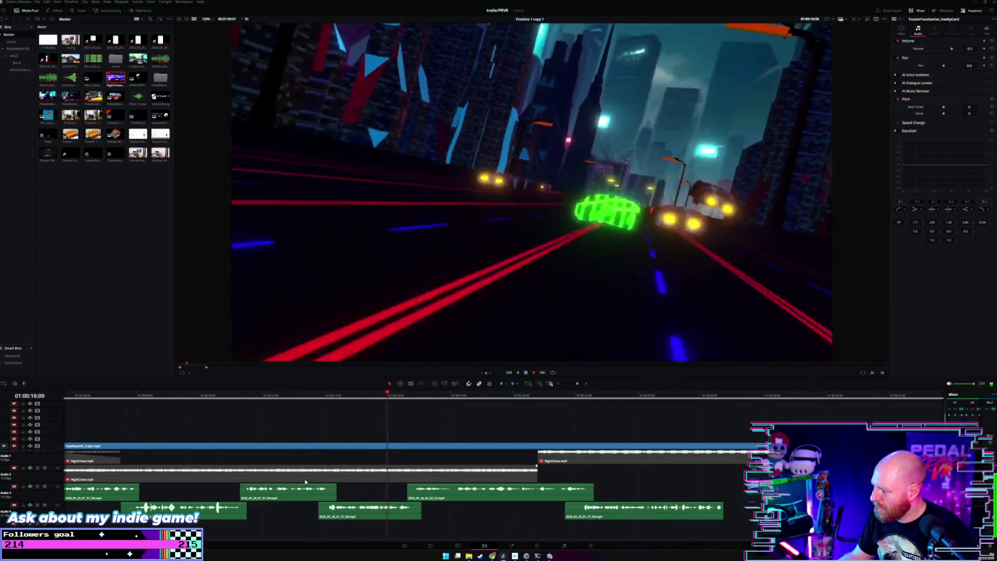
scroll(305, 482, left, 2)
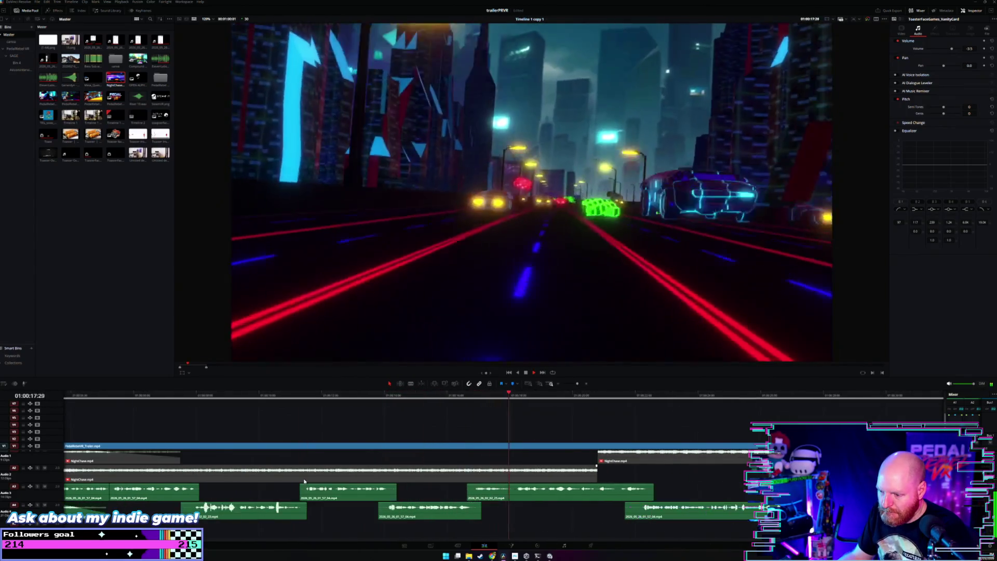
scroll(305, 482, right, 1)
scroll(305, 481, right, 2)
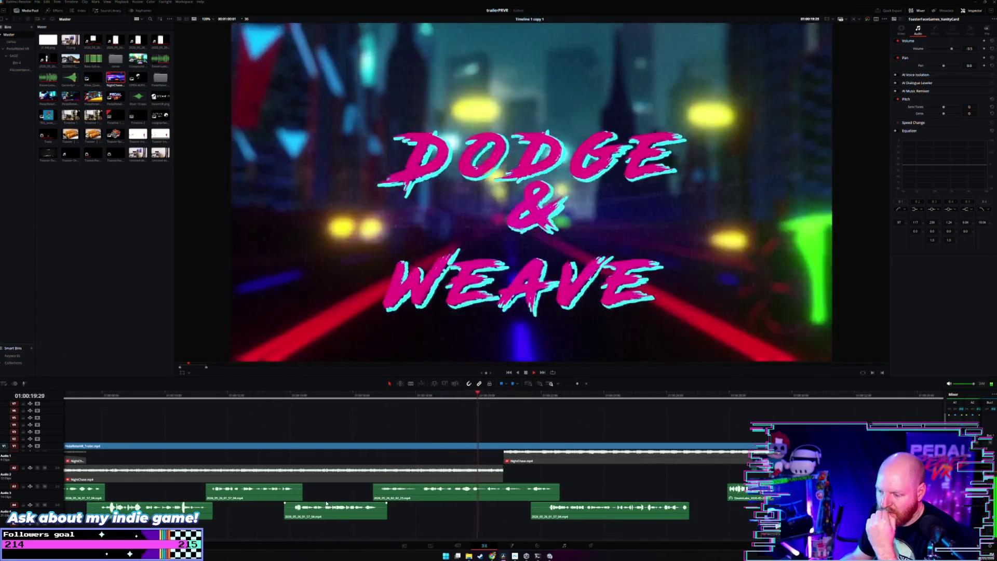
scroll(322, 493, right, 1)
scroll(333, 496, up, 2)
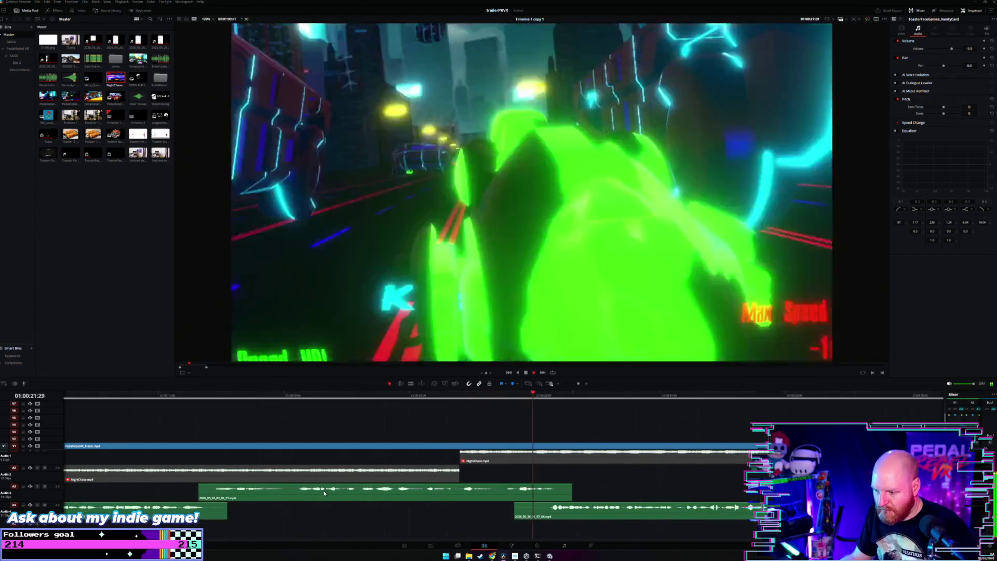
click(363, 495)
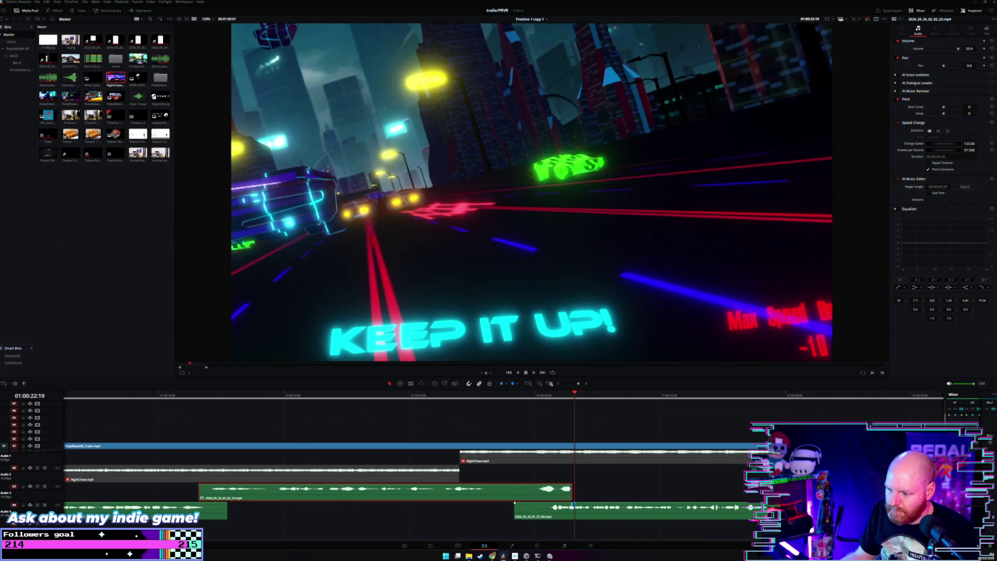
Shorten the end of the A3 sound-effect clip and replay the edit.
drag(571, 498, 495, 497)
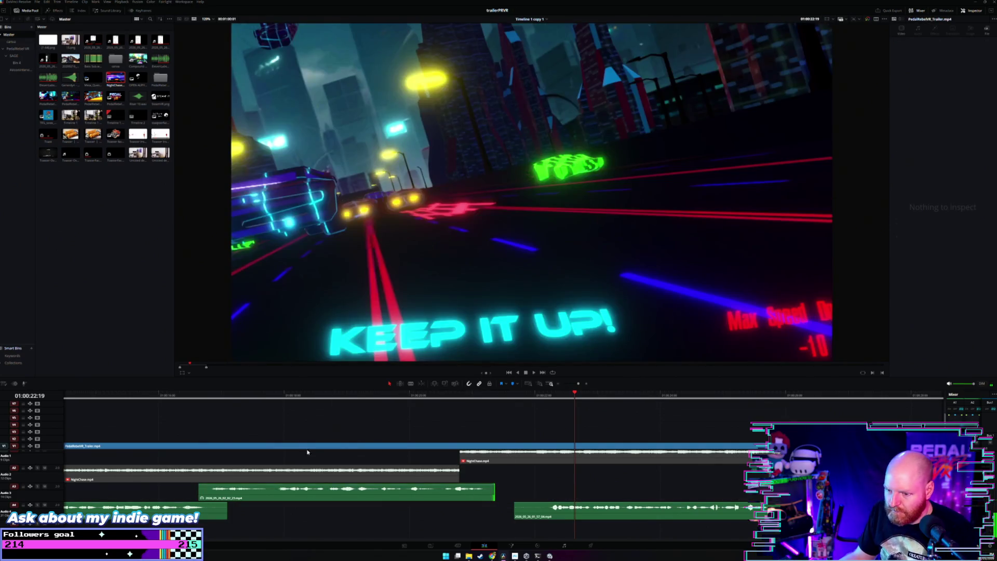
click(157, 400)
key(space)
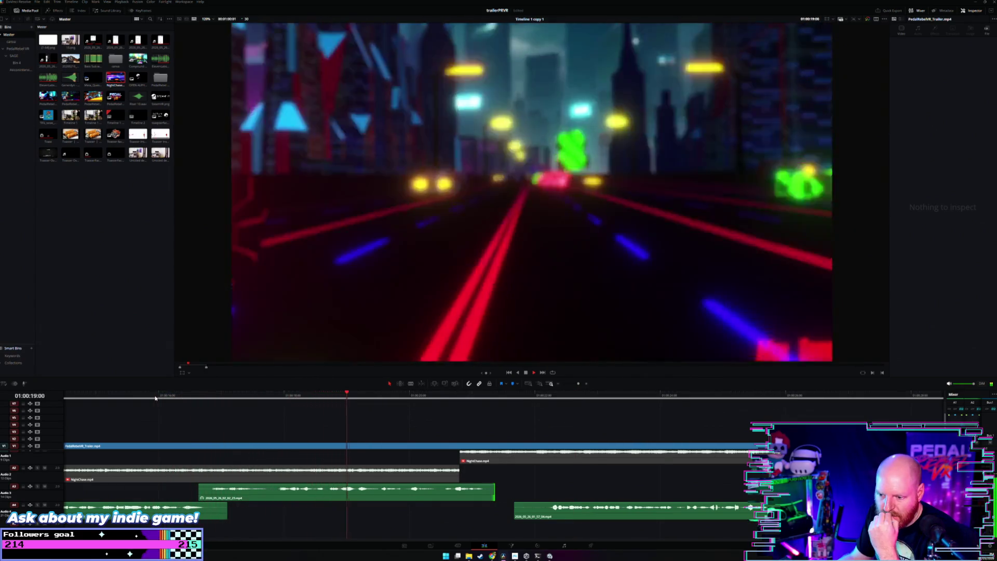
click(393, 492)
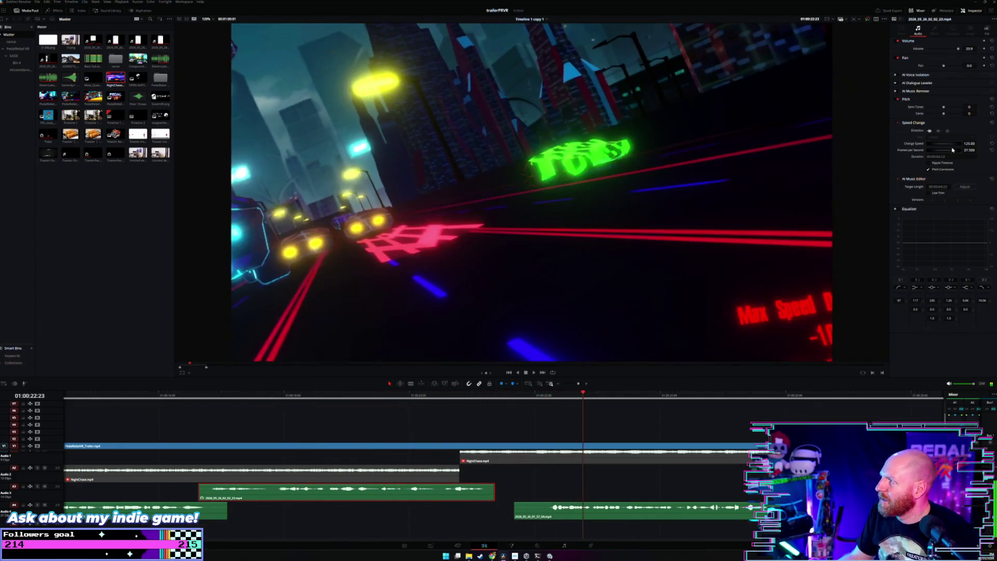
Speed the A3 clip up to 117% and extend its end slightly, replaying from about 16 seconds.
drag(947, 145, 951, 144)
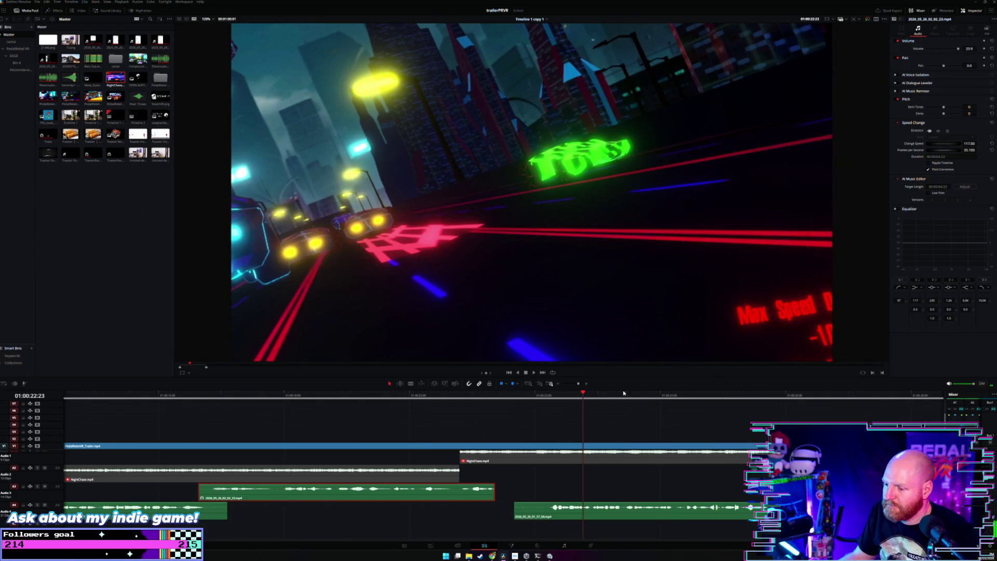
drag(491, 497, 513, 497)
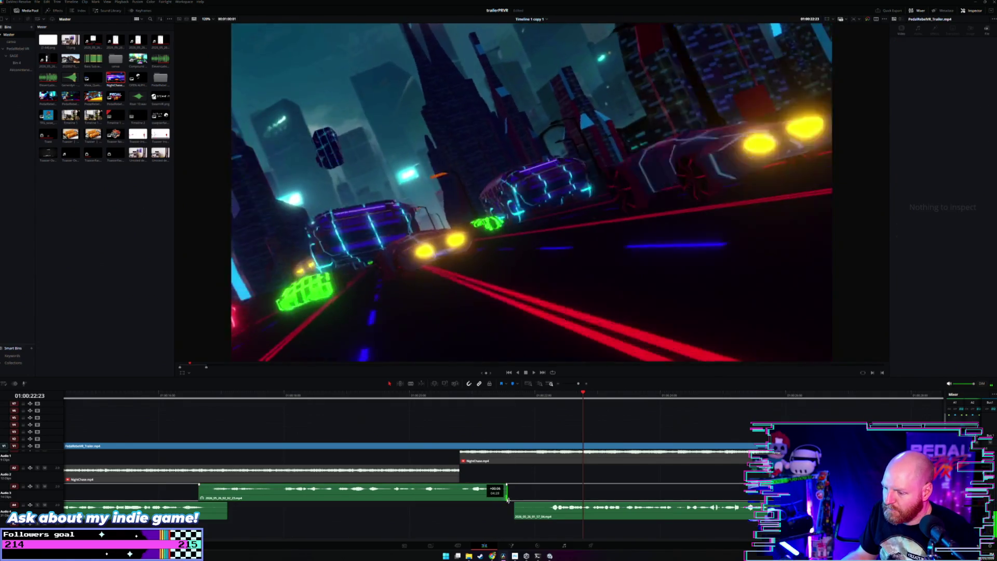
click(189, 398)
key(space)
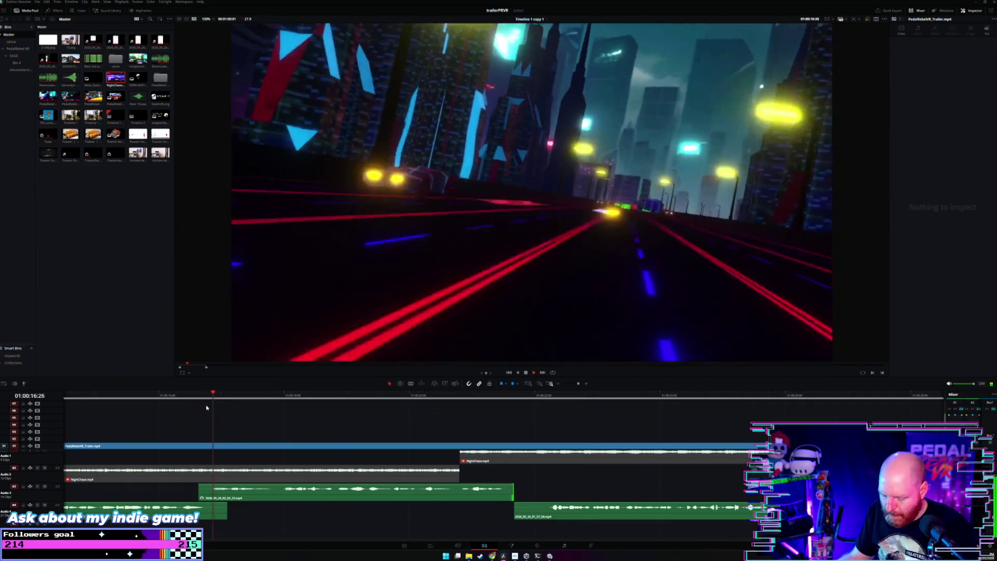
key(ctrl+equal)
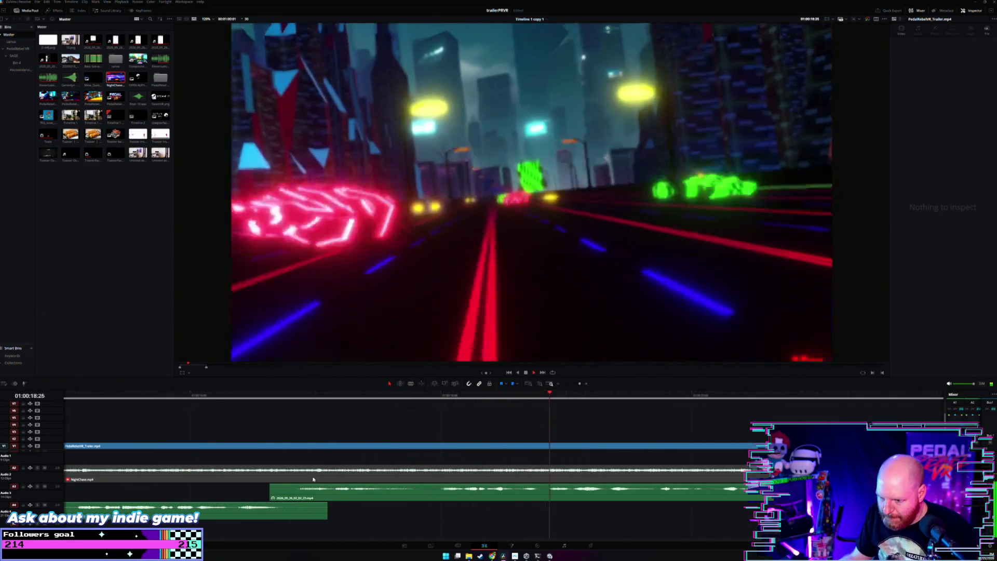
Raise the A3 clip's volume to 22.67 dB and play it back.
drag(353, 488, 353, 482)
click(275, 400)
key(space)
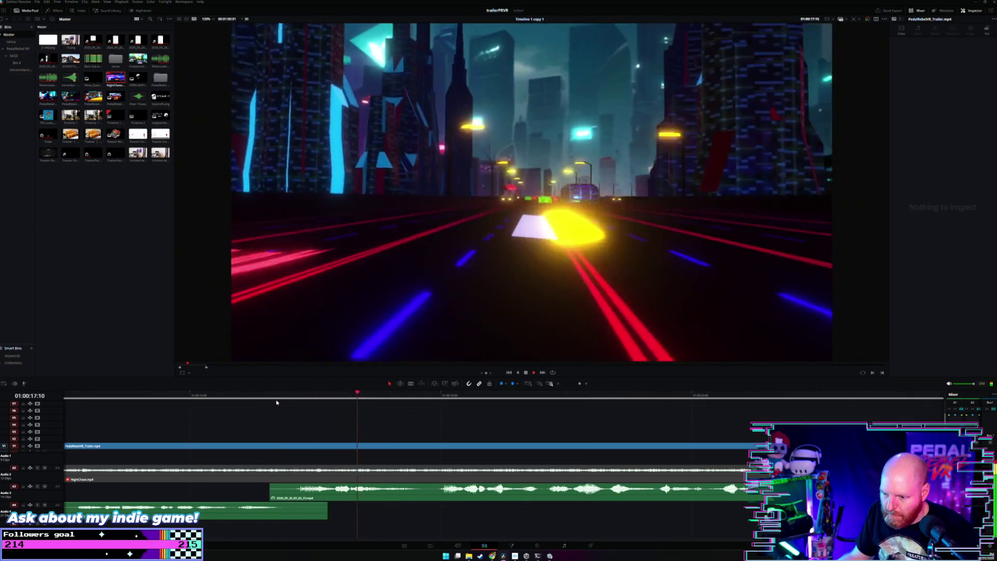
scroll(279, 410, down, 2)
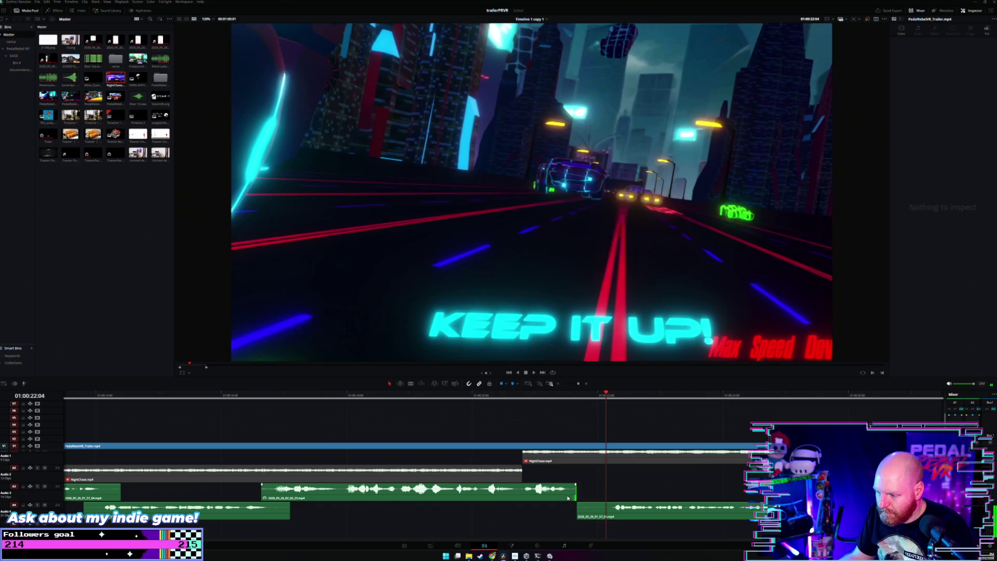
scroll(412, 517, down, 2)
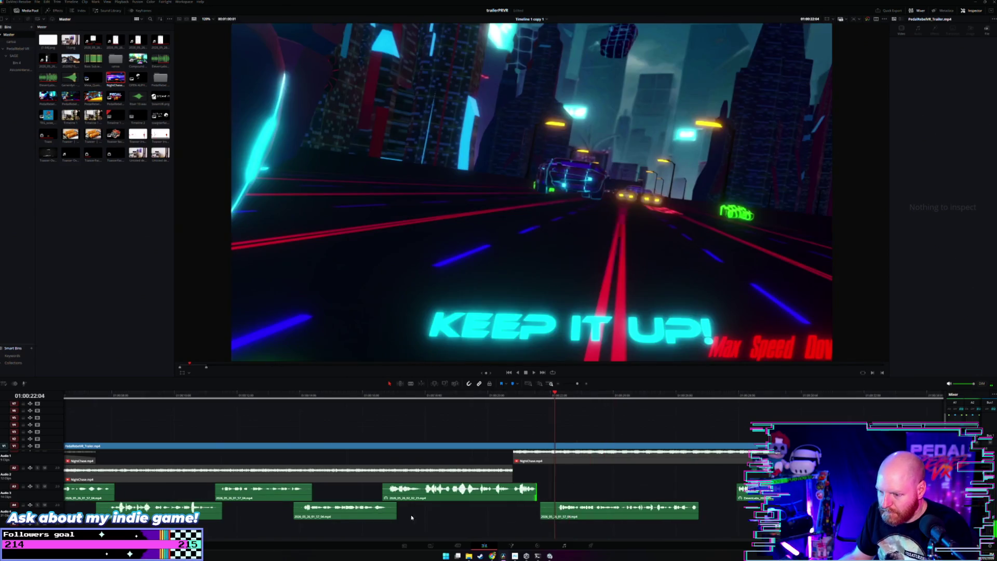
click(353, 506)
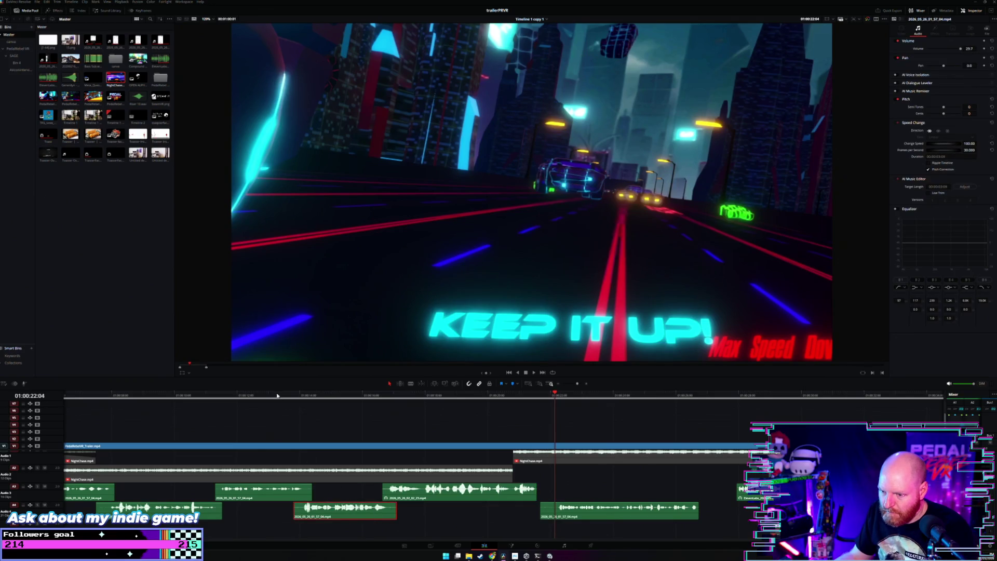
click(277, 396)
key(space)
scroll(323, 412, up, 2)
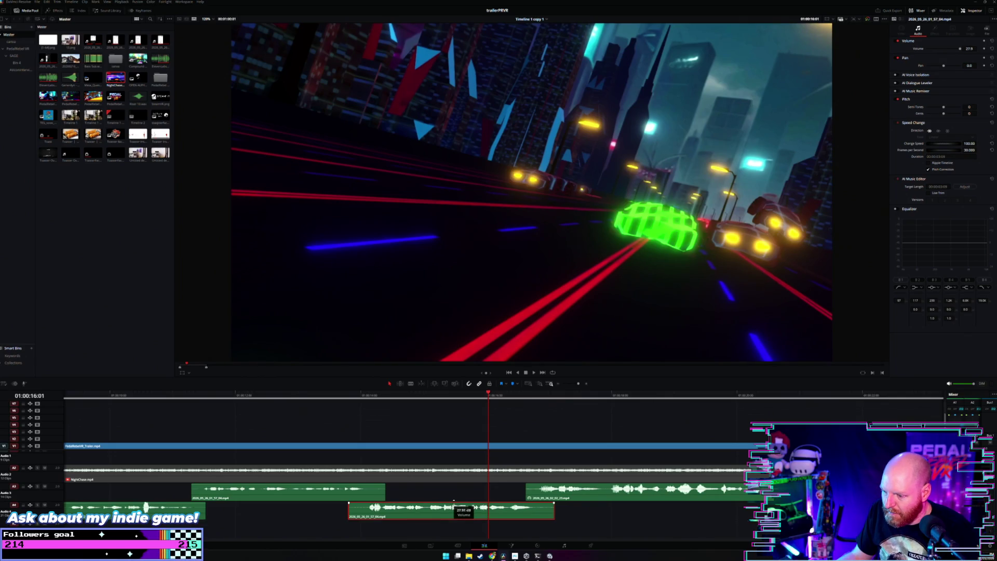
click(336, 396)
scroll(271, 422, down, 2)
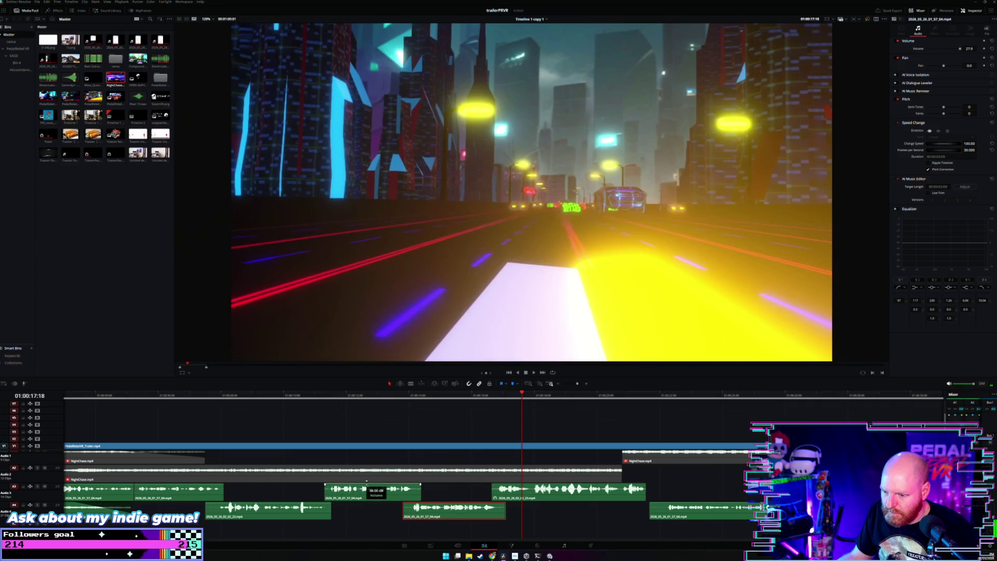
click(311, 398)
key(space)
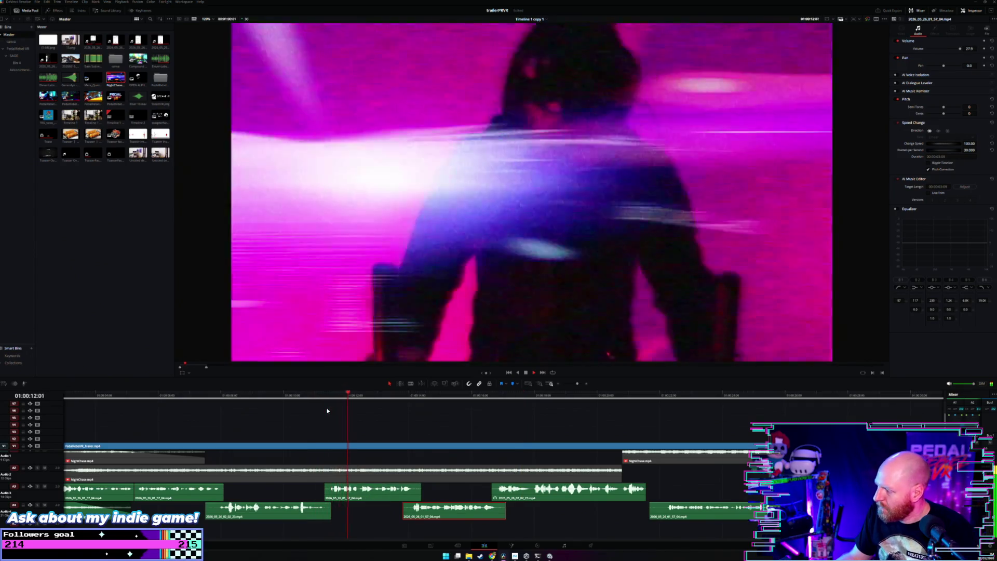
Set the A4 sound-effect clip's volume to 19.19 dB and replay from the VR Street Racing title.
click(222, 398)
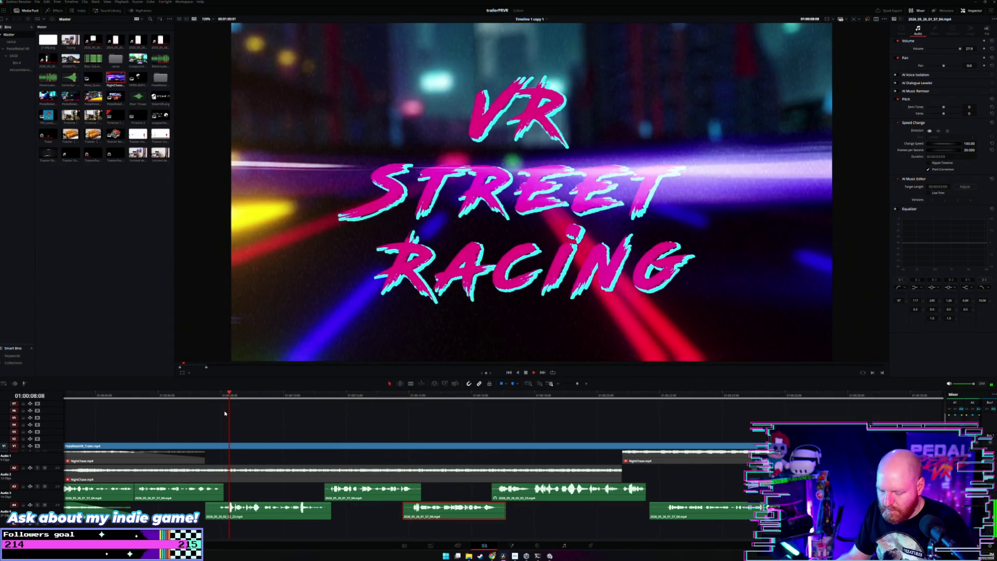
key(ctrl+equal)
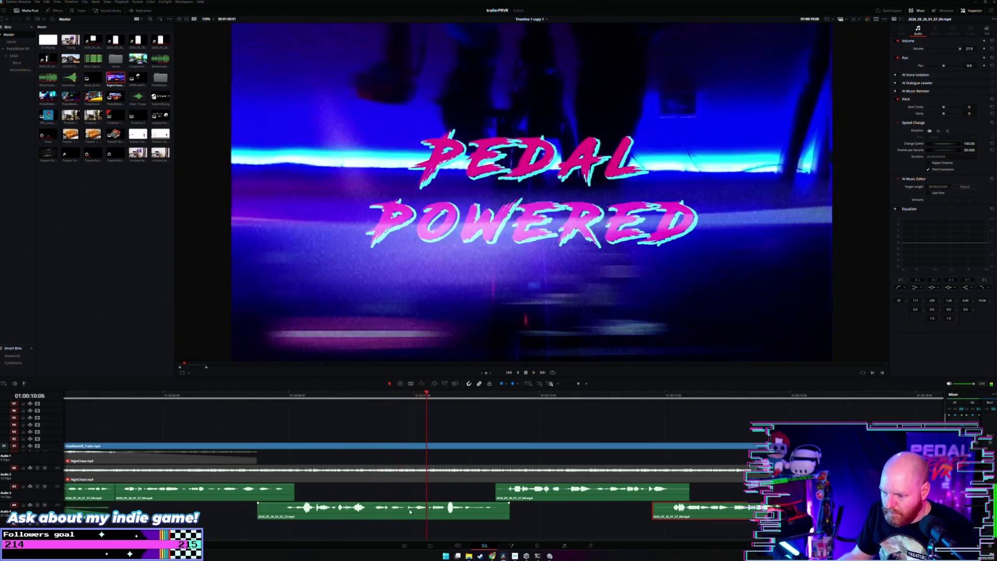
click(291, 401)
drag(353, 503, 354, 502)
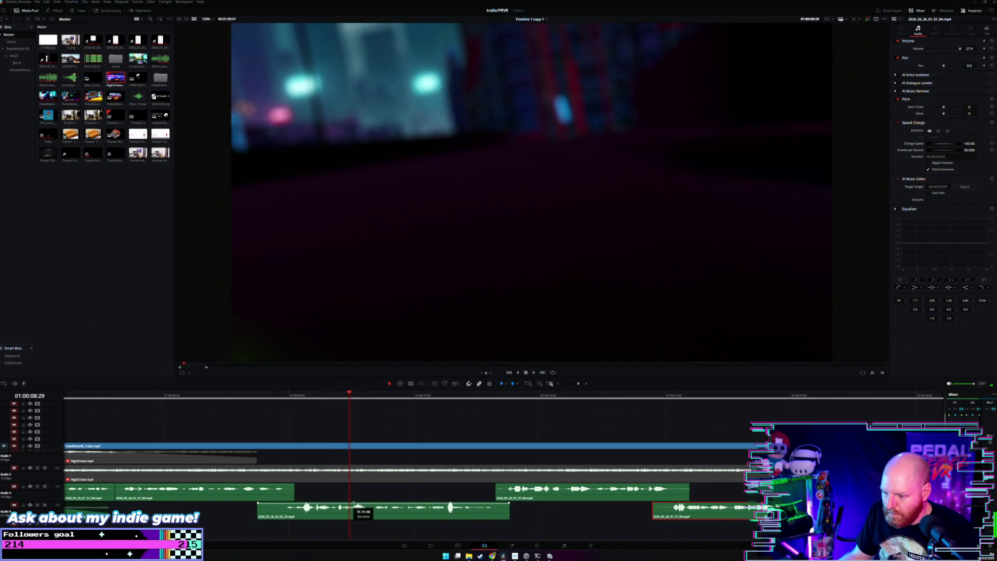
click(283, 401)
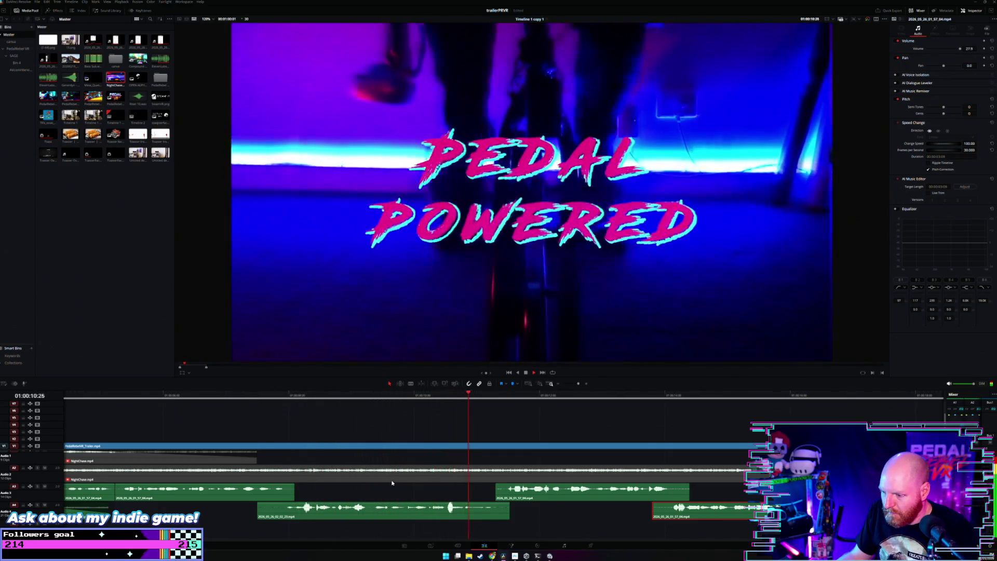
key(space)
Normalize the A4 clip's audio level, raise its volume to 24.2, and replay it.
click(394, 501)
right_click(394, 502)
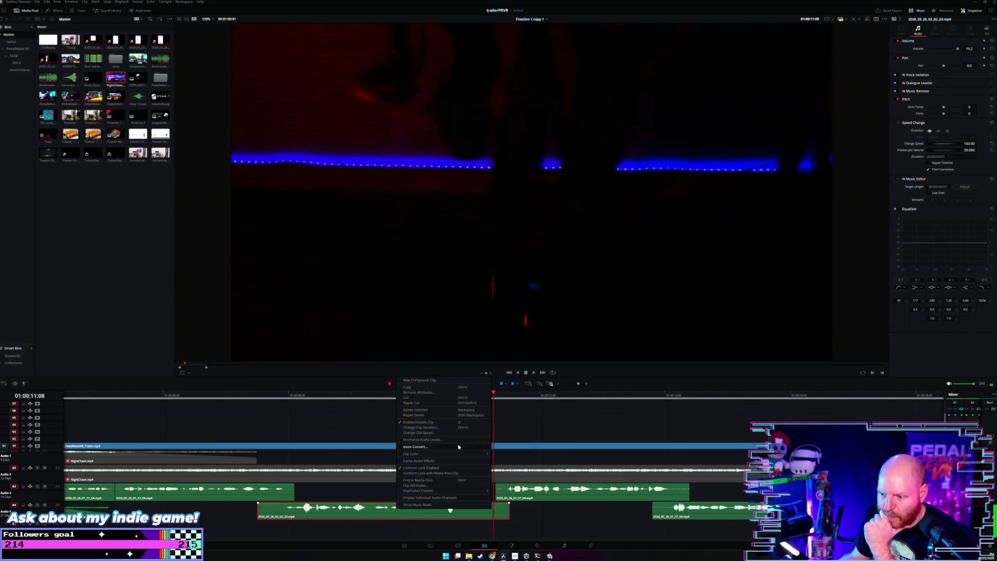
click(417, 491)
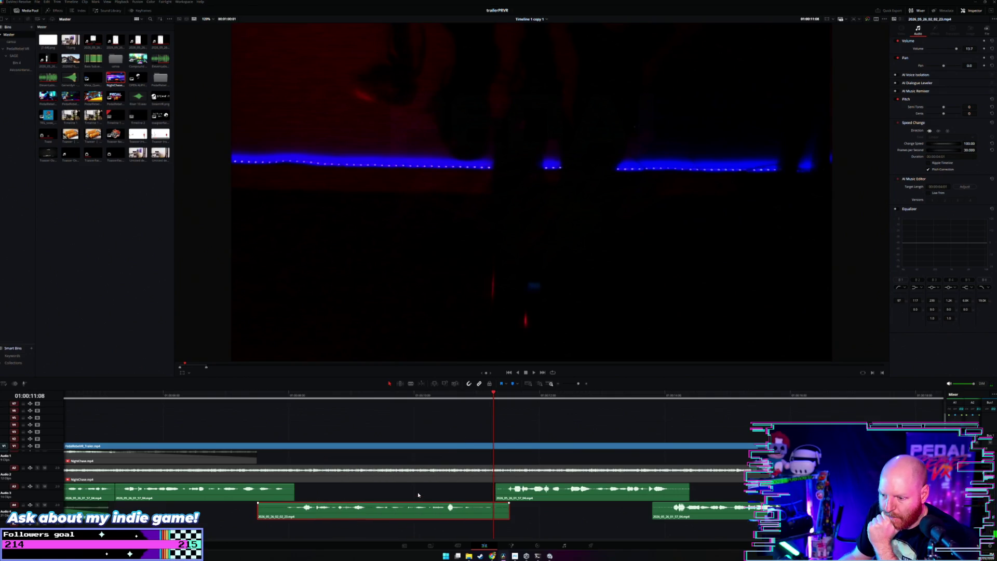
drag(366, 505, 366, 500)
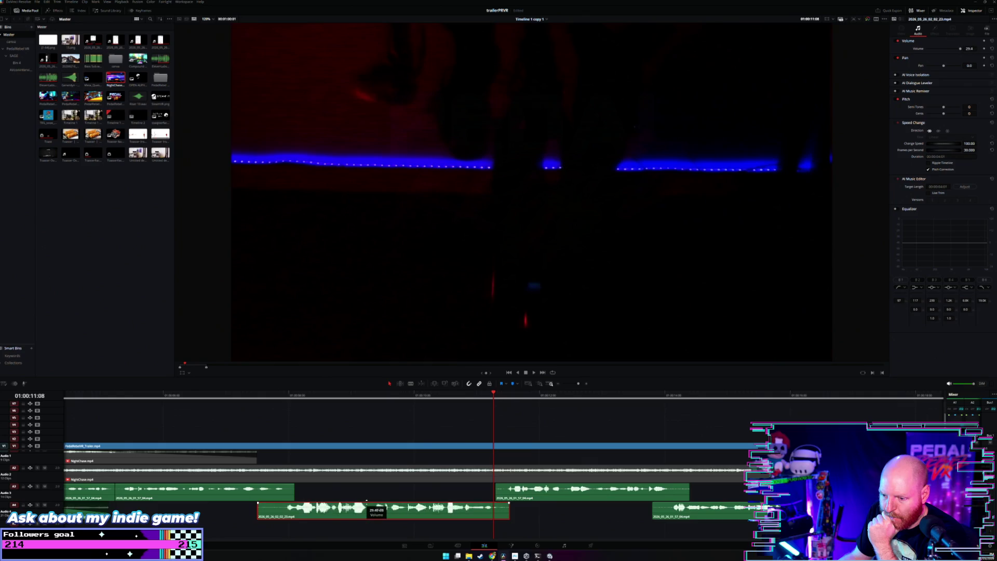
click(273, 398)
key(space)
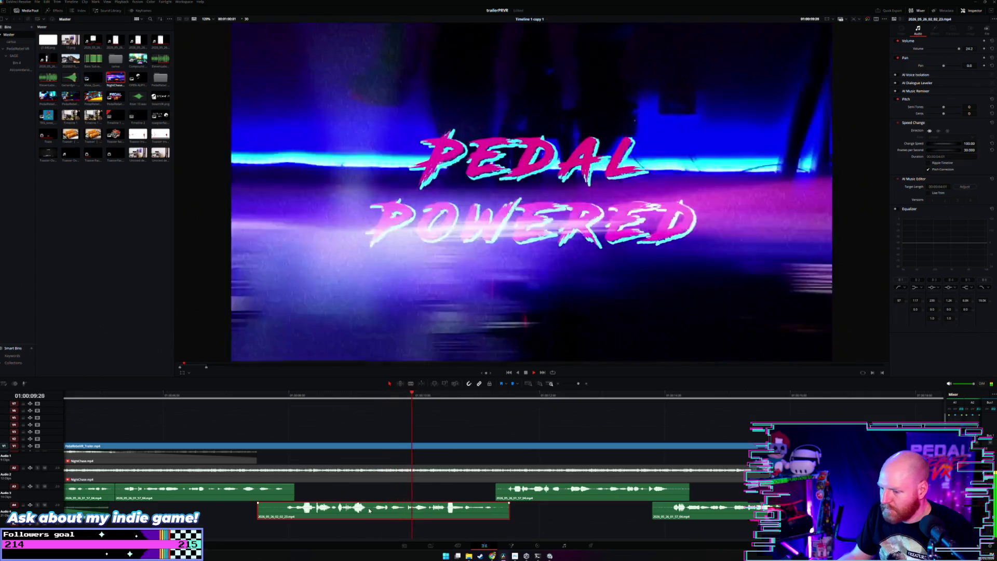
key(space)
Undo the A4 volume boost, raise it again, and replay from the VR STREET RACING title.
key(ctrl+z)
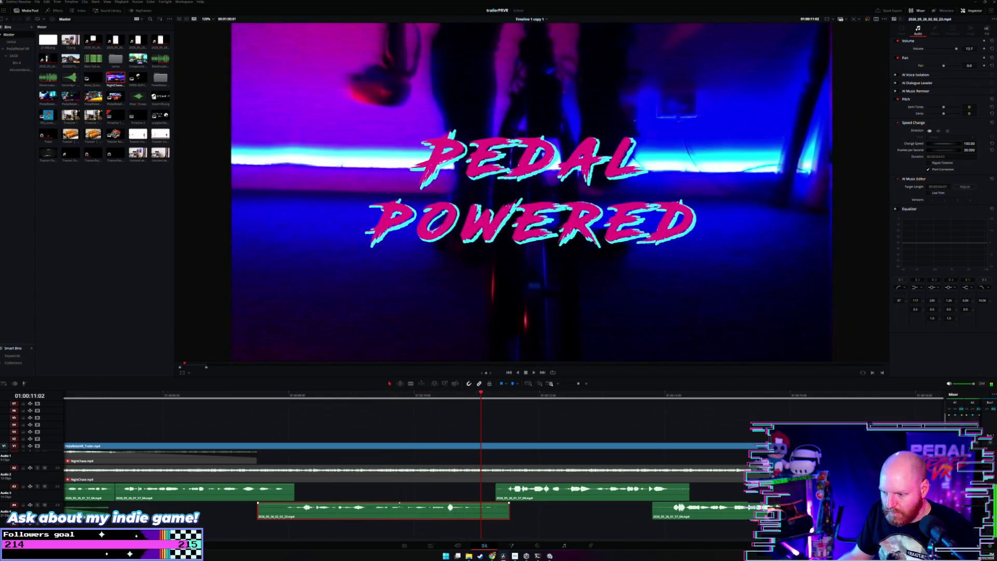
key(super)
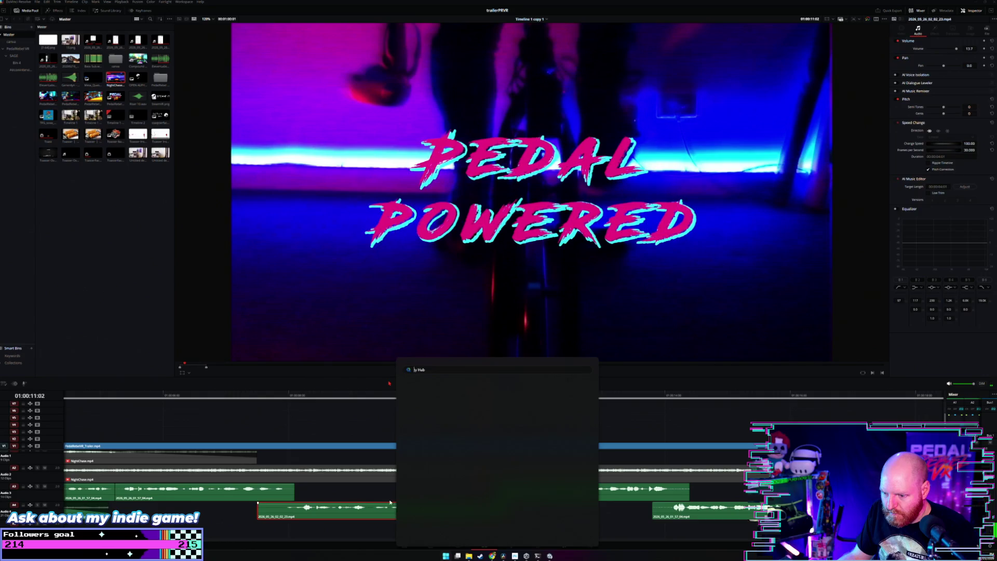
click(390, 502)
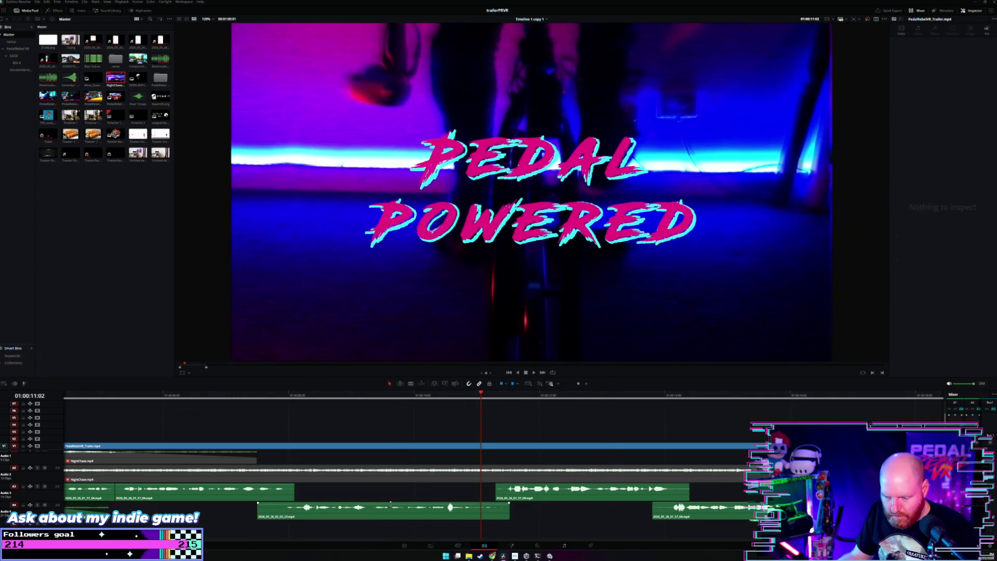
drag(390, 503, 390, 503)
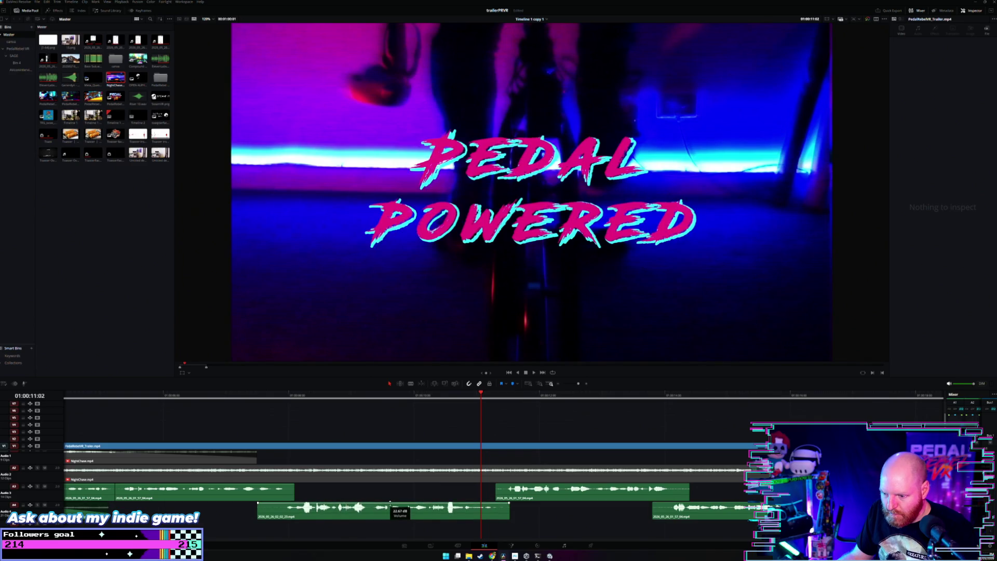
click(292, 412)
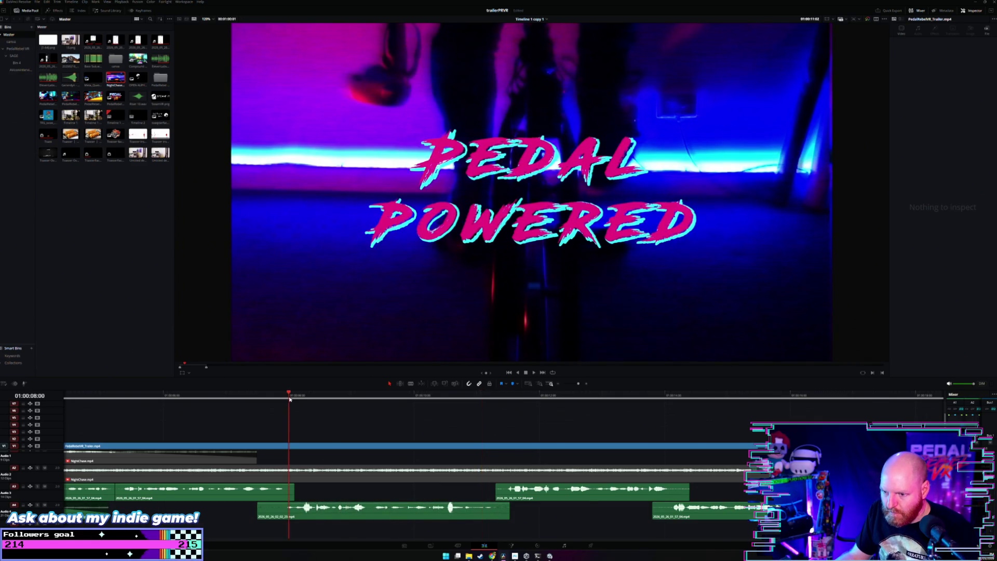
key(space)
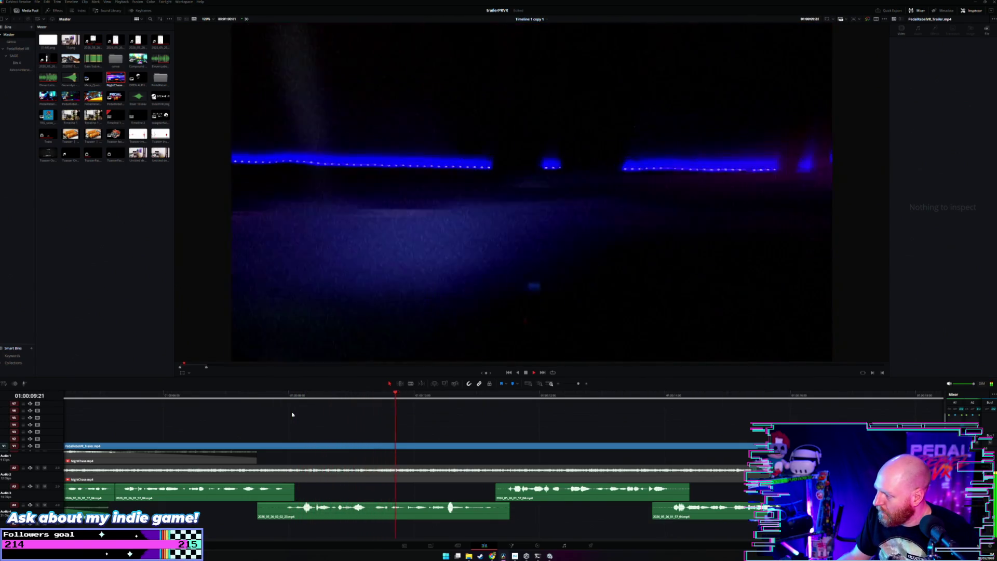
key(space)
right_click(378, 509)
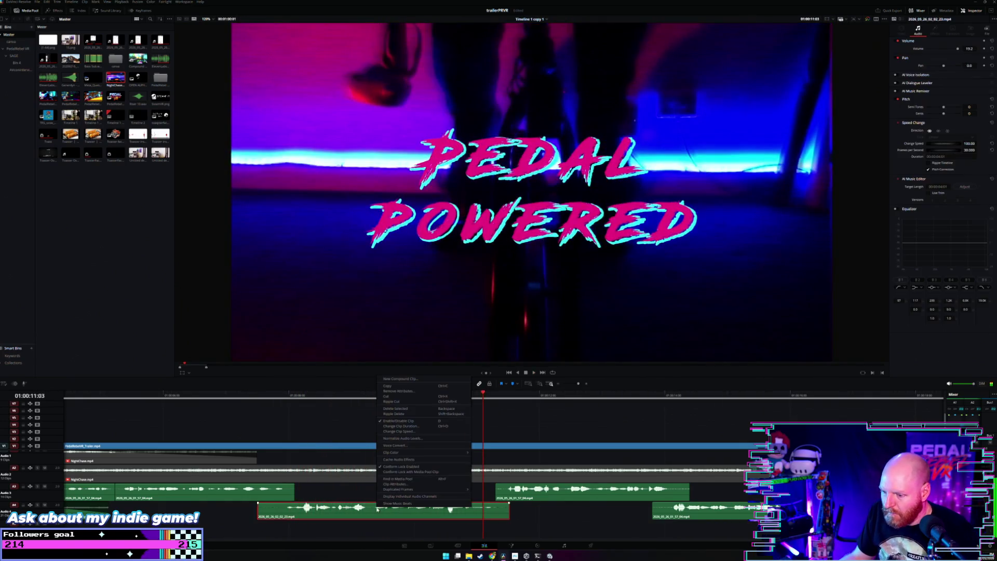
Normalize the A4 clip's audio levels using True Peak mode.
click(425, 439)
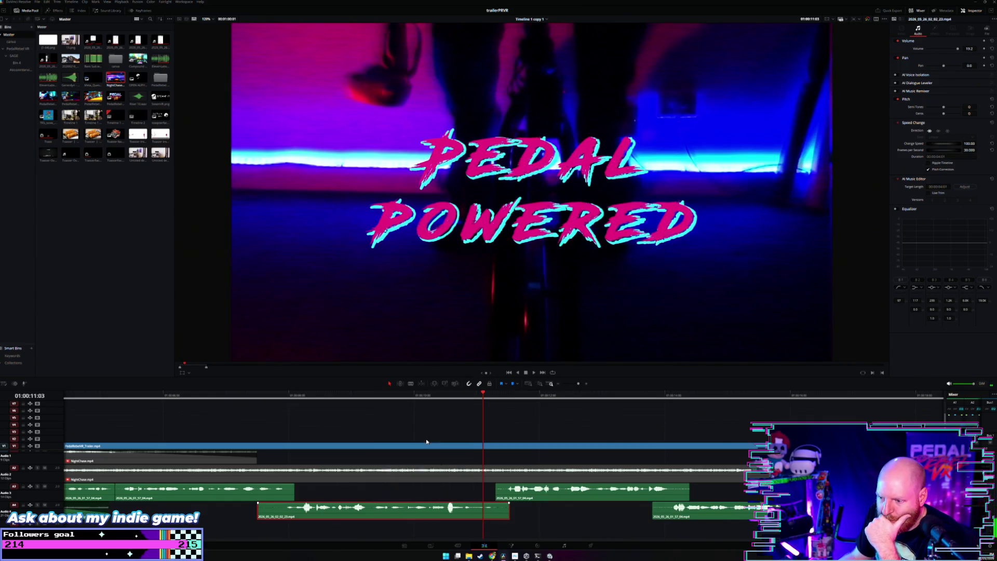
click(418, 474)
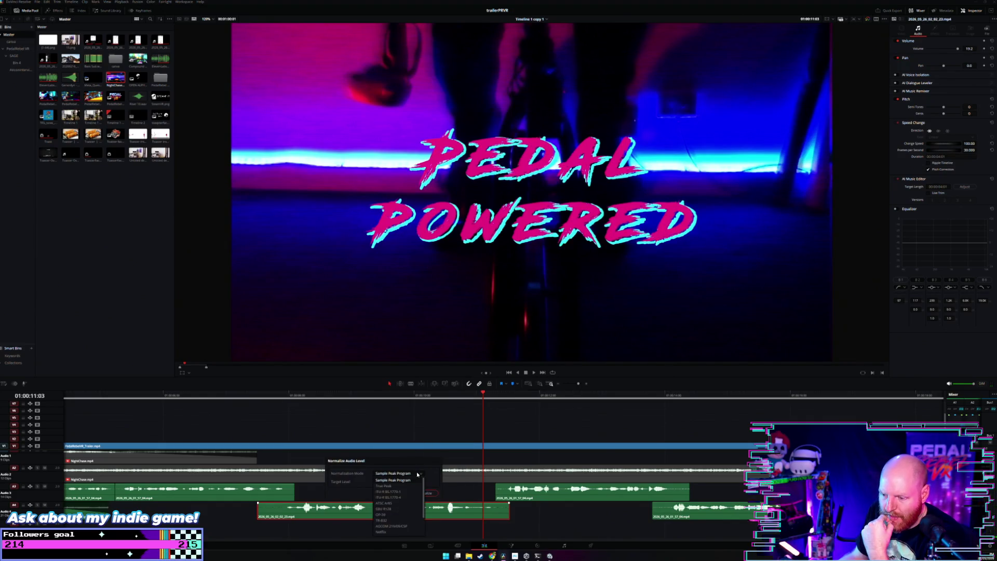
scroll(416, 493, down, 2)
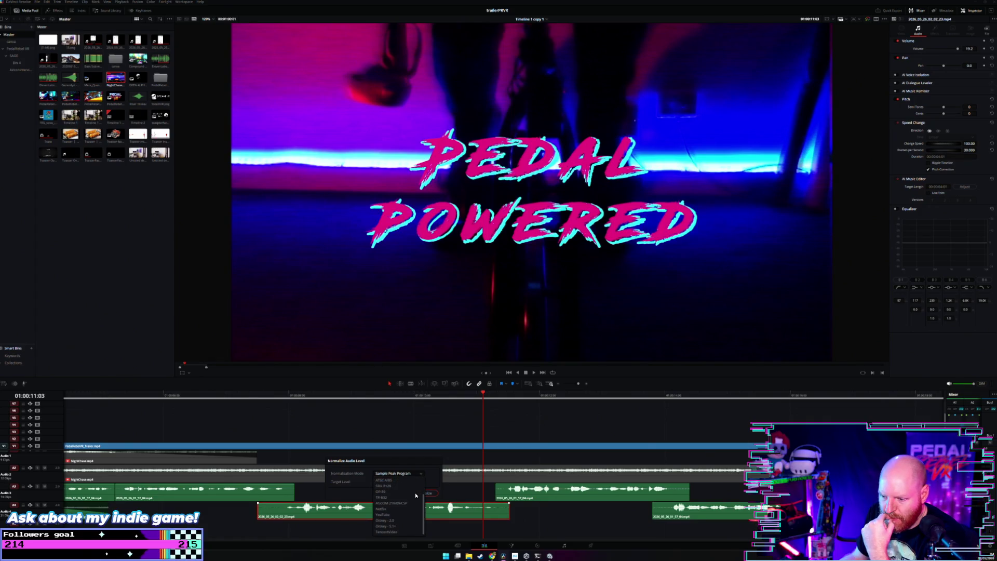
click(436, 478)
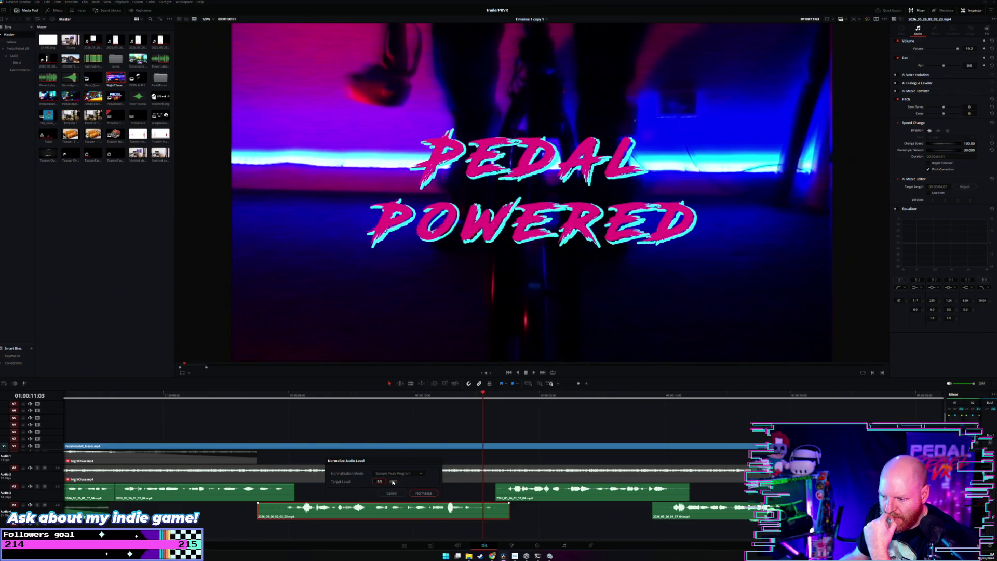
click(425, 474)
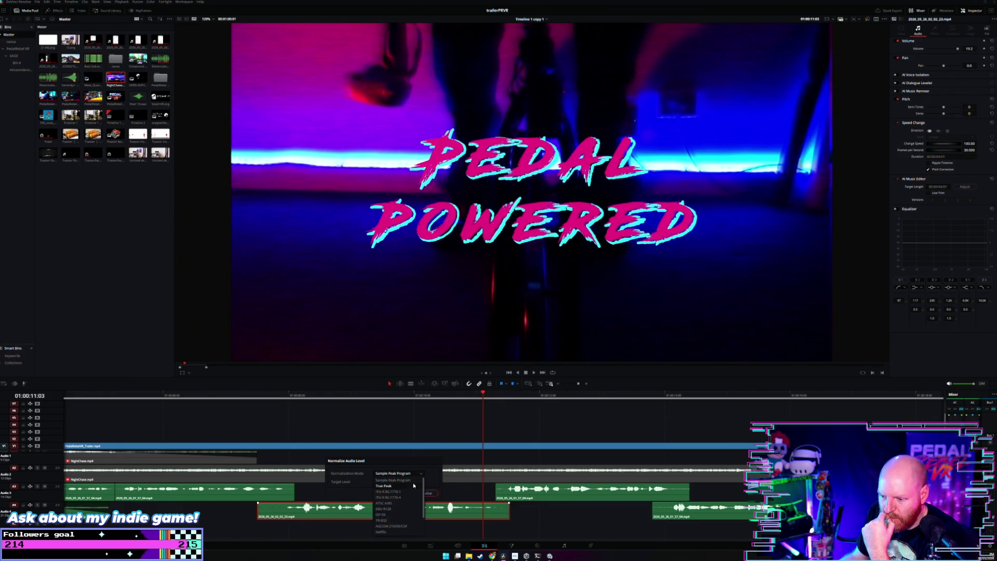
click(413, 482)
click(421, 493)
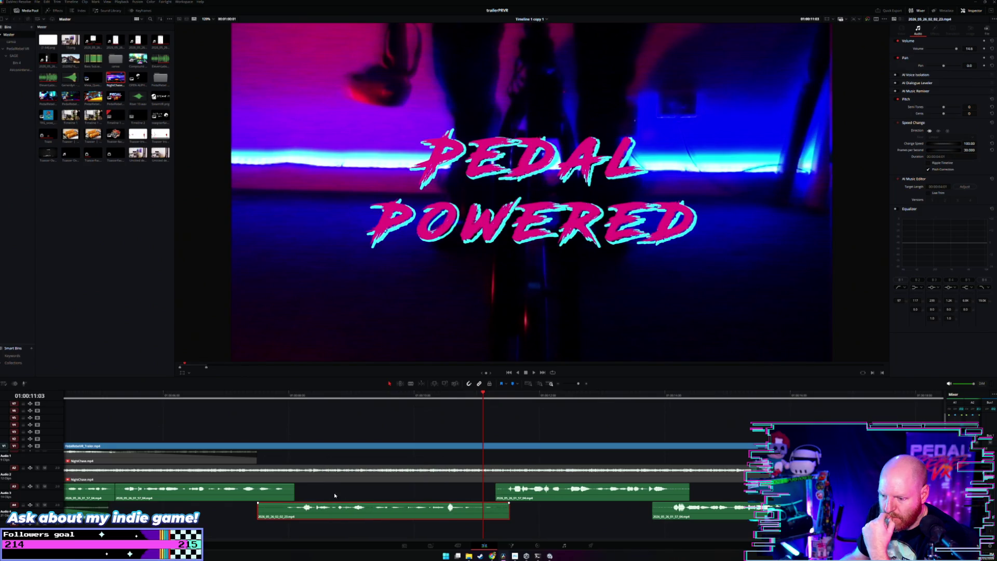
Try raising the clip to about 21.6 dB, listen from the title, then revert to 18.6.
drag(328, 503, 328, 502)
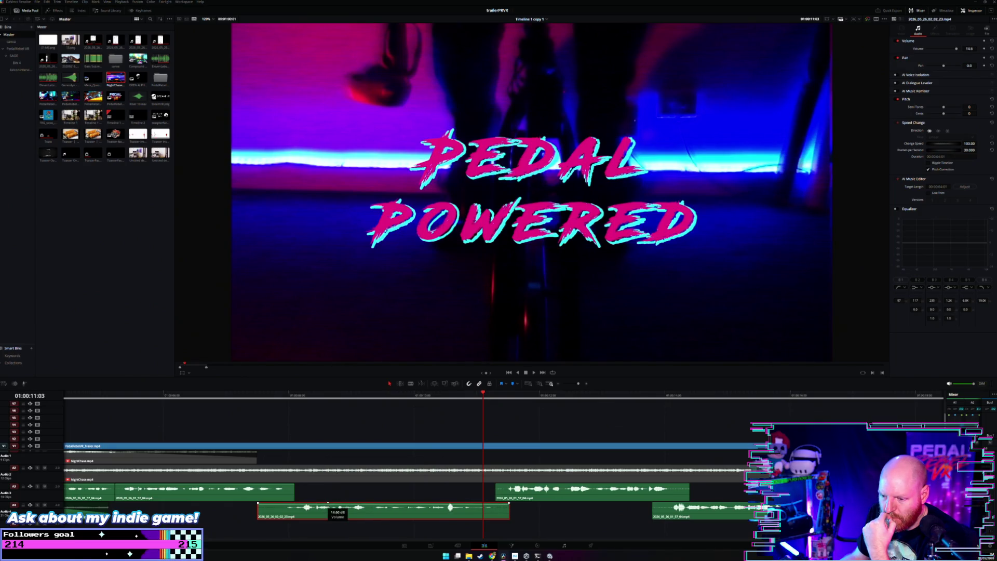
click(288, 397)
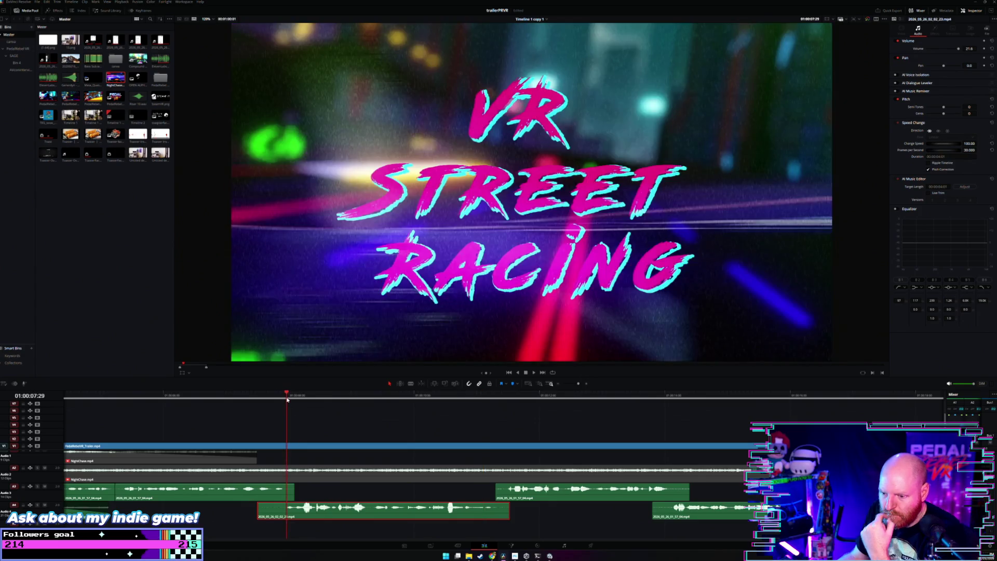
key(space)
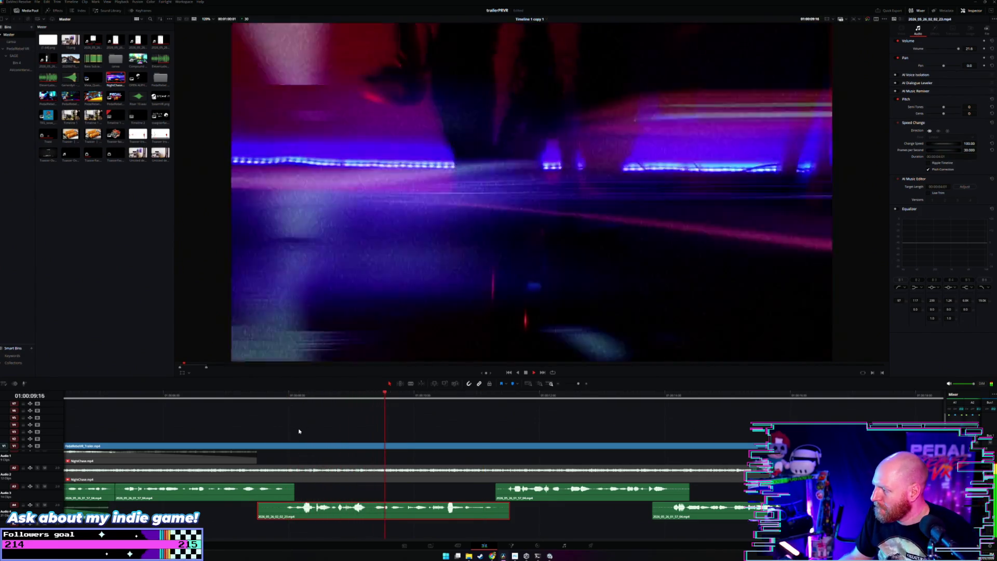
key(space)
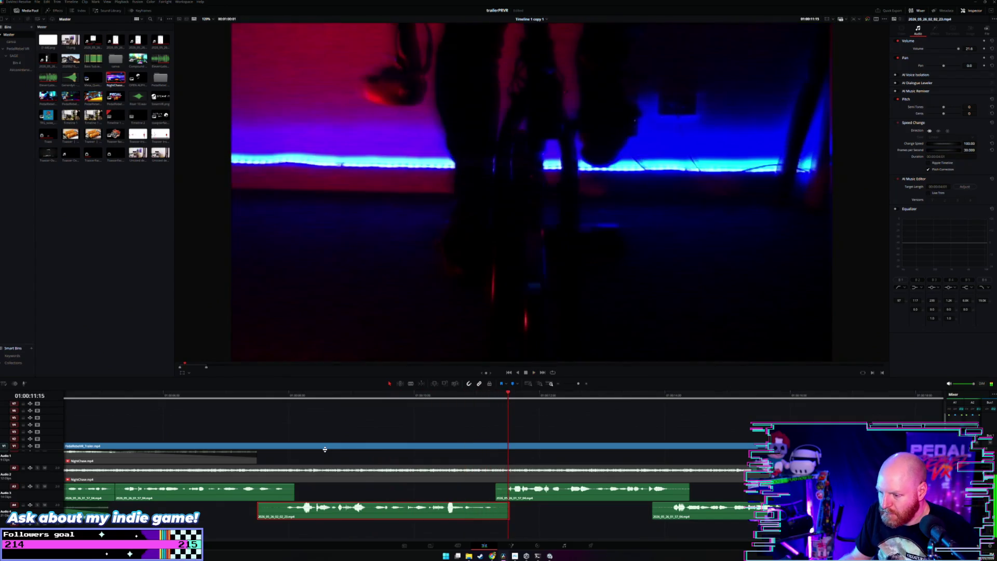
key(ctrl+z)
Lower the clip's volume to 18.1 dB, replay to check, and nudge the level up and back down.
drag(357, 504, 358, 505)
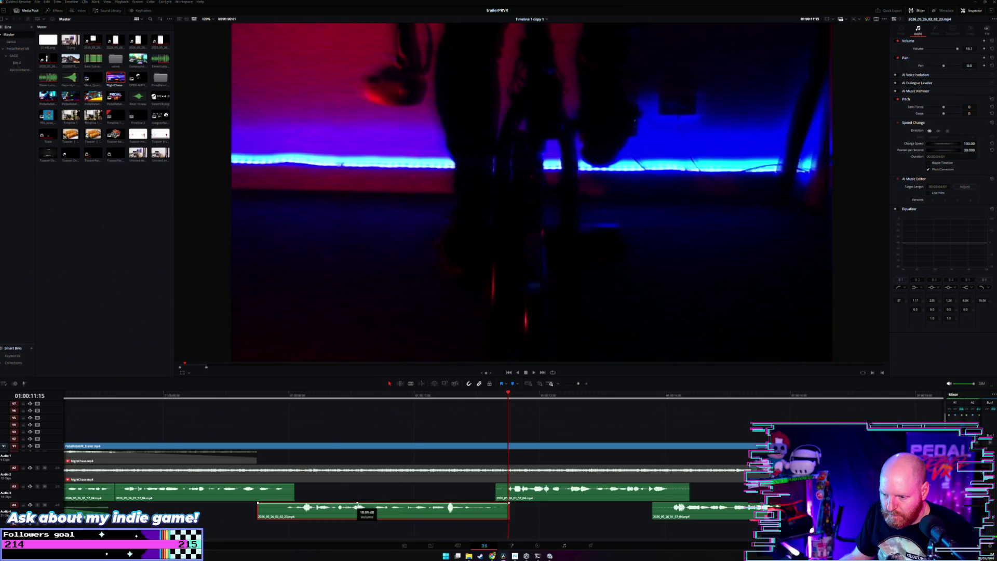
click(270, 398)
key(space)
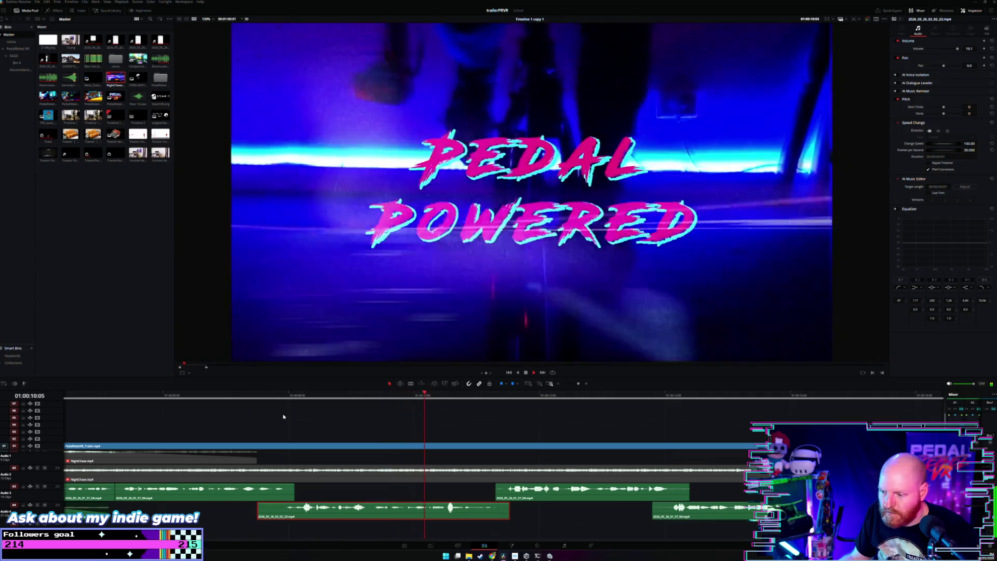
key(space)
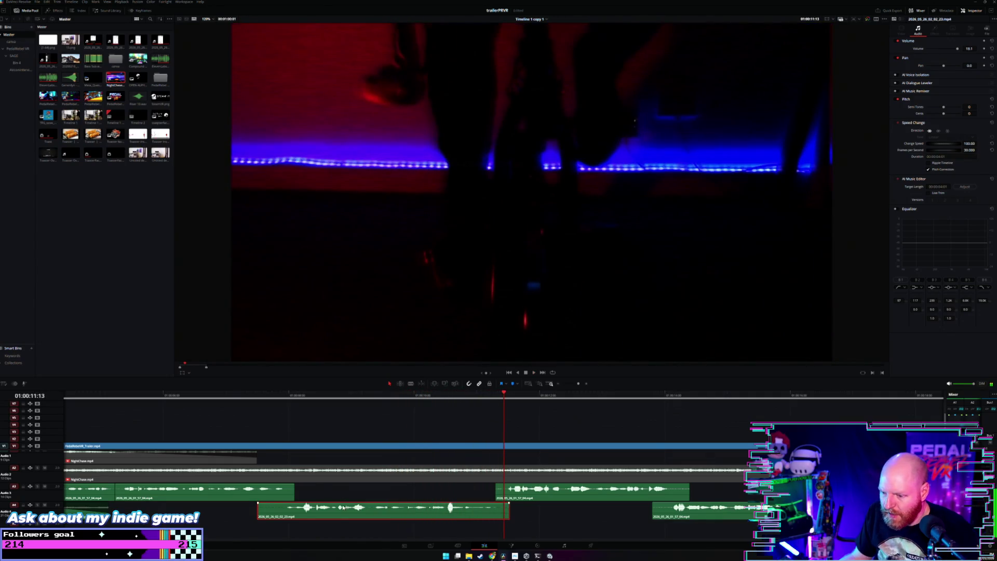
key(ctrl+alt+equal)
key(ctrl+alt+equal)
key(ctrl+alt+equal)
key(ctrl+alt+equal)
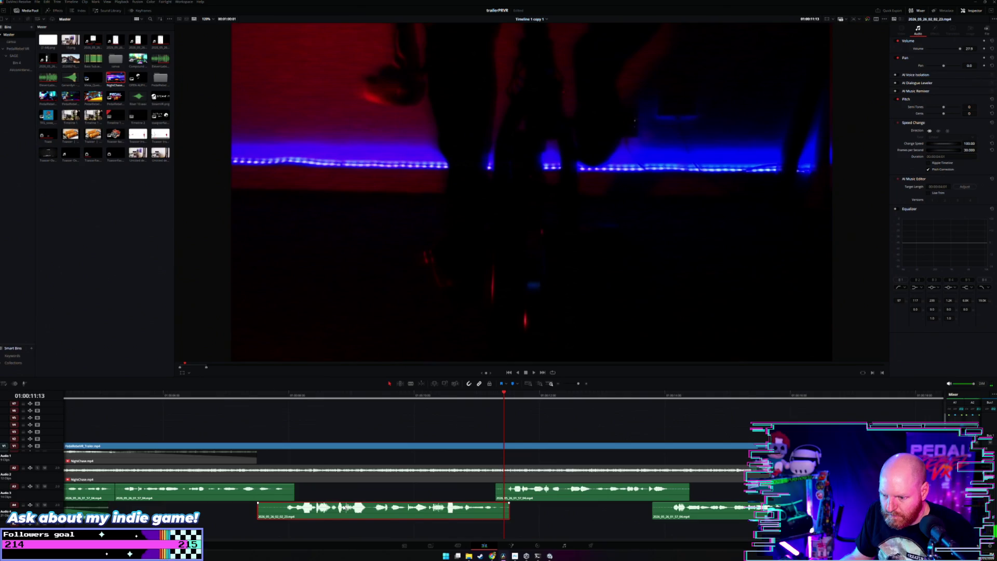
key(ctrl+alt+minus)
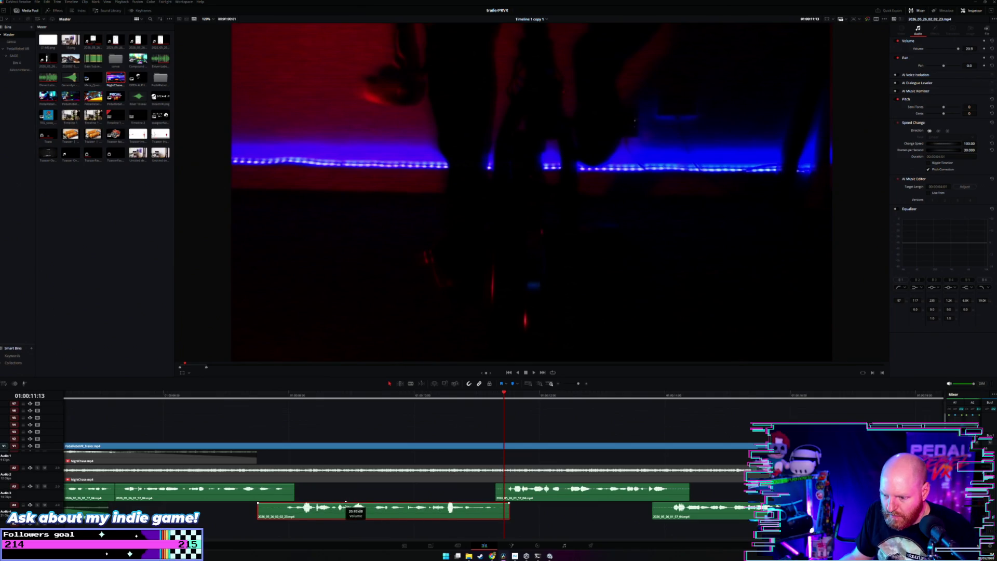
key(ctrl+equal)
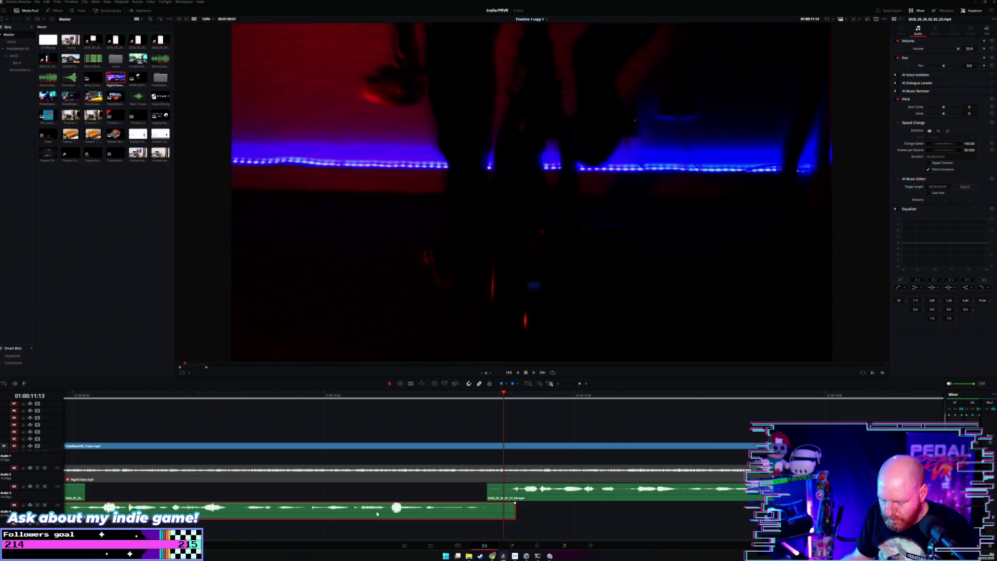
Split the A4 sound-effect clip at several points, including a short piece at its start.
key(ctrl+minus)
key(b)
click(366, 509)
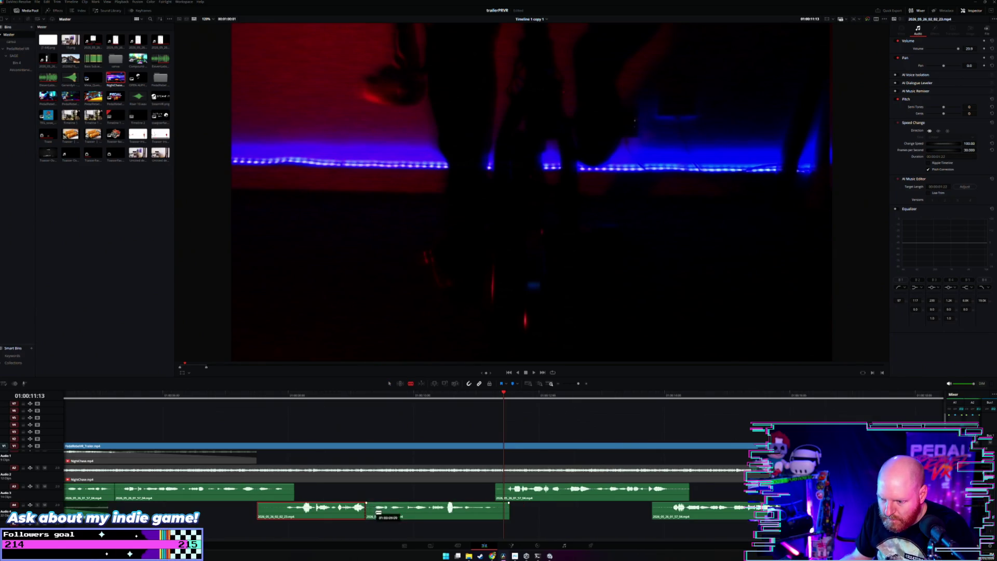
click(446, 510)
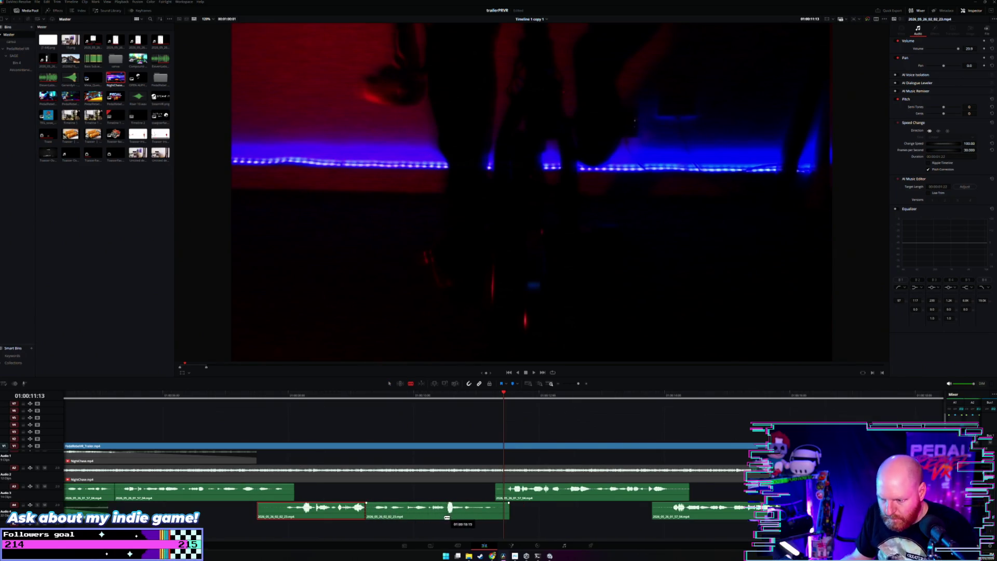
click(450, 510)
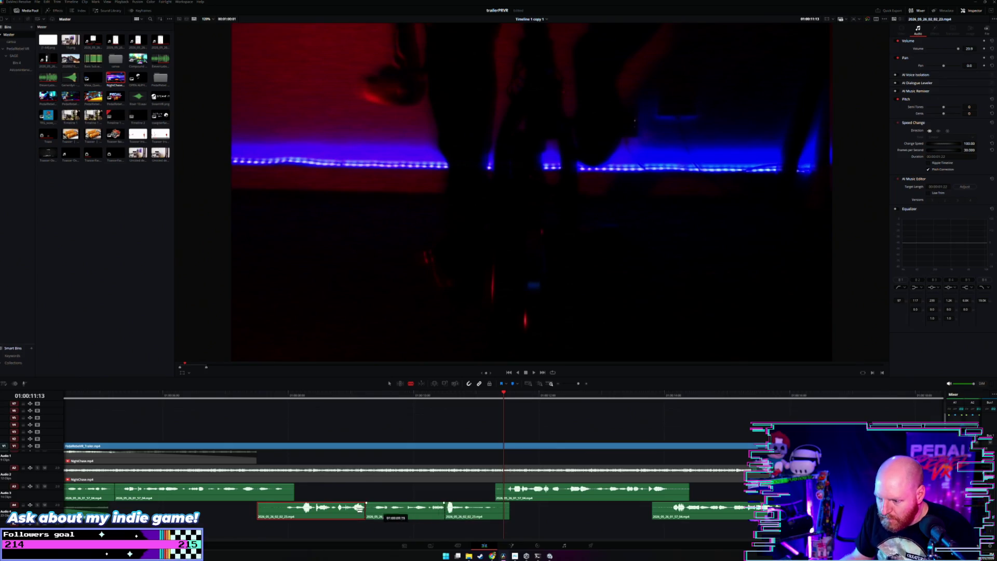
click(285, 514)
Delete the short piece at the start of the A4 track.
key(ctrl+equal)
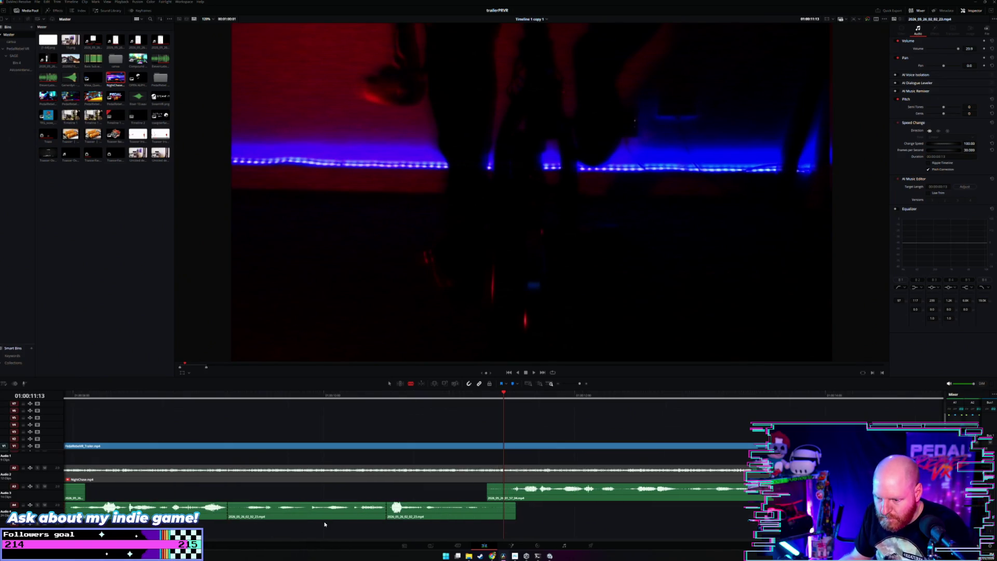
key(ctrl+minus)
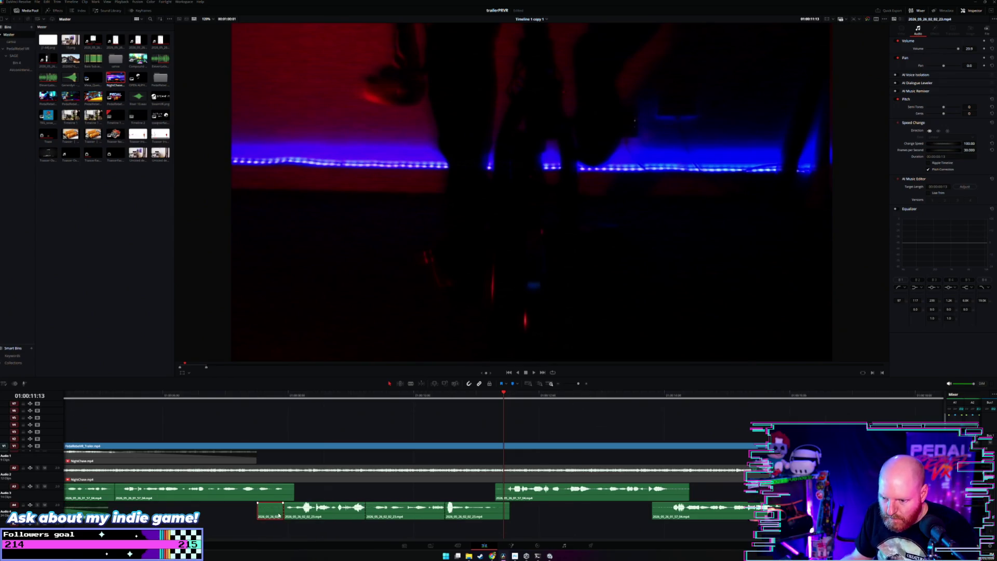
key(Delete)
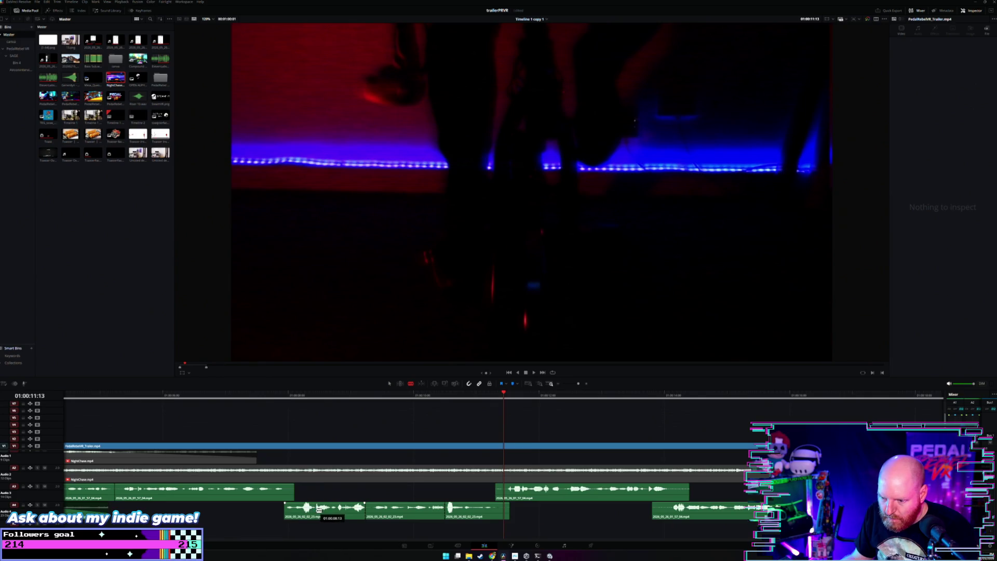
key(ctrl+equal)
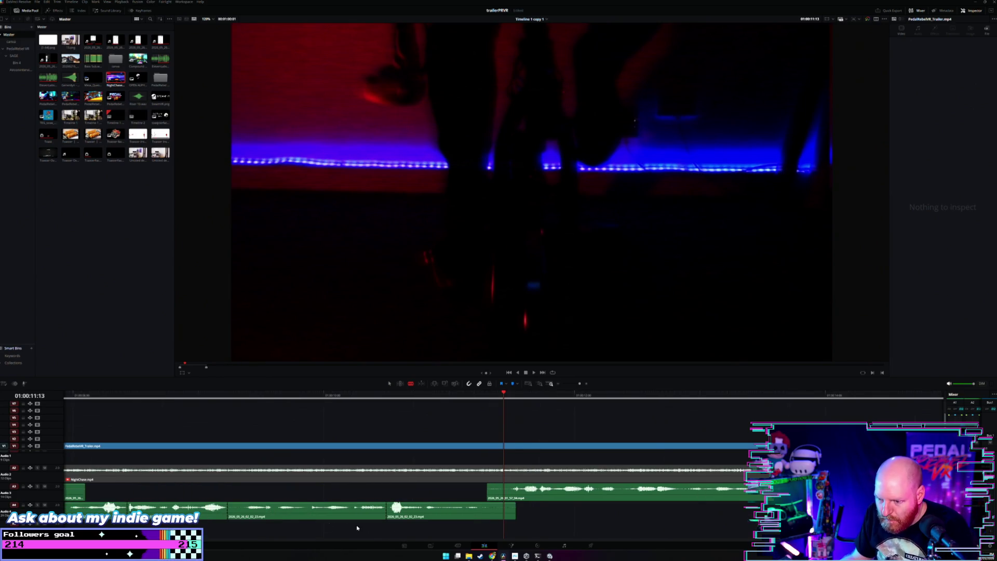
key(ctrl+minus)
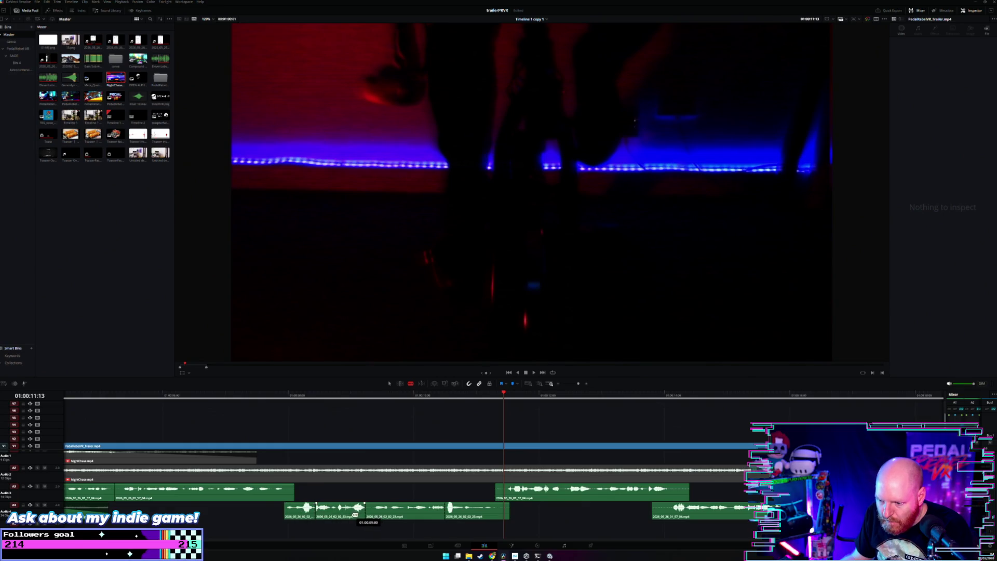
Split the A4 clip again near its start and place the playhead at the VR STREET RACING title.
key(b)
click(306, 514)
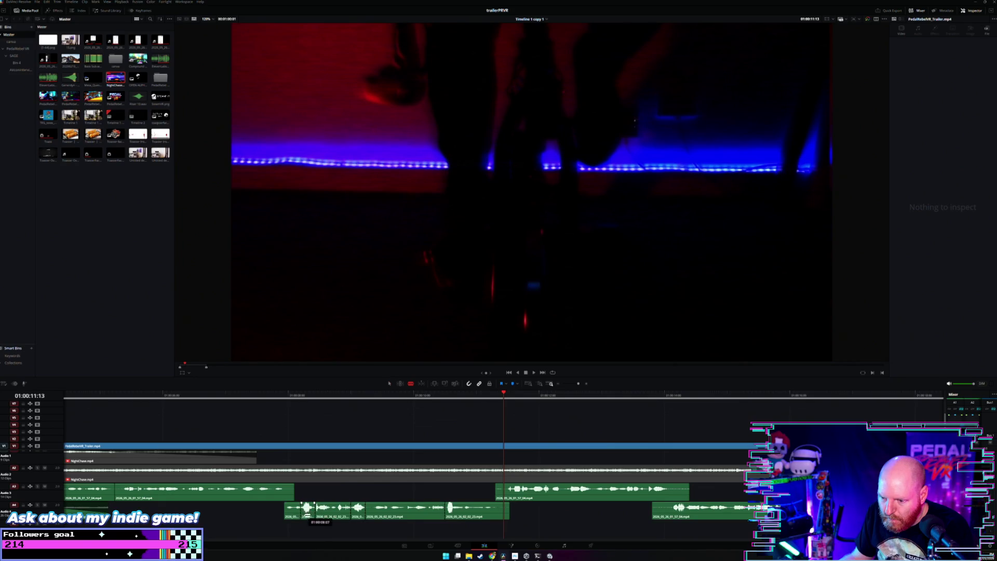
click(288, 395)
click(323, 395)
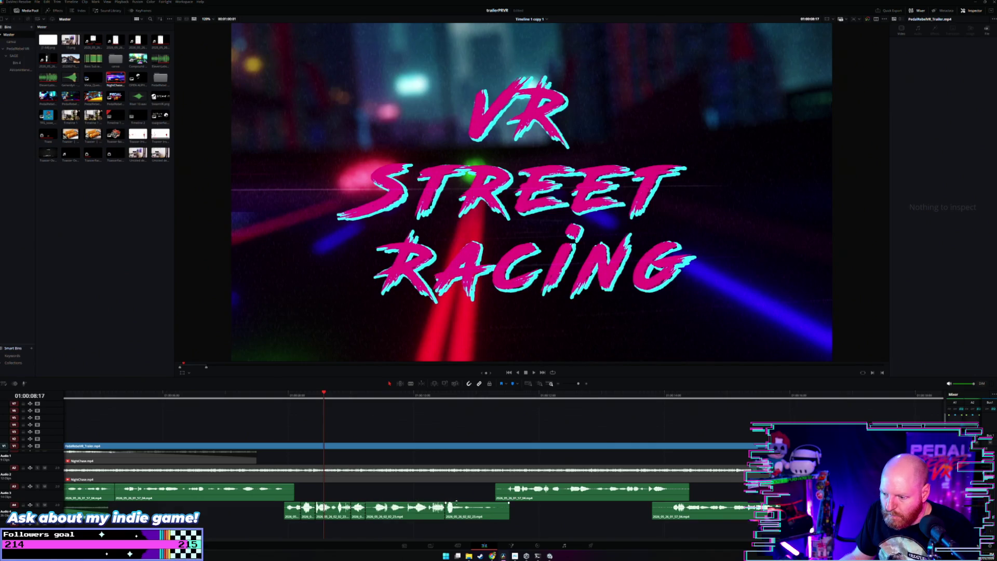
Split the A4 sound-effect clip once more near its start and replay to hear the cuts.
key(b)
click(452, 507)
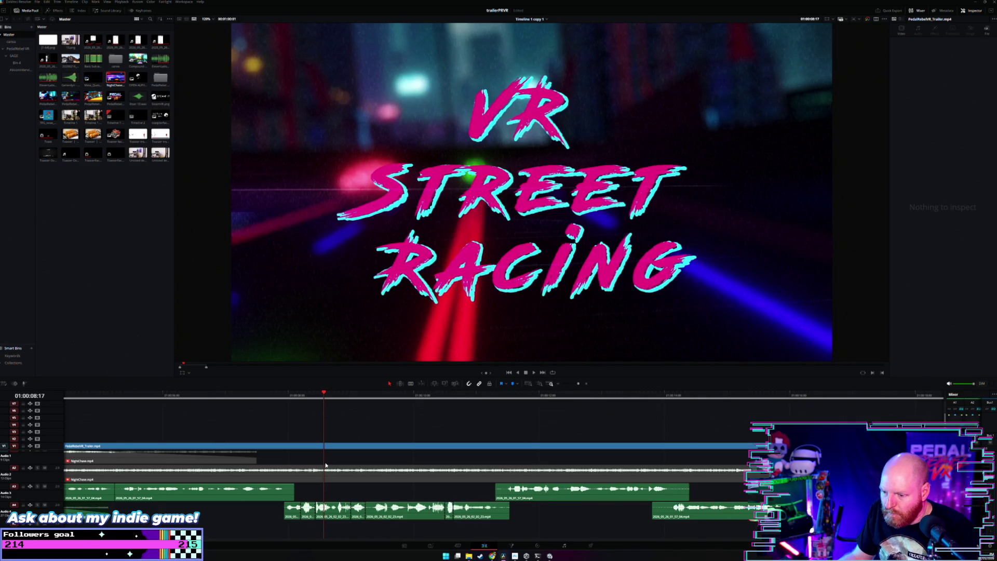
click(289, 395)
key(space)
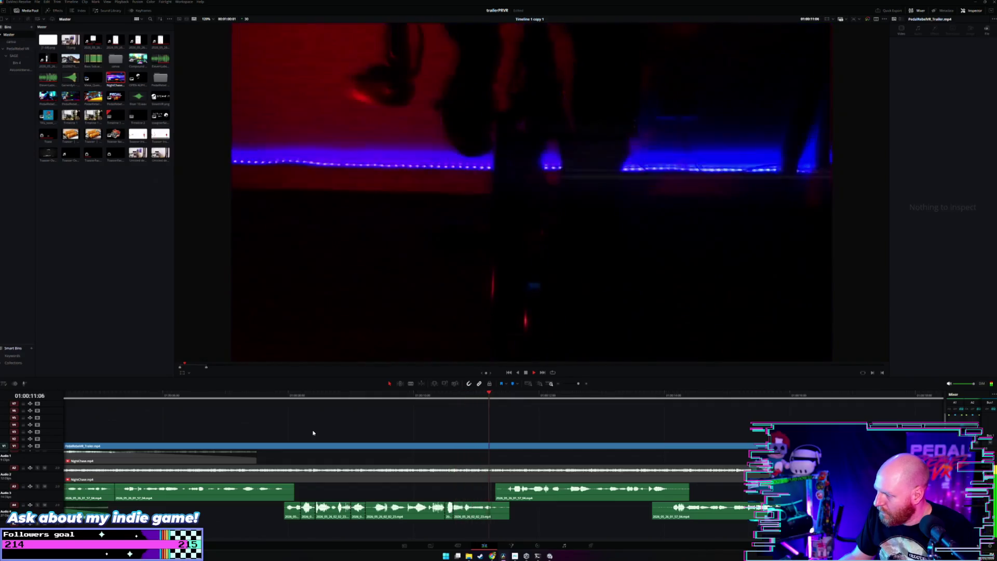
key(space)
Zoom the timeline out, replay, and set the short A4 sound-effect clip to 13.95 dB.
key(shift+z)
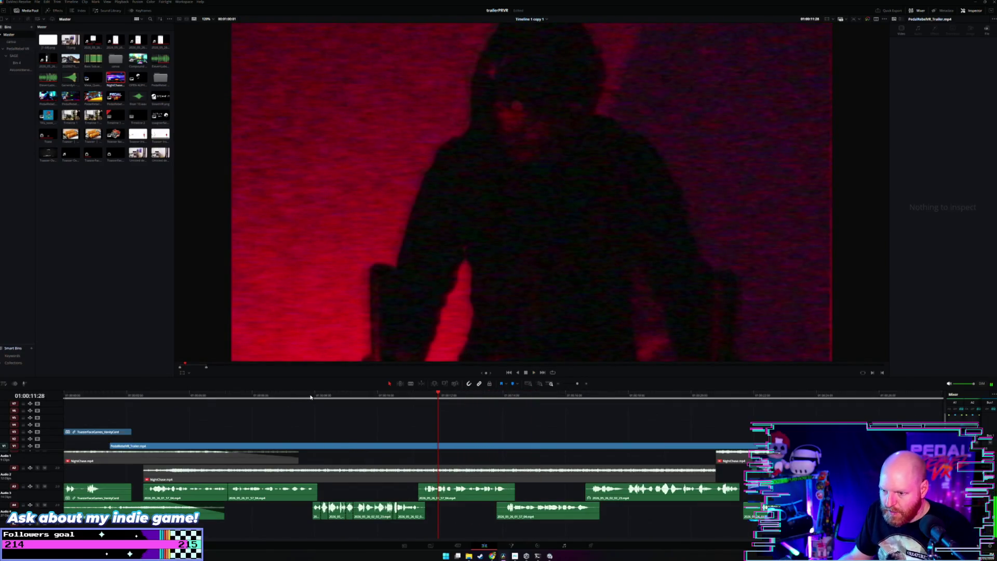
click(311, 397)
key(space)
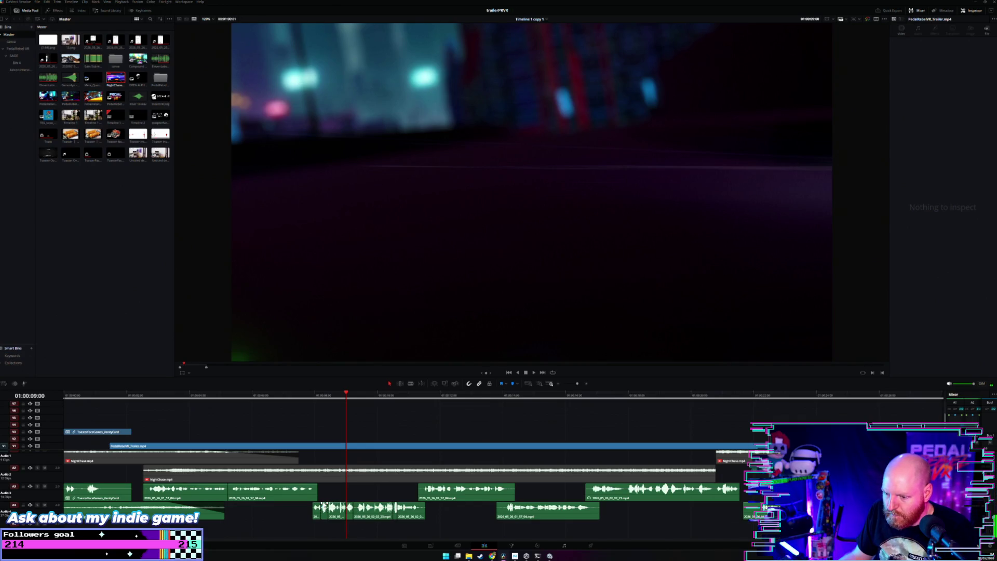
scroll(326, 507, up, 3)
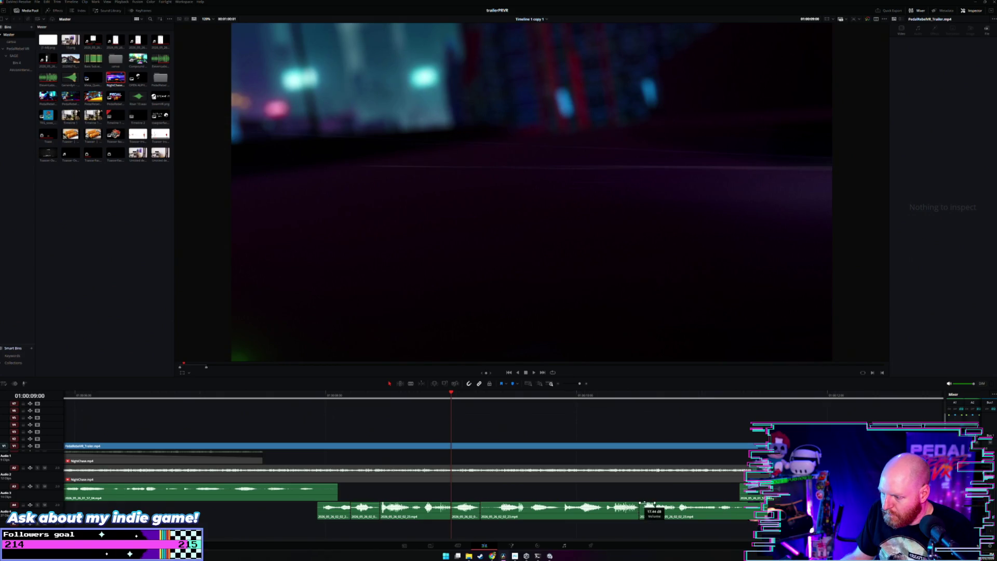
drag(647, 504, 647, 503)
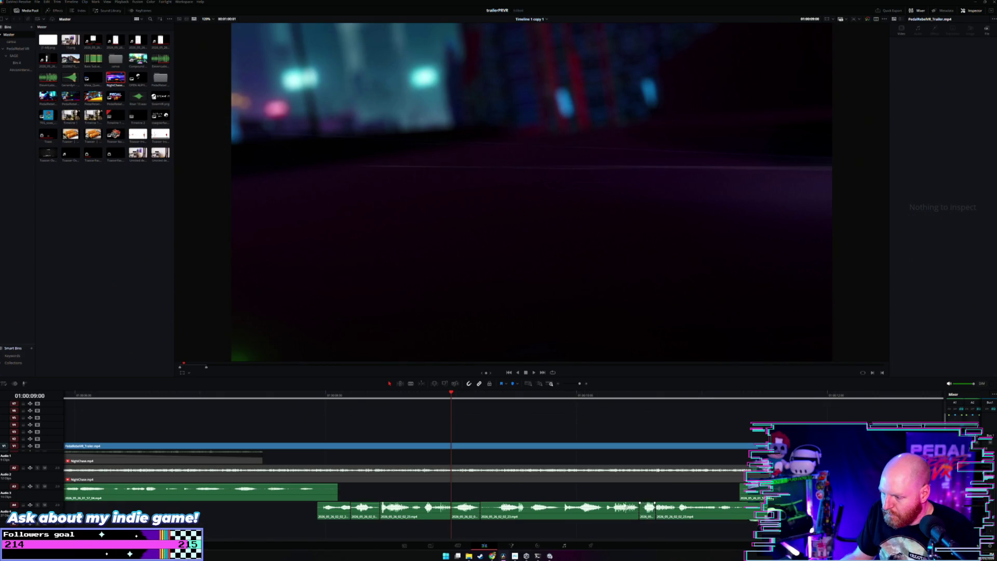
Replay the louder sound effect from its start and select the A4 sound-effect clip.
key(Up)
key(space)
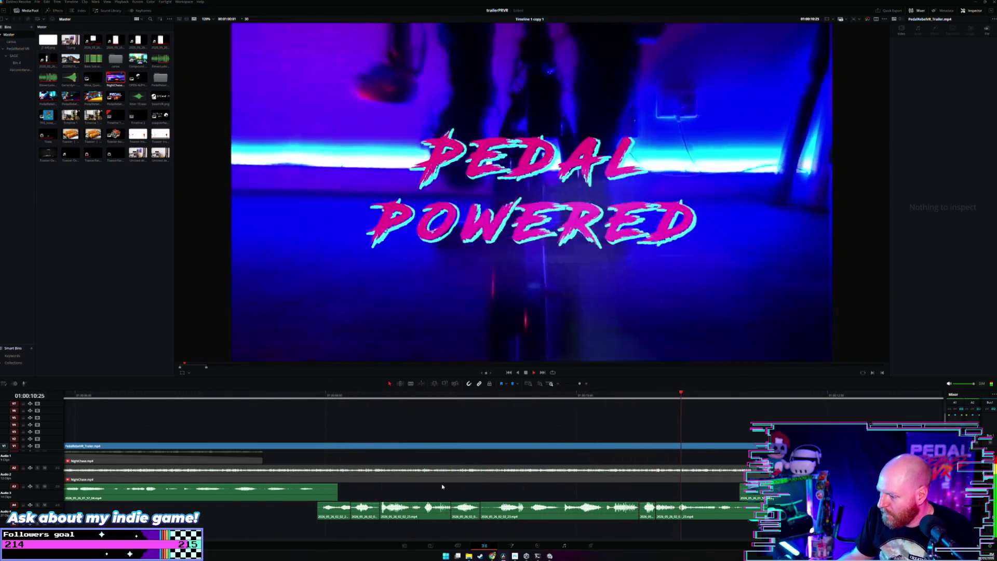
key(space)
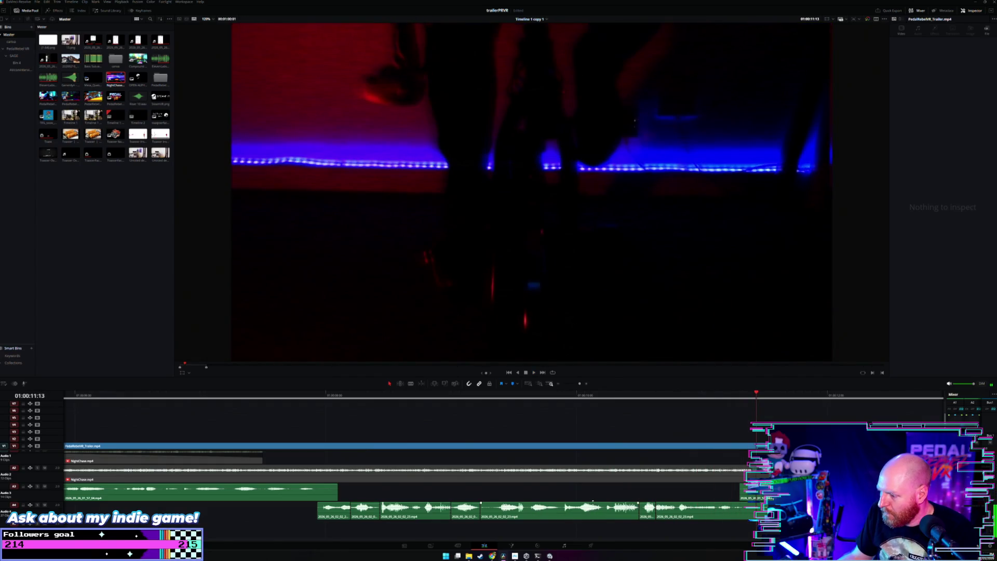
click(415, 502)
mouse_move(400, 503)
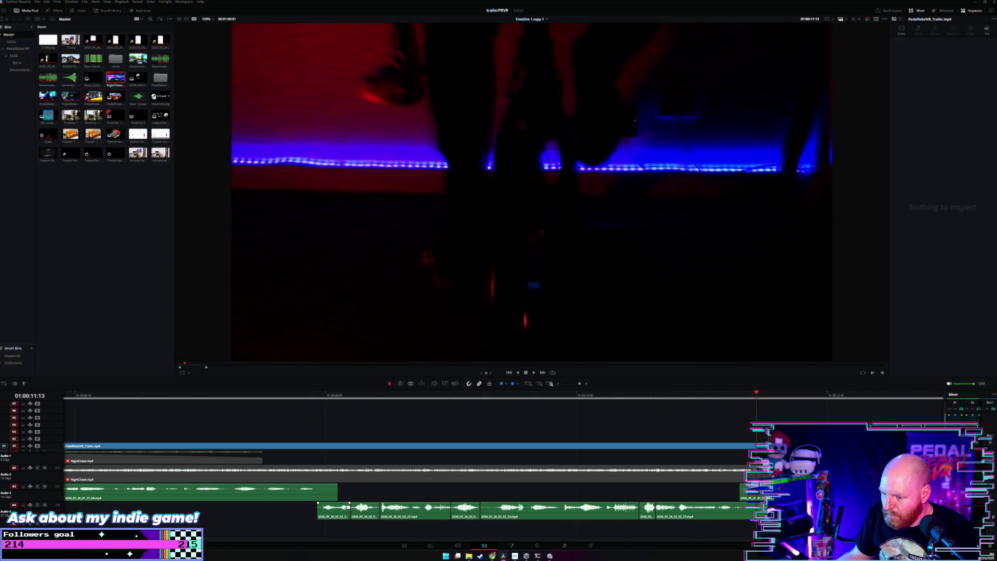
mouse_move(343, 502)
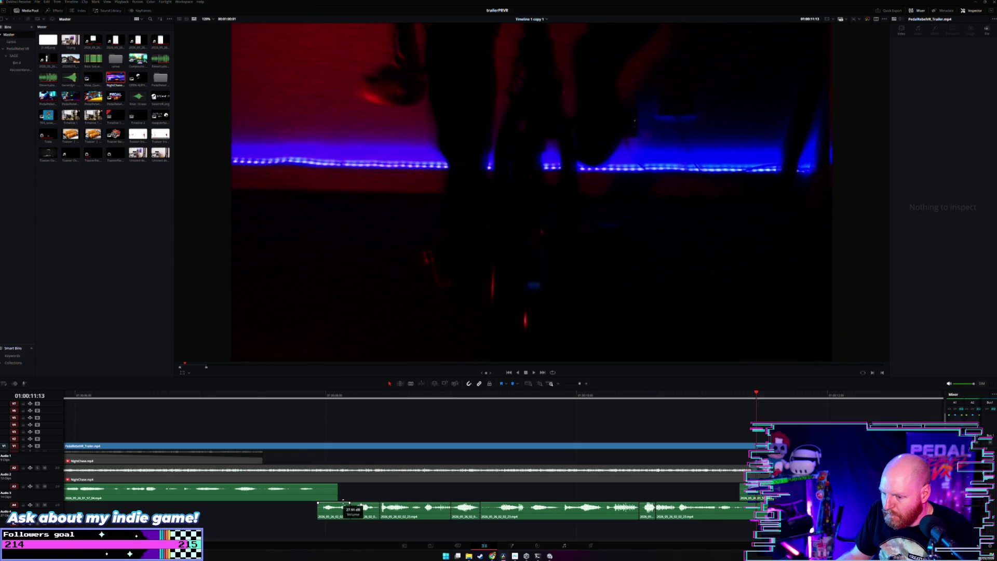
Replay the section leading into the Pedal Powered title to check the sound effect.
click(309, 397)
key(space)
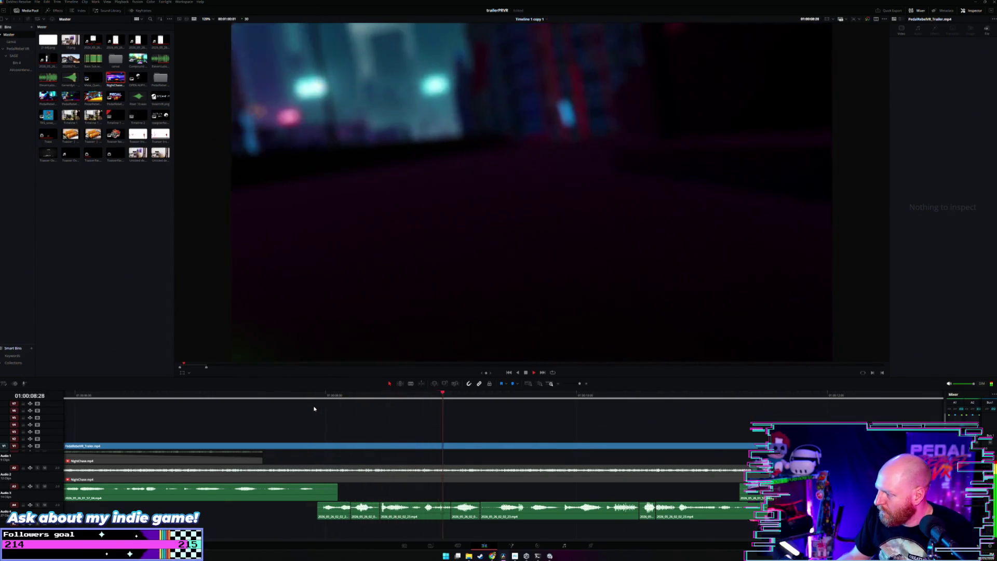
scroll(317, 415, down, 2)
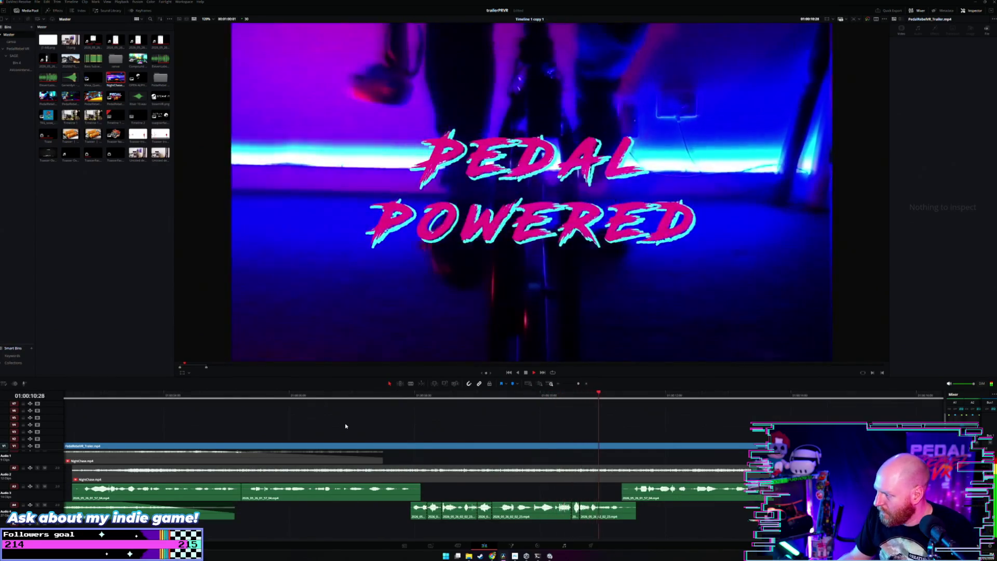
click(509, 396)
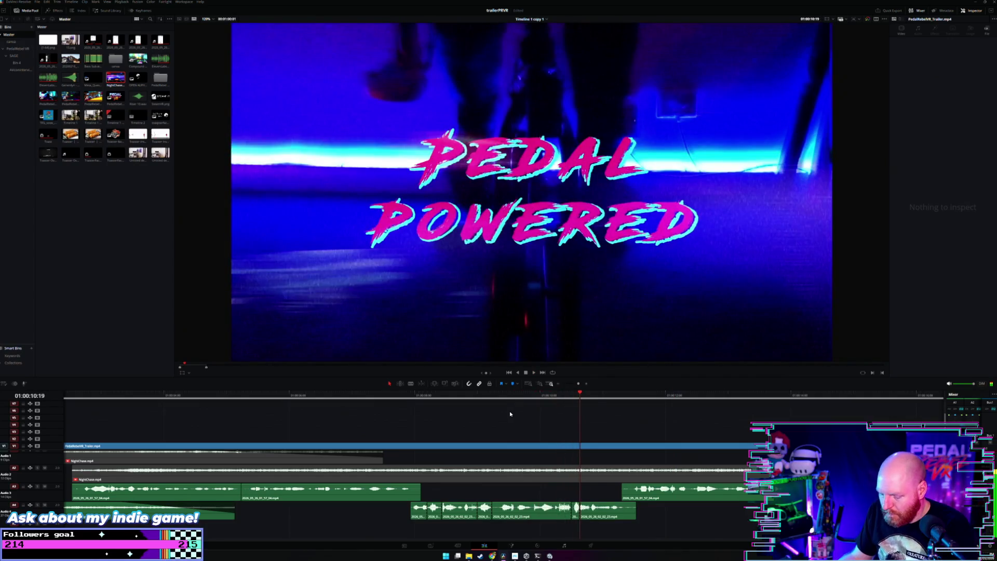
scroll(618, 414, up, 2)
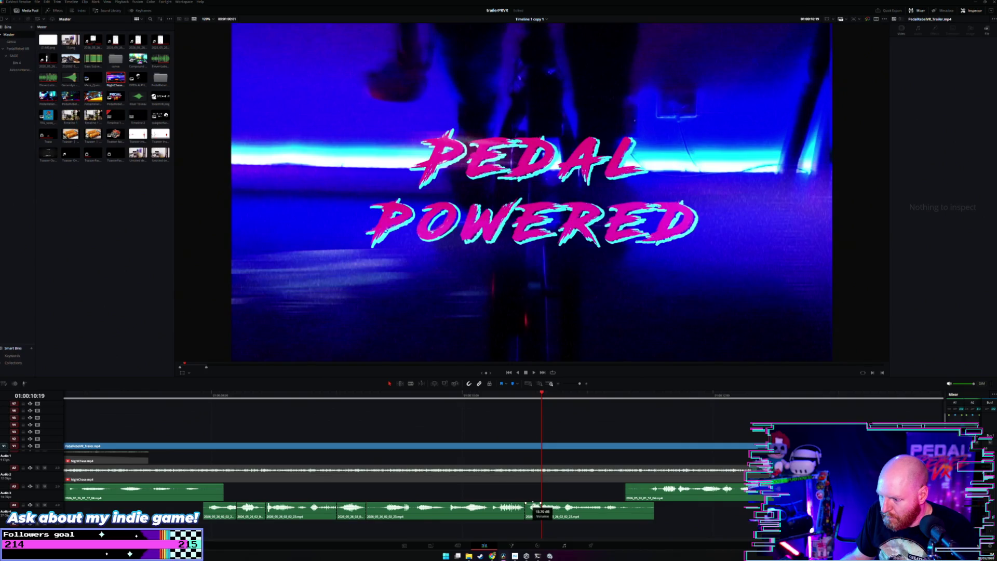
click(438, 414)
key(space)
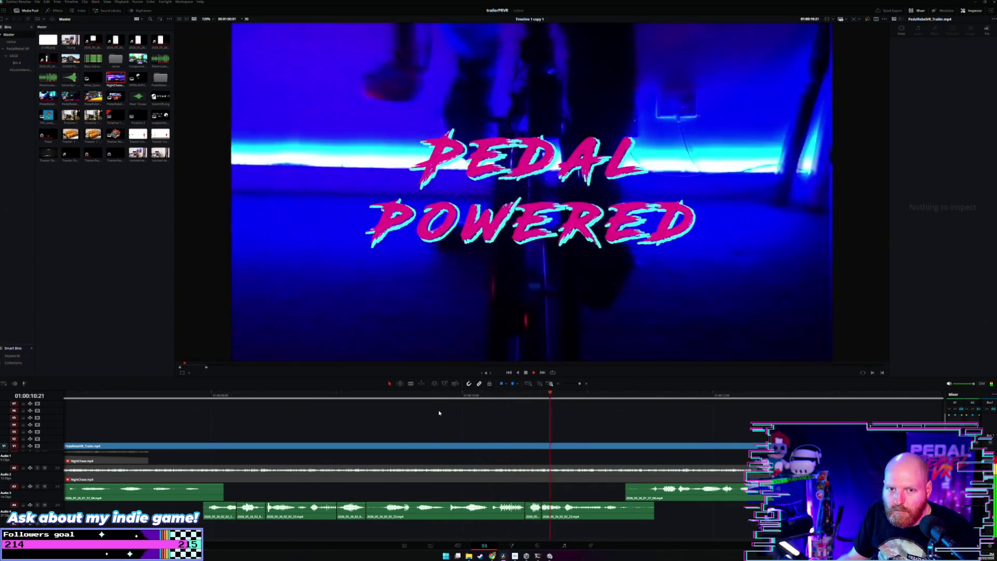
scroll(441, 415, down, 4)
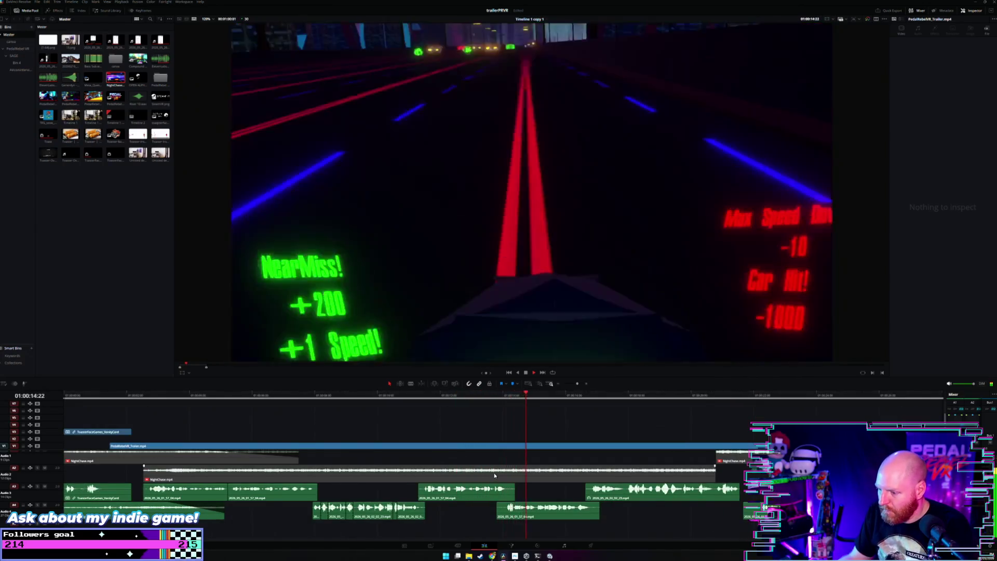
Raise the gameplay sound-effect clip's volume to 26.51 dB.
scroll(494, 472, up, 2)
scroll(494, 473, down, 1)
scroll(494, 473, down, 1)
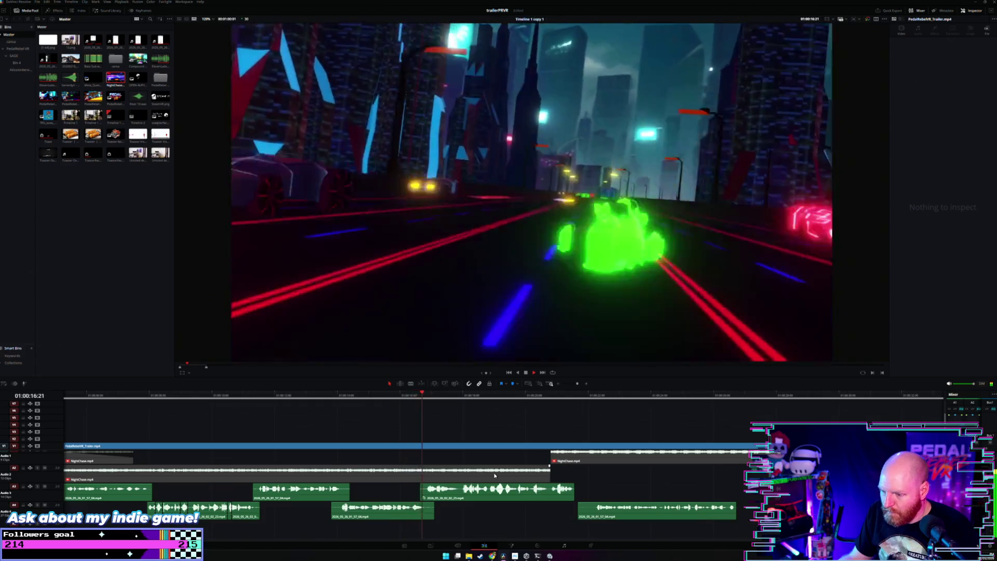
scroll(494, 473, up, 1)
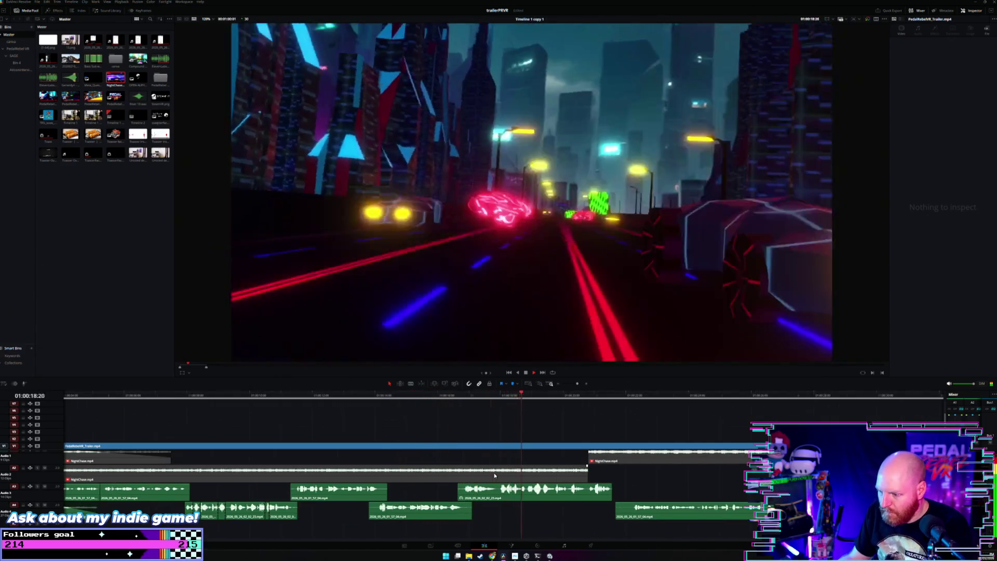
scroll(494, 473, down, 1)
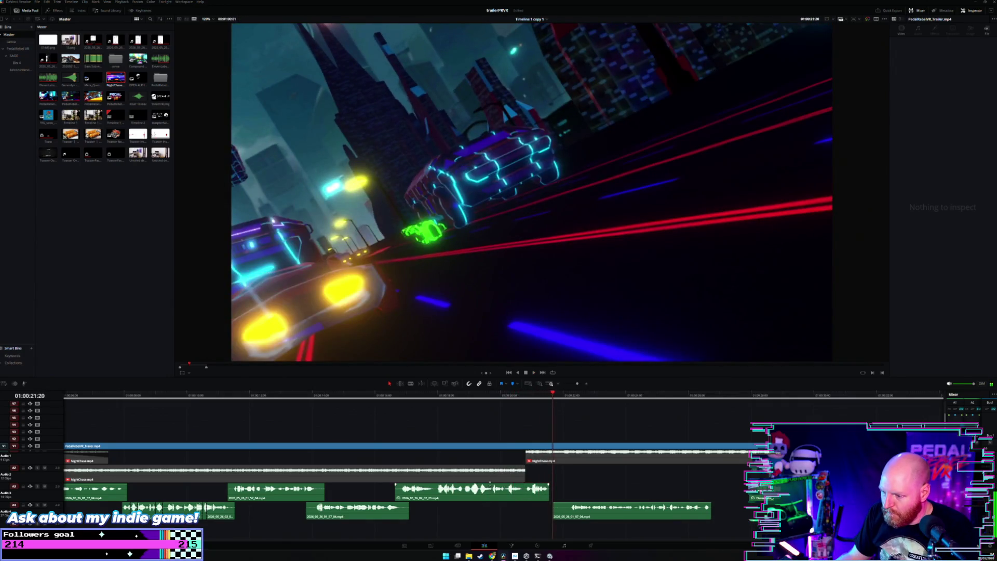
drag(489, 482, 489, 486)
Replay the chase section from about 01:00:16 and shift the A4 clip six frames earlier.
click(389, 395)
key(space)
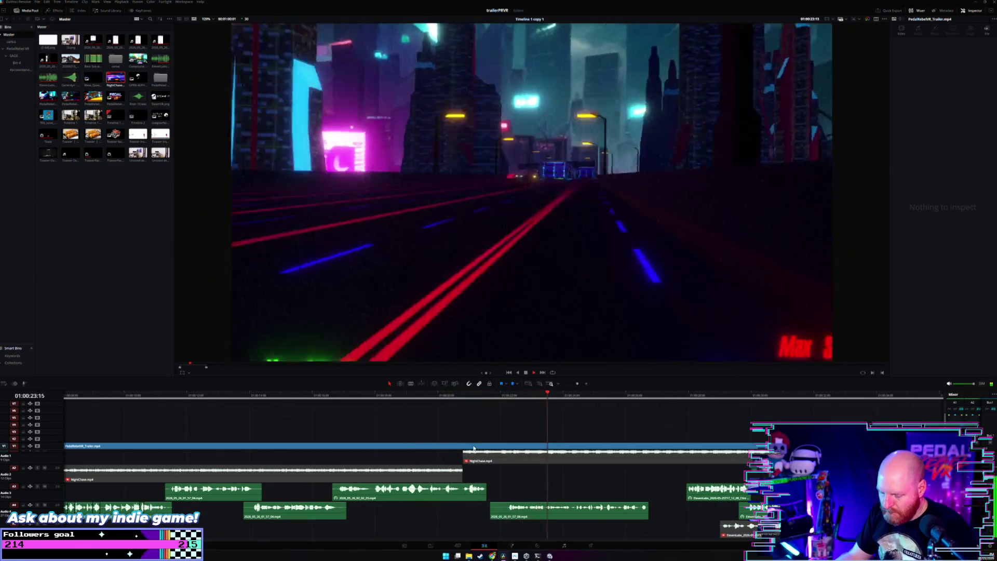
drag(541, 516, 522, 510)
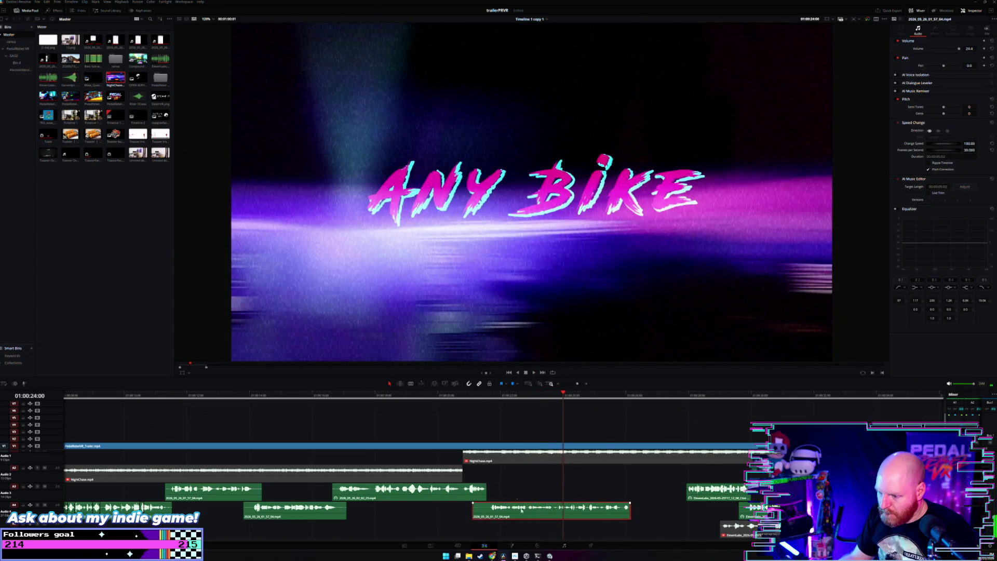
Replay from about 01:00:21, just before the Any Bike title, to check the shifted effect's timing.
click(469, 395)
key(space)
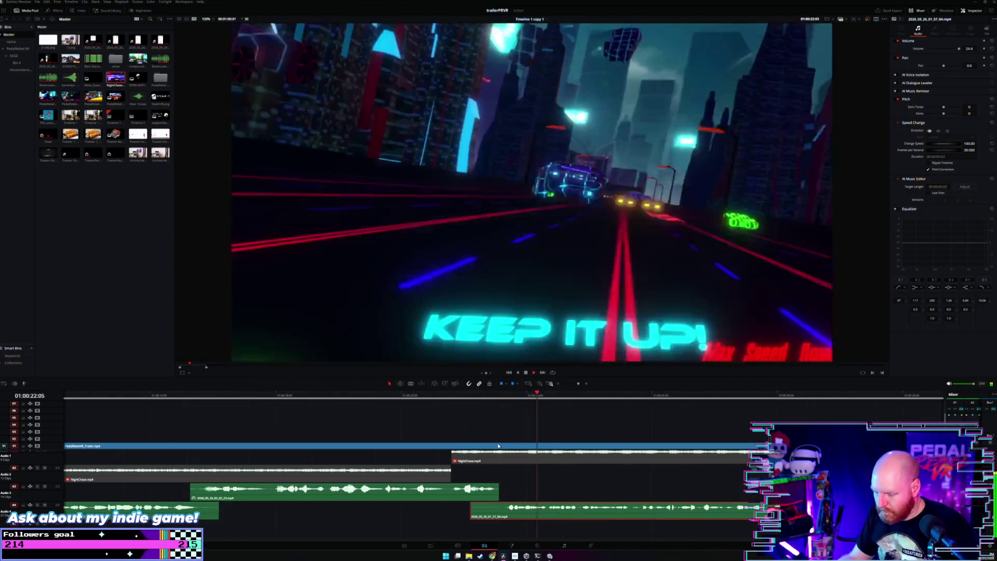
scroll(497, 456, up, 2)
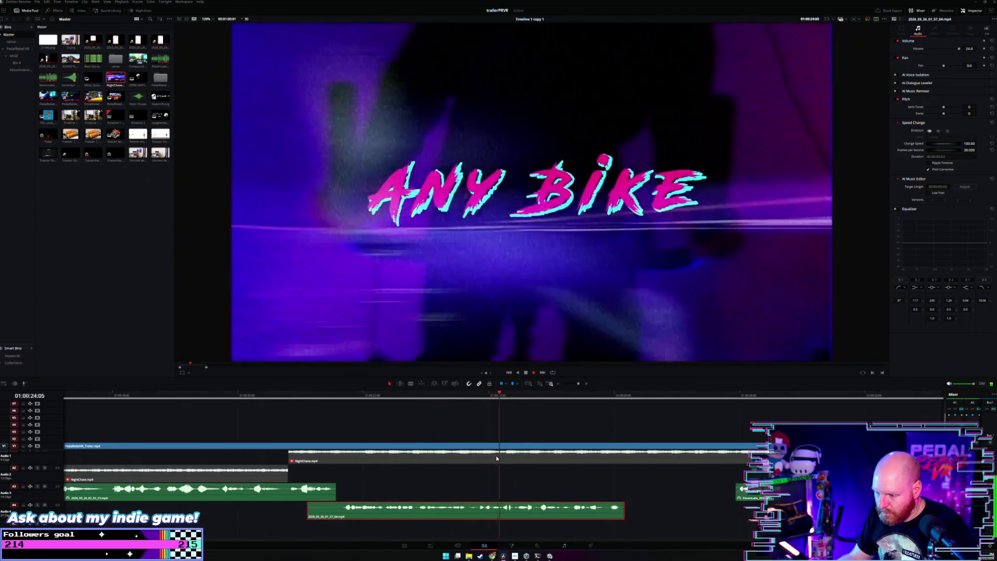
scroll(498, 474, down, 2)
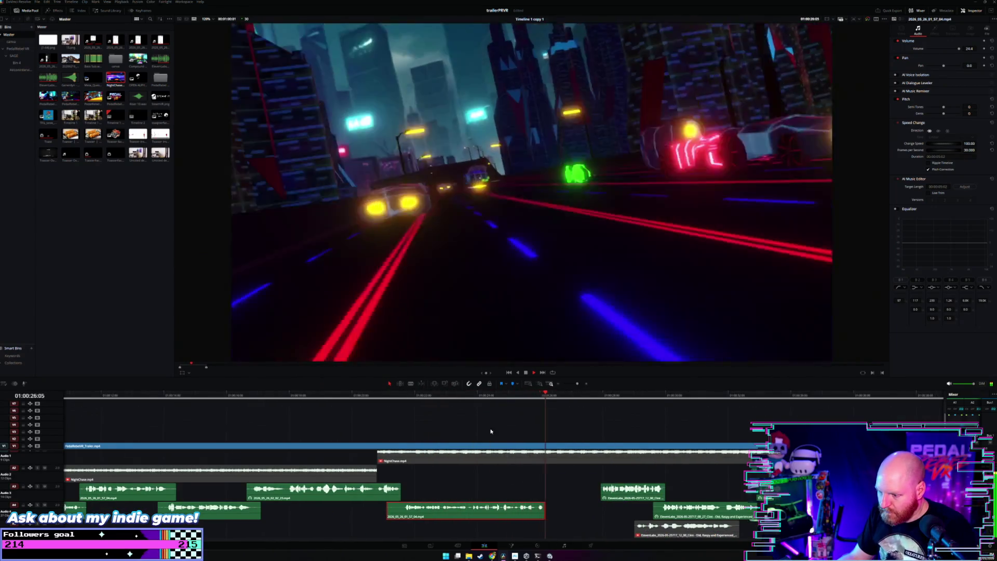
click(467, 396)
key(space)
scroll(596, 493, down, 3)
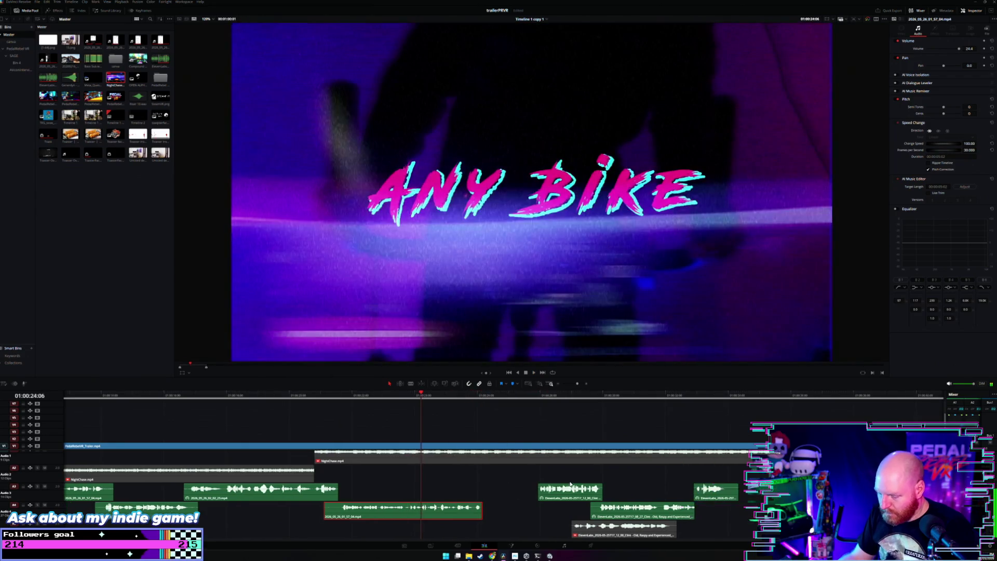
Rearrange the ElevenLabs sound clips, moving one to A2 then earlier on A3, and replay Dodge & Weave.
drag(570, 500, 579, 511)
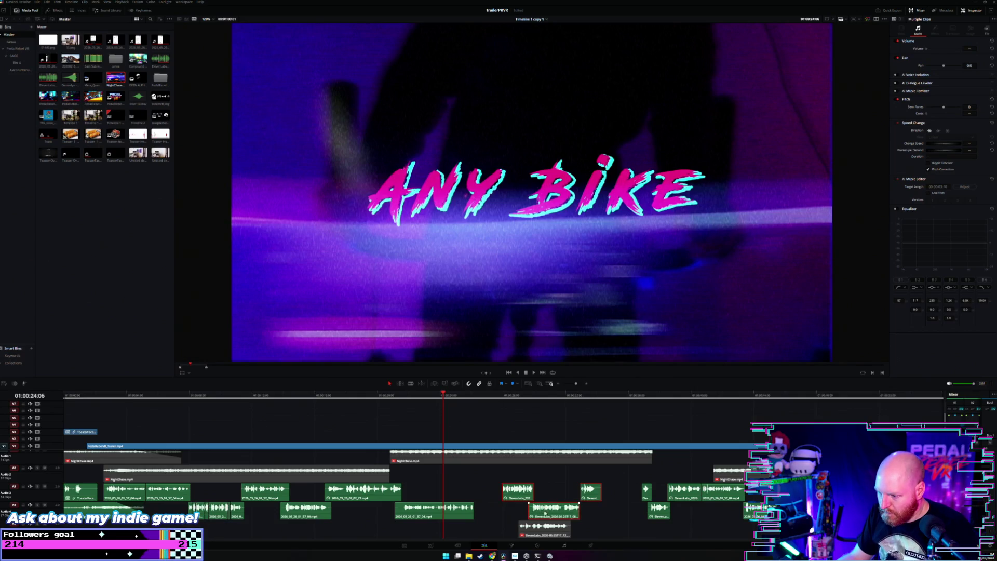
mouse_move(445, 515)
mouse_down()
mouse_move(511, 480)
mouse_move(596, 474)
mouse_move(522, 519)
mouse_move(445, 512)
mouse_move(446, 527)
mouse_up()
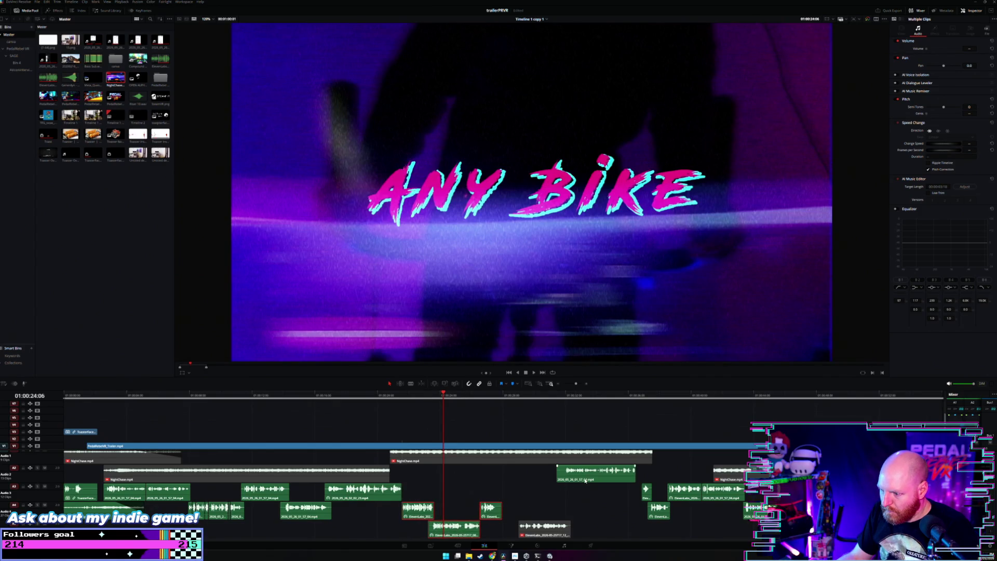
drag(586, 480, 535, 496)
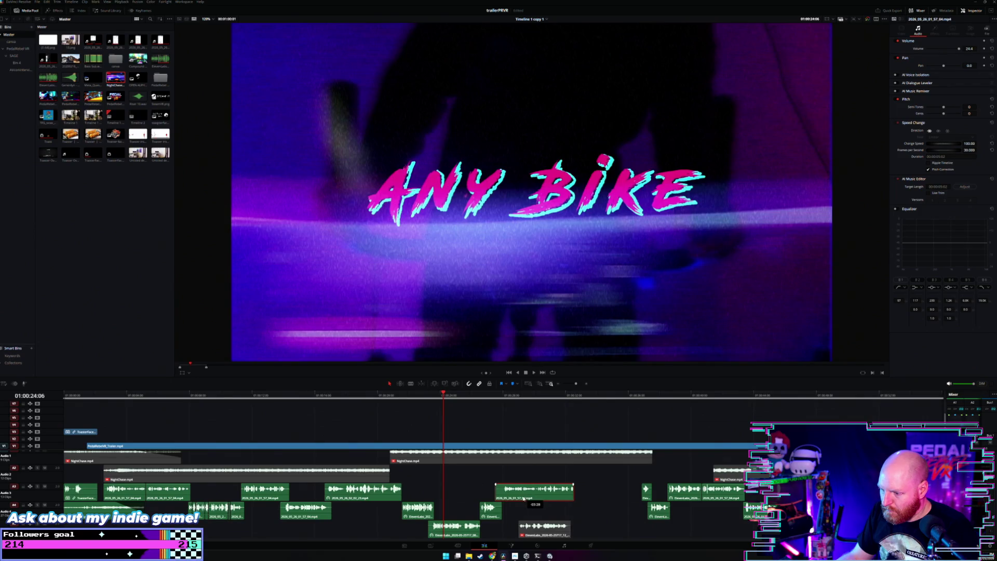
drag(610, 493, 659, 515)
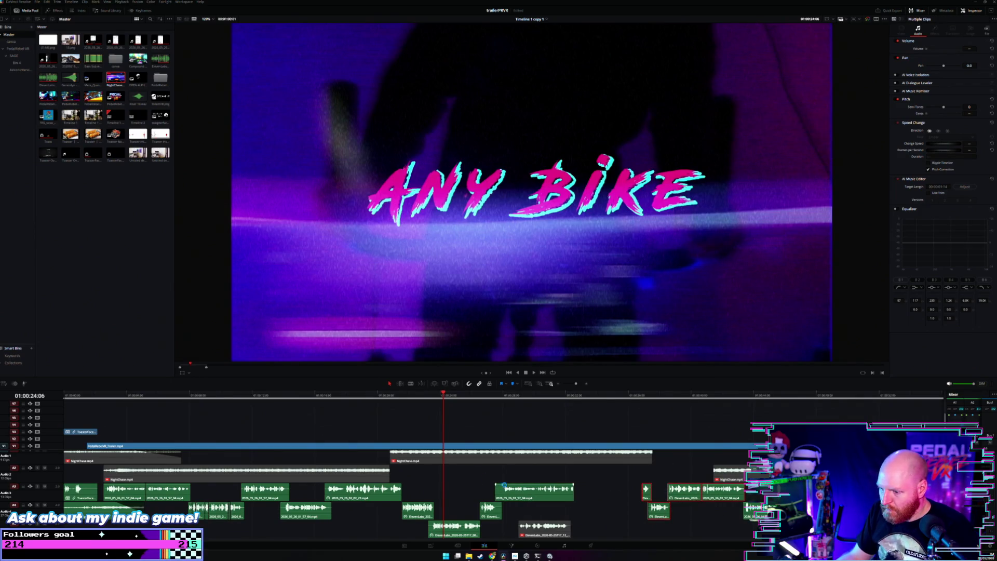
click(367, 400)
key(space)
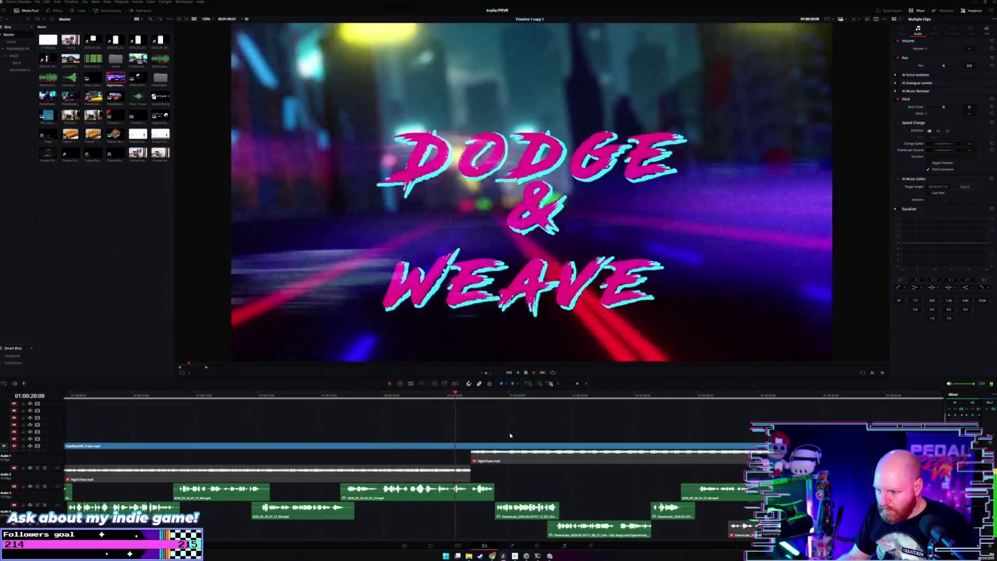
click(507, 420)
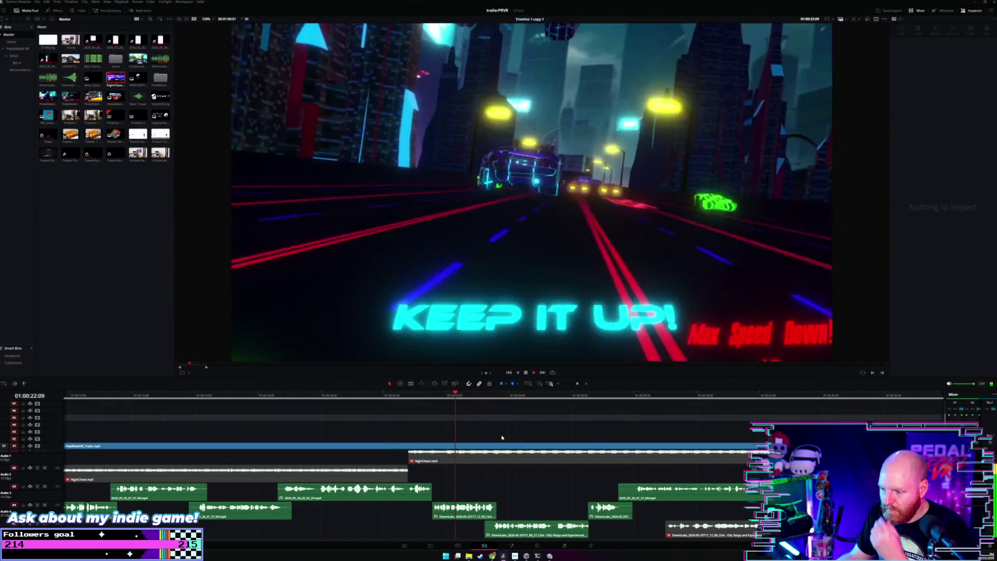
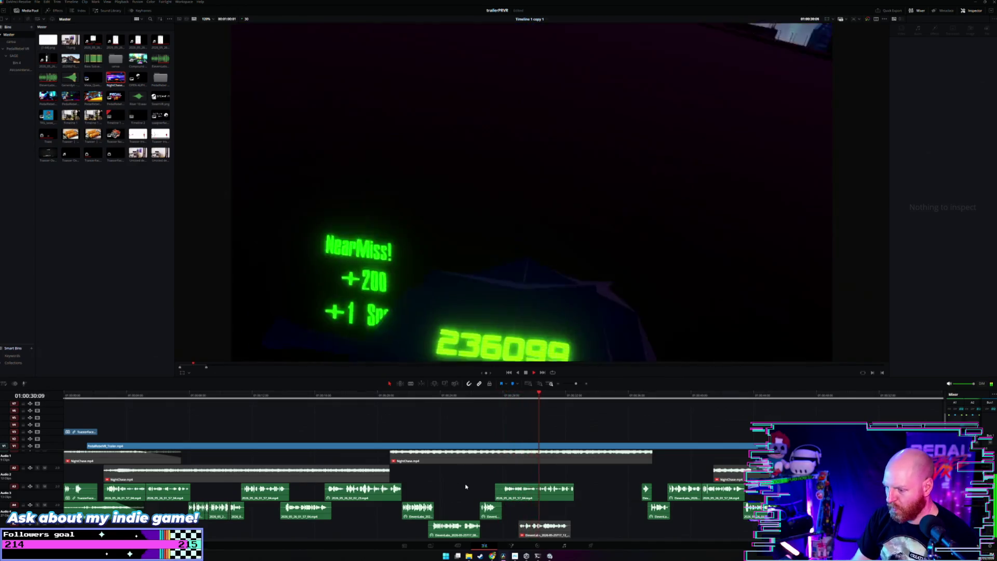
Pause the preview and colour the marquee-selected ElevenLabs voiceover clips orange.
key(space)
drag(418, 495, 488, 527)
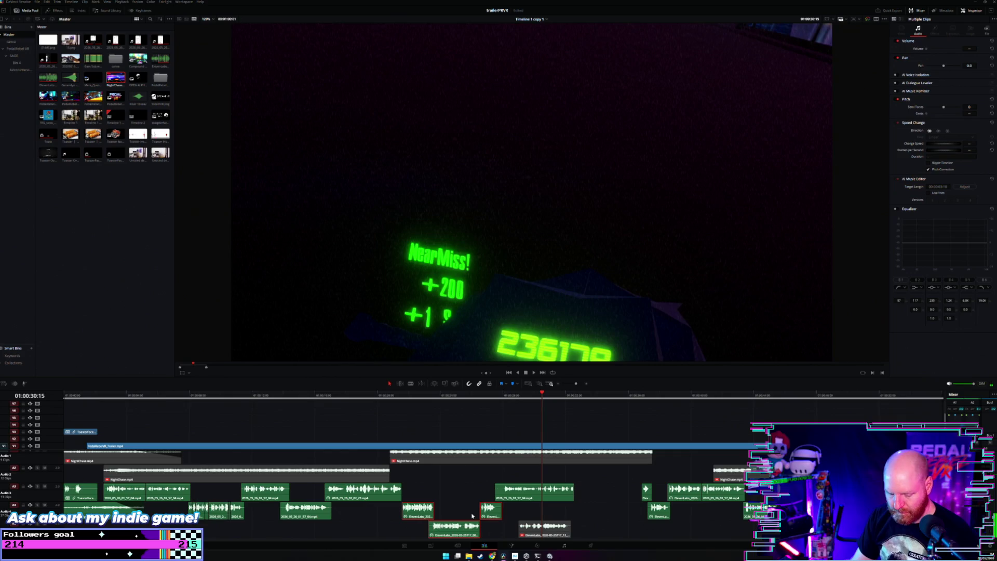
right_click(428, 512)
mouse_move(498, 457)
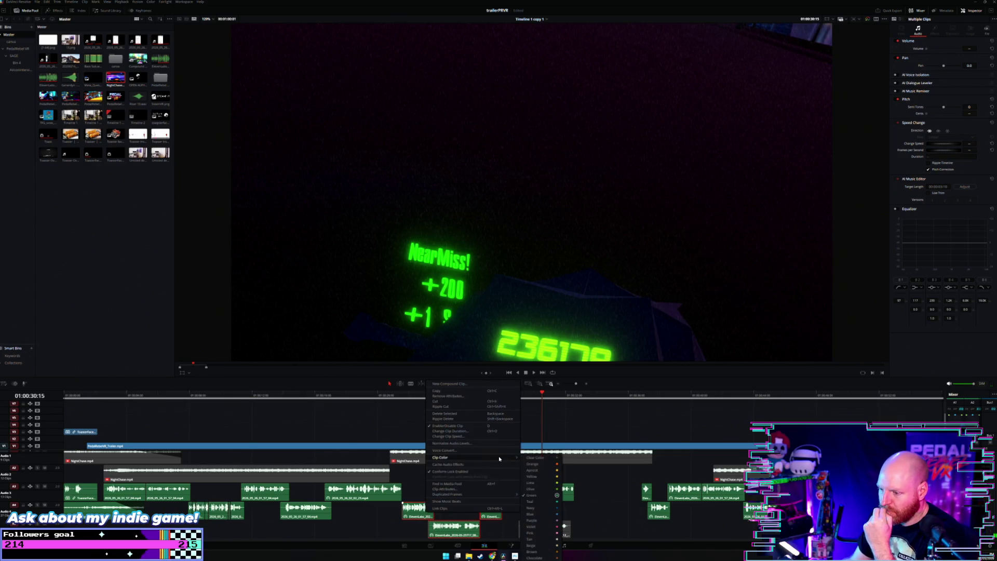
click(529, 475)
Replay the trailer from about 01:00:28, jumping around the opening seconds to review it.
click(500, 404)
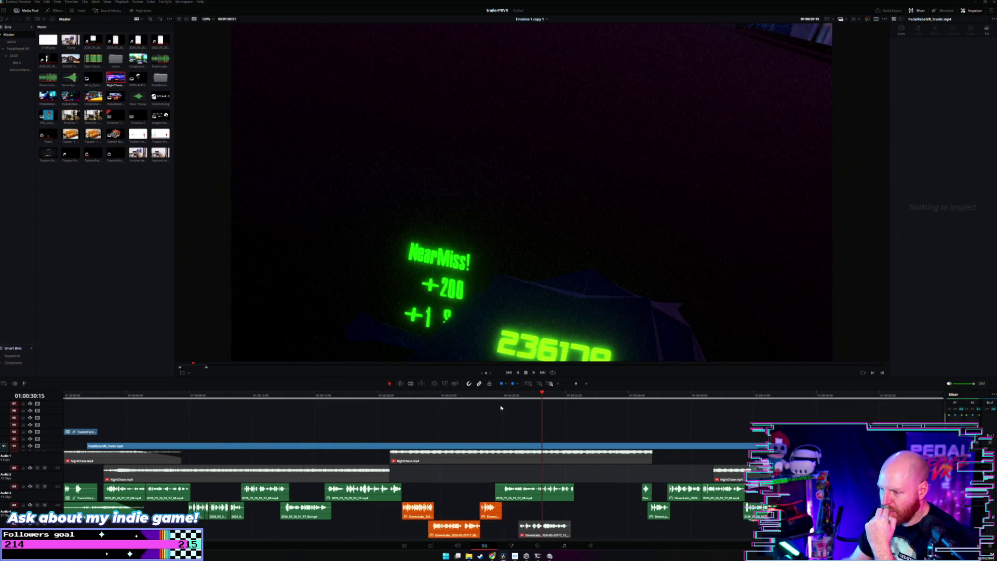
key(space)
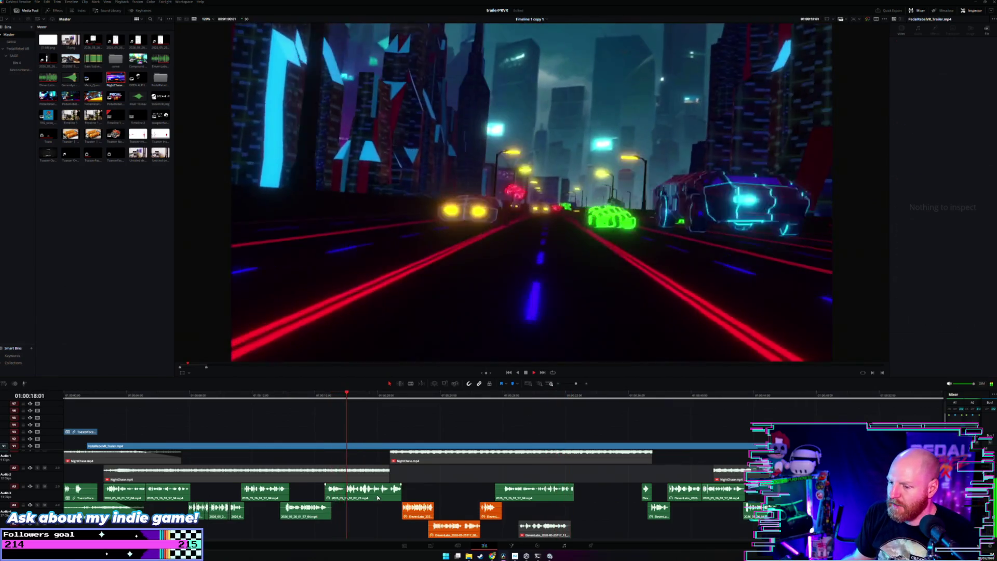
click(382, 489)
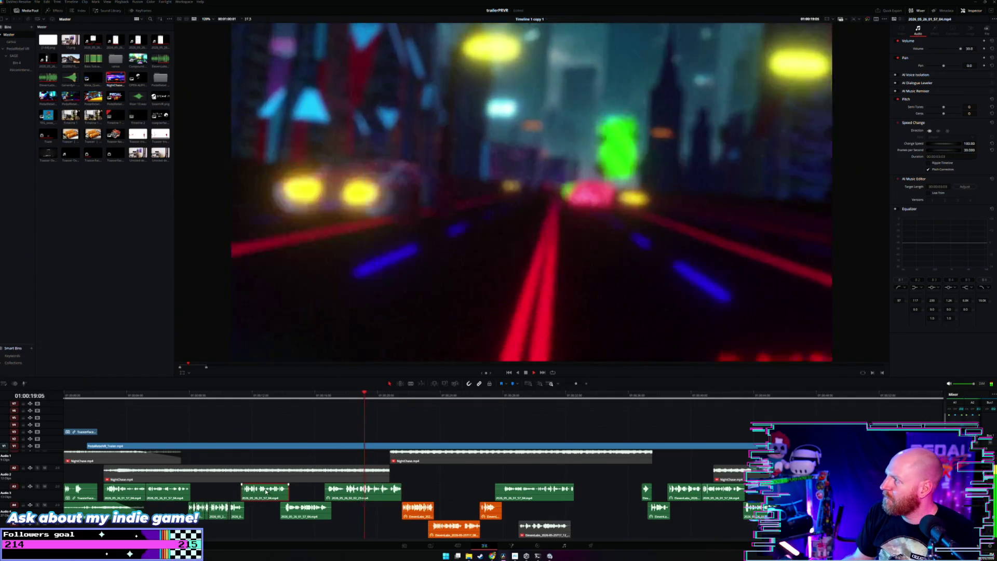
click(257, 396)
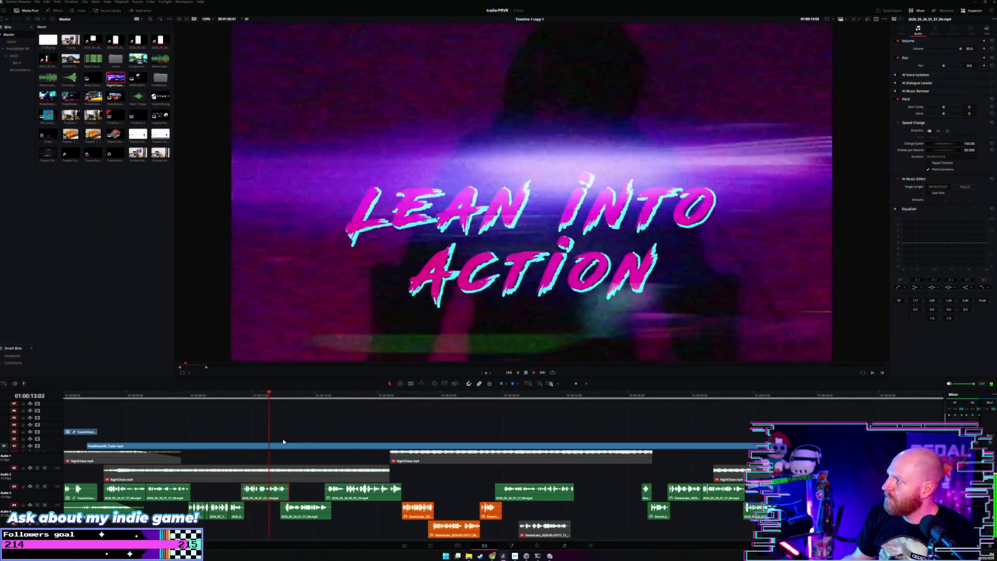
click(165, 396)
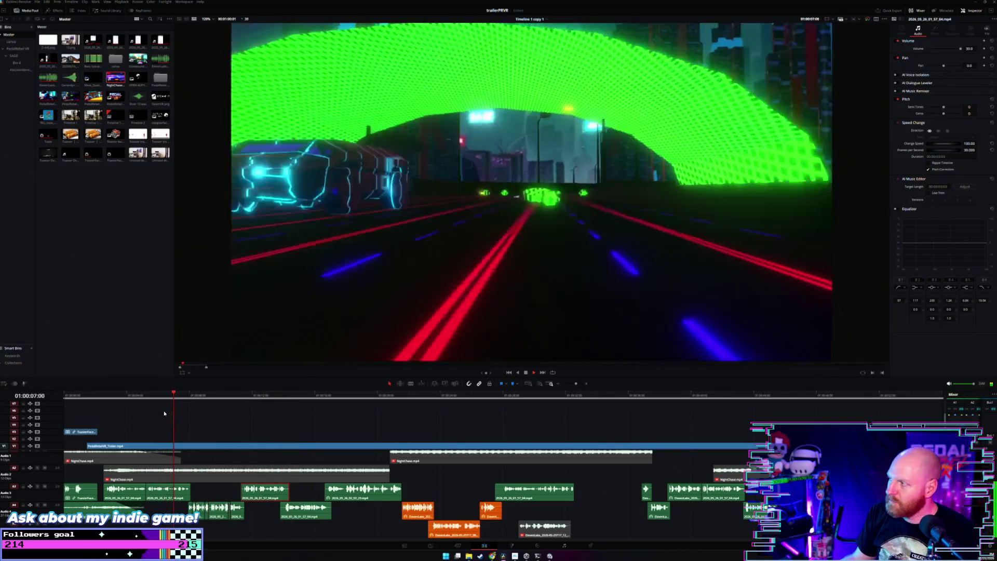
click(104, 398)
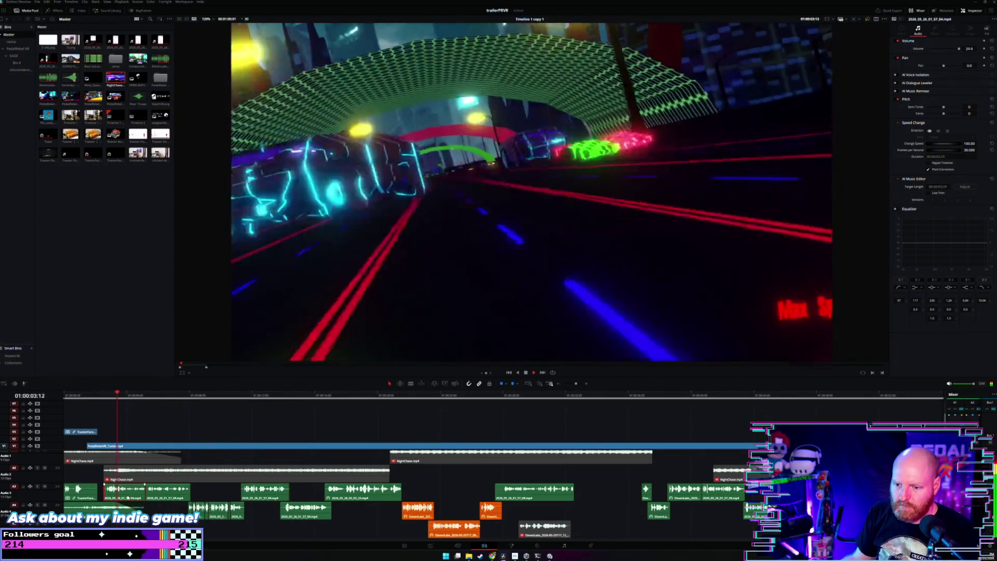
click(185, 395)
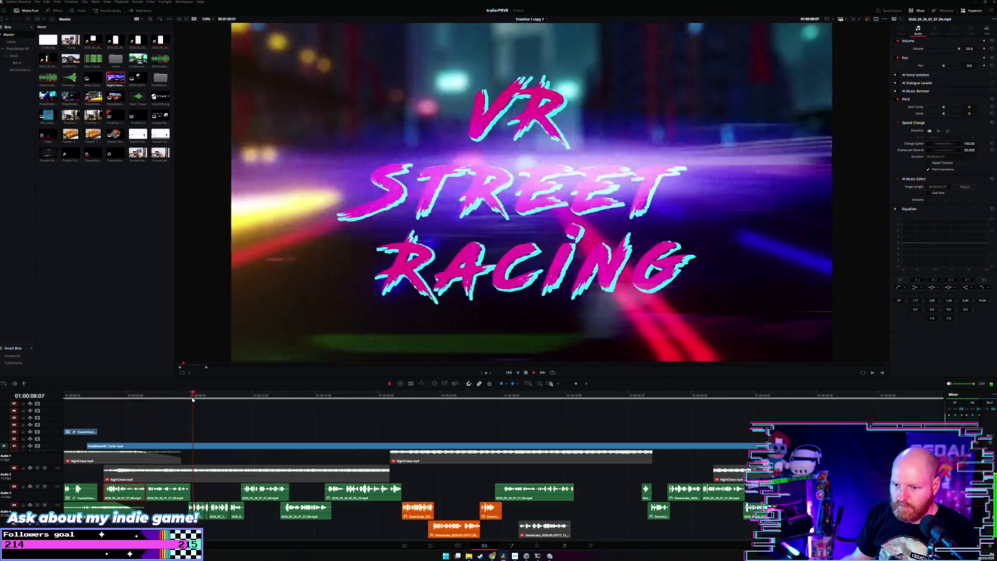
click(253, 396)
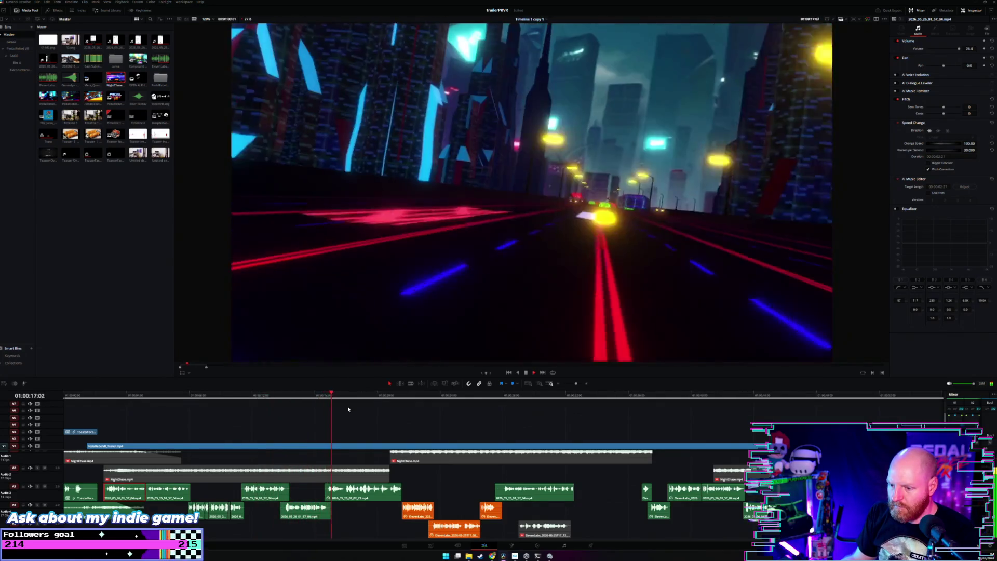
scroll(347, 406, up, 3)
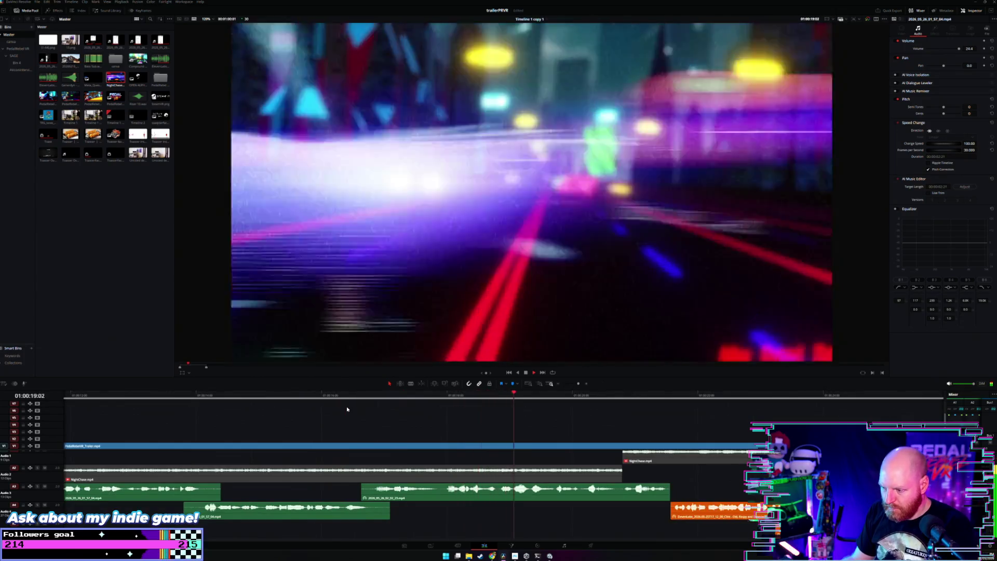
Deselect the clip, jump to the SPEED BOOST title, and drag three audio clips left and down a track.
scroll(410, 439, down, 3)
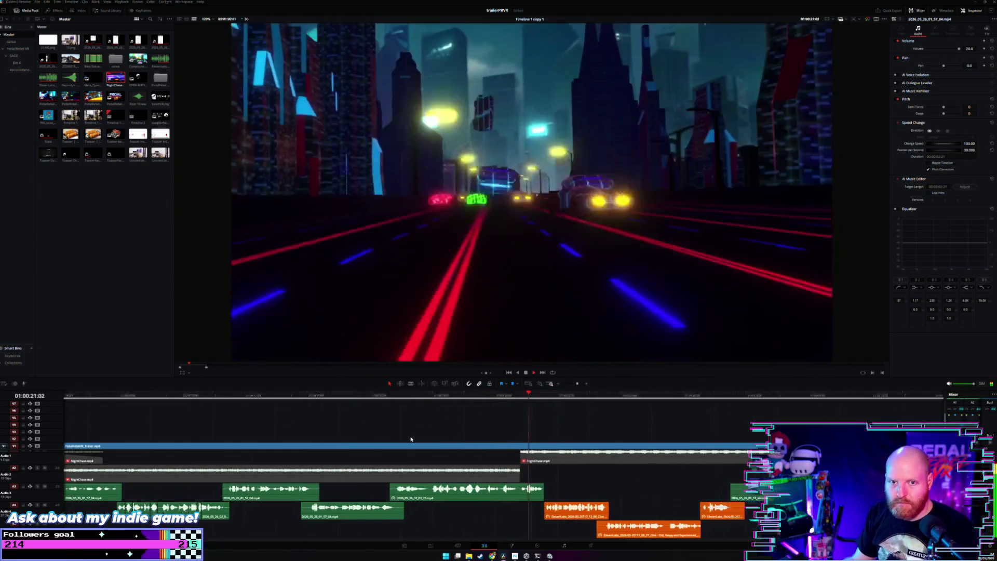
scroll(410, 439, down, 2)
scroll(467, 455, down, 2)
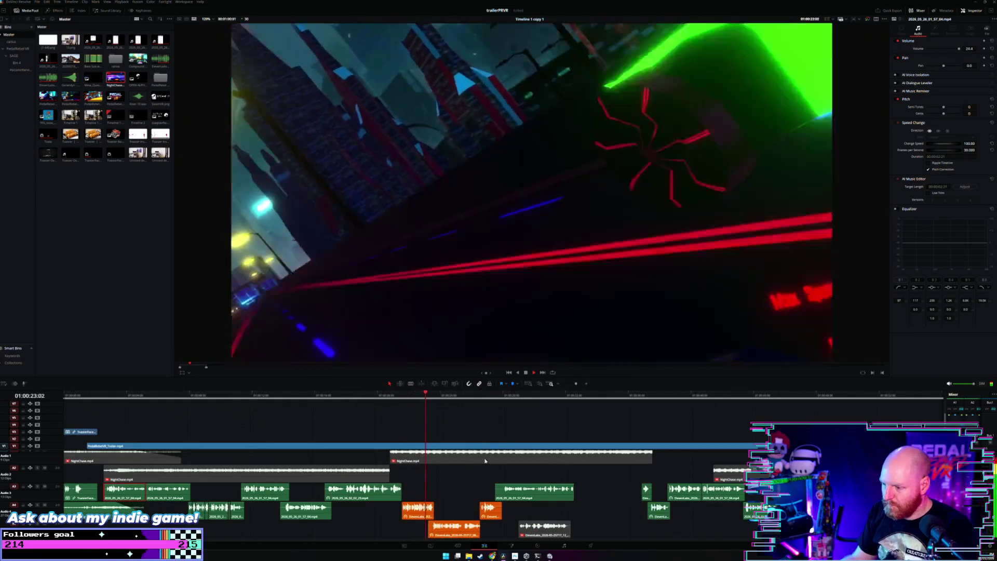
scroll(490, 420, up, 2)
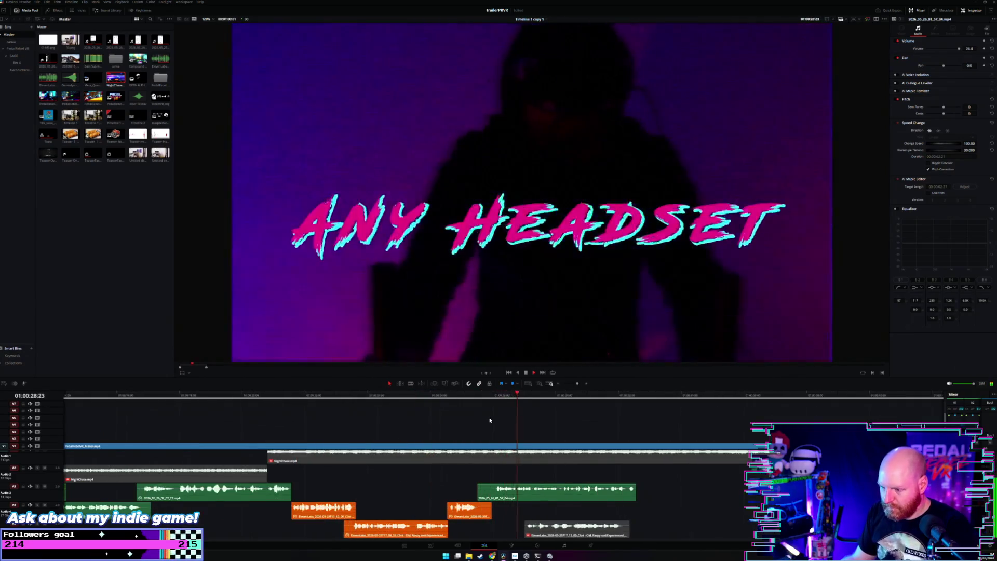
click(527, 442)
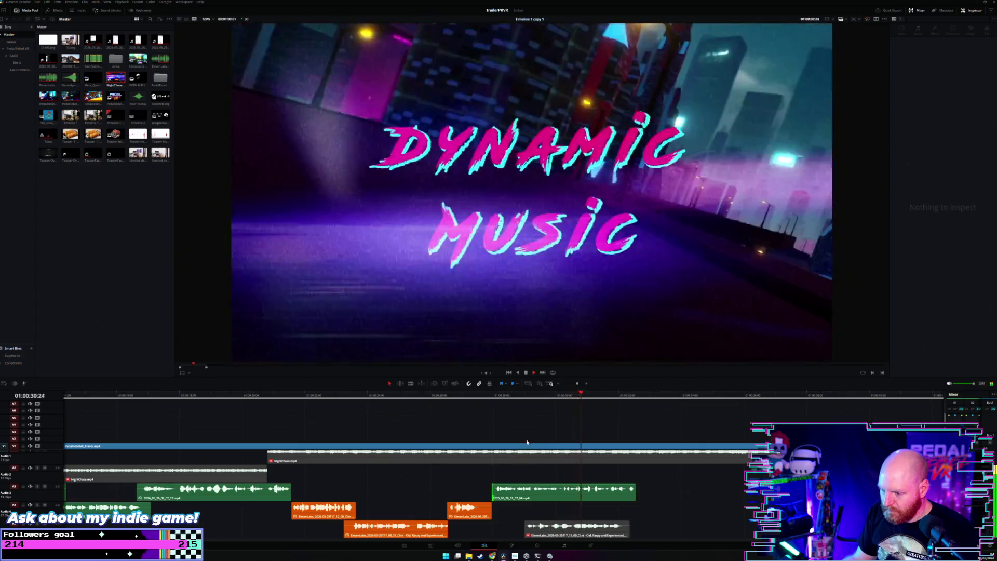
scroll(522, 431, down, 2)
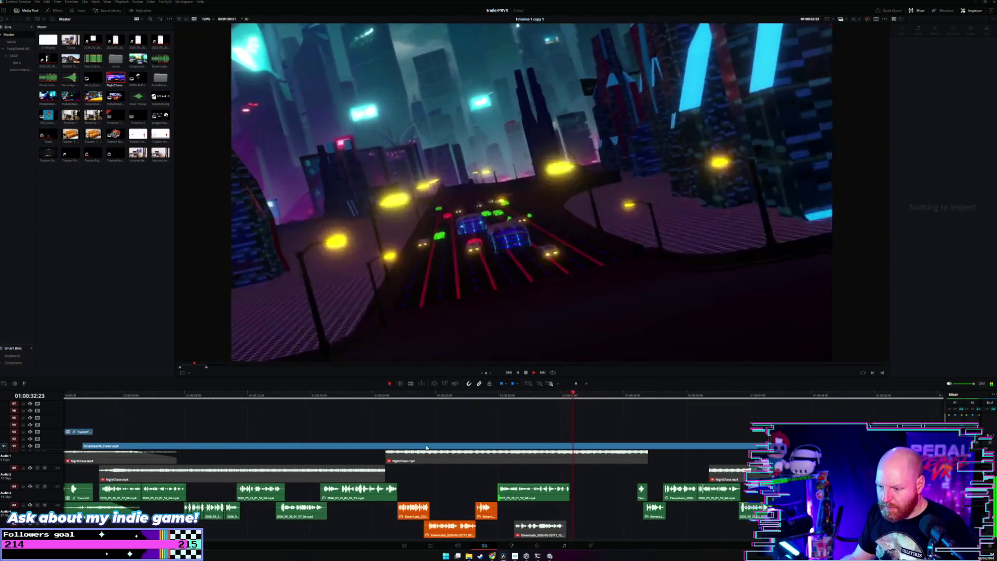
click(638, 398)
scroll(600, 416, up, 1)
scroll(597, 418, up, 1)
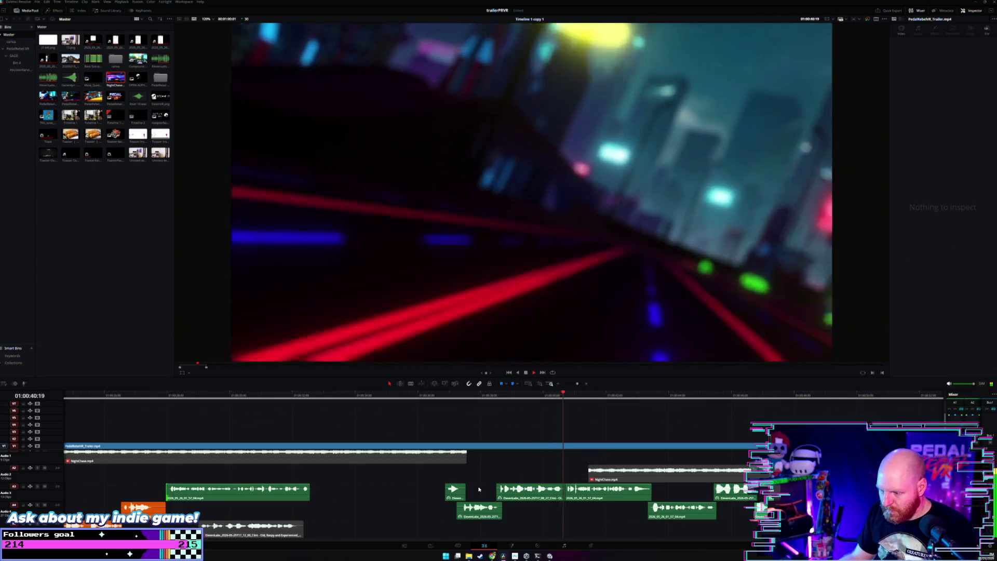
mouse_move(428, 489)
mouse_down()
mouse_move(524, 511)
mouse_move(394, 491)
mouse_up()
Play back from near the trailer end to check the move, then select the audio clips there.
scroll(491, 481, right, 2)
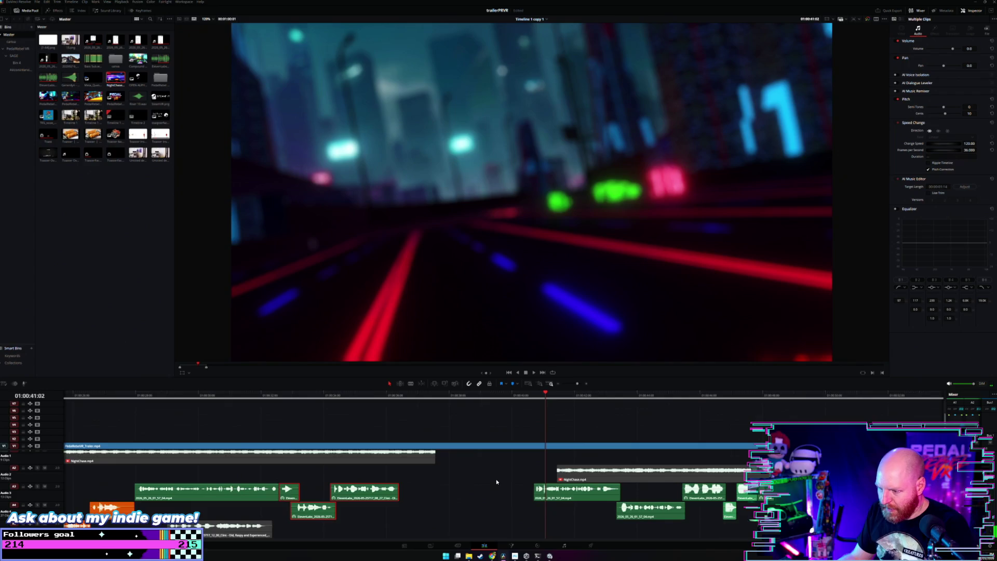
scroll(497, 481, right, 2)
scroll(486, 497, down, 2)
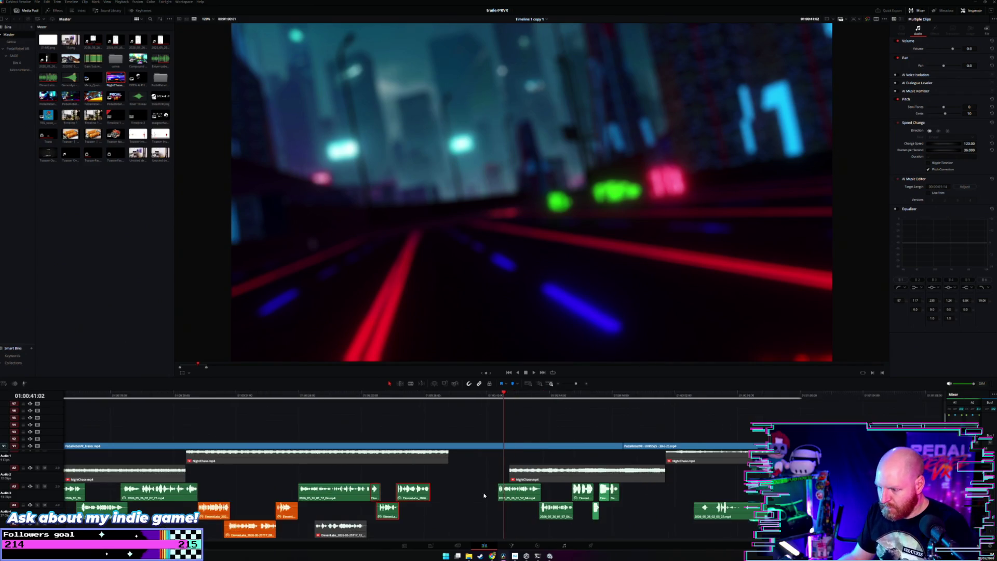
click(494, 399)
key(space)
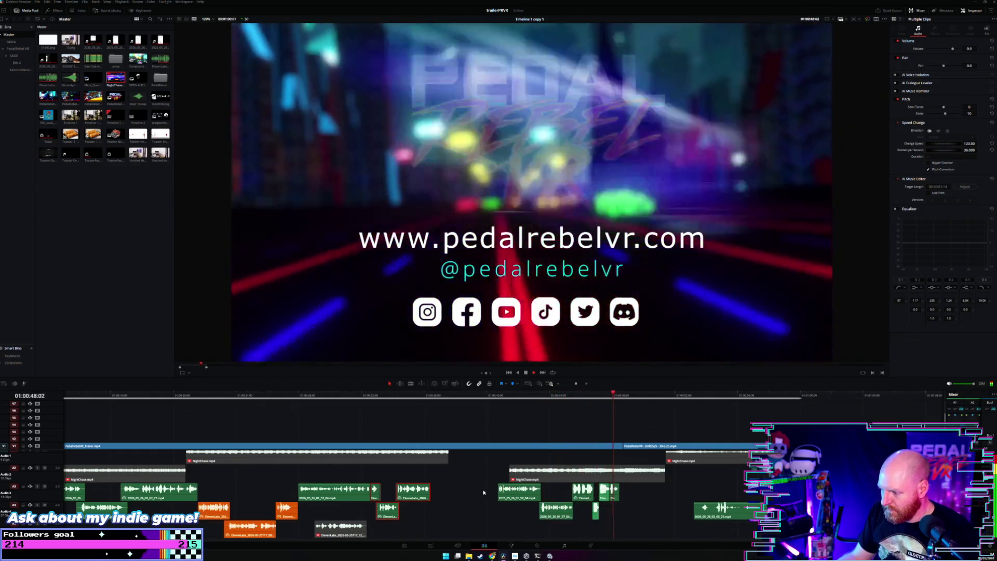
drag(464, 490, 638, 526)
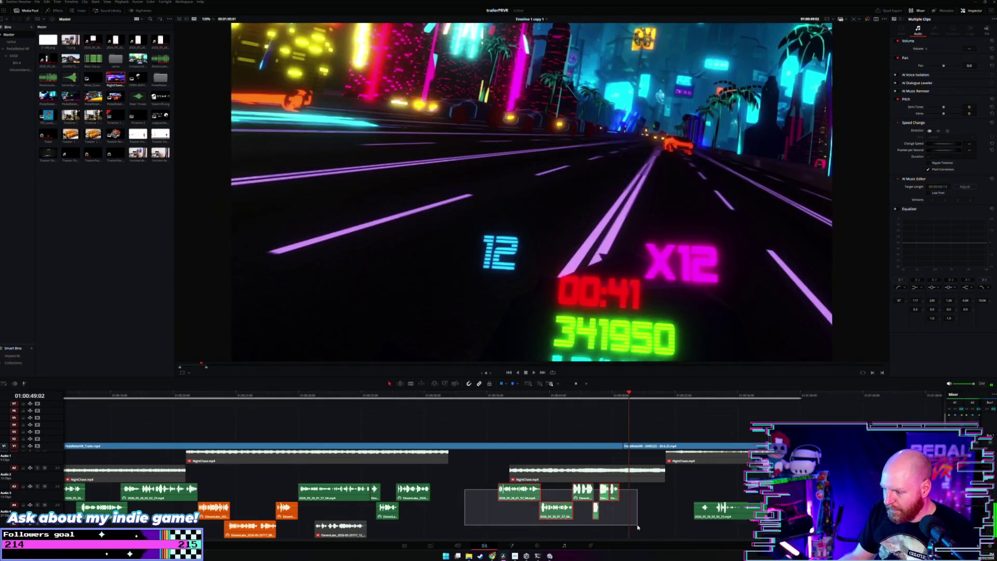
drag(532, 494, 464, 511)
click(712, 397)
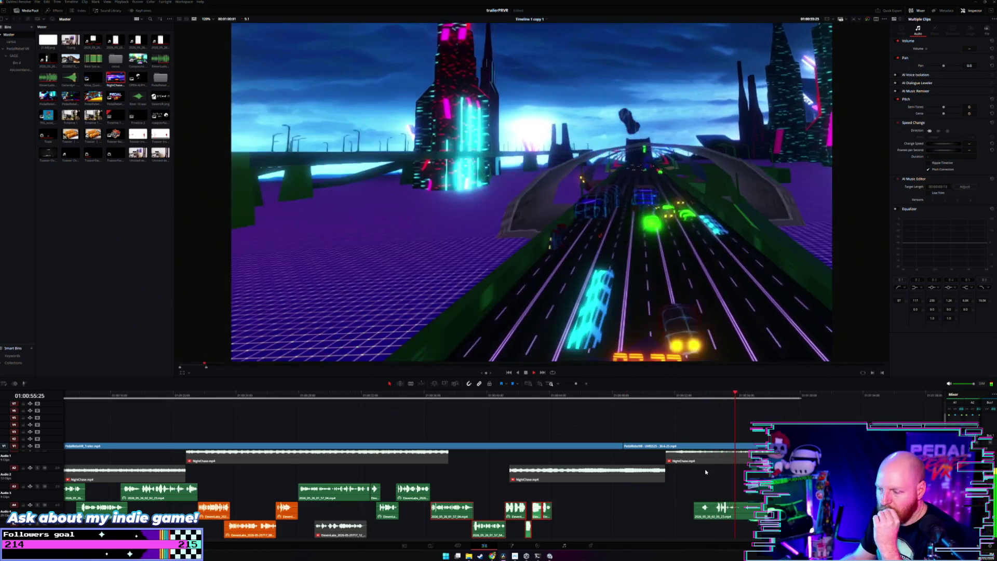
drag(735, 515, 589, 498)
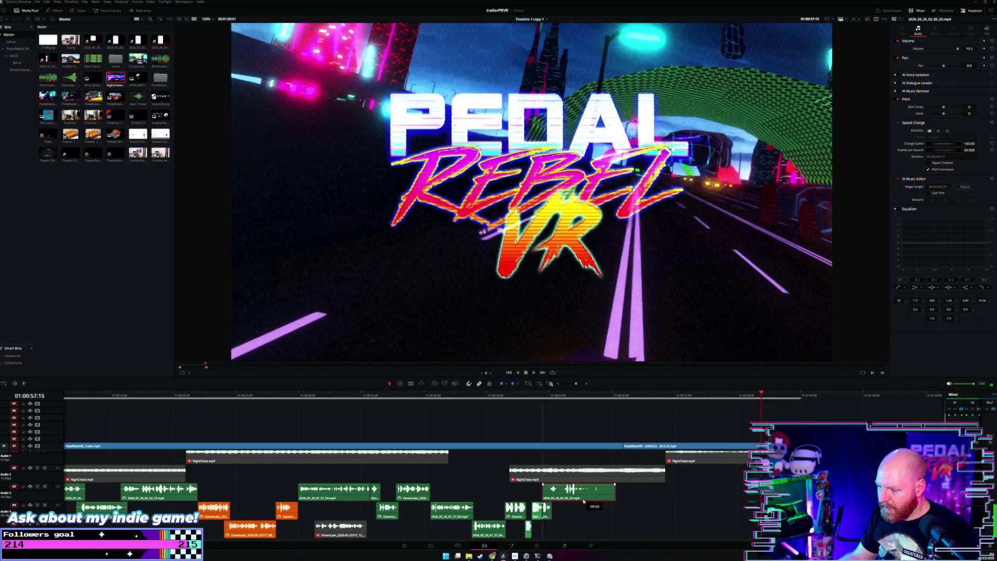
click(540, 397)
scroll(572, 415, up, 2)
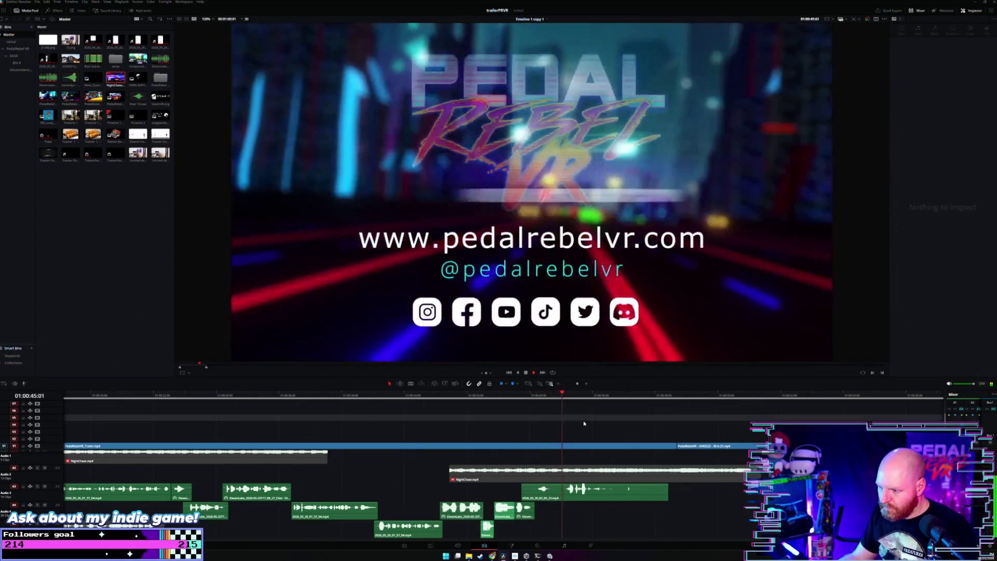
scroll(507, 433, down, 2)
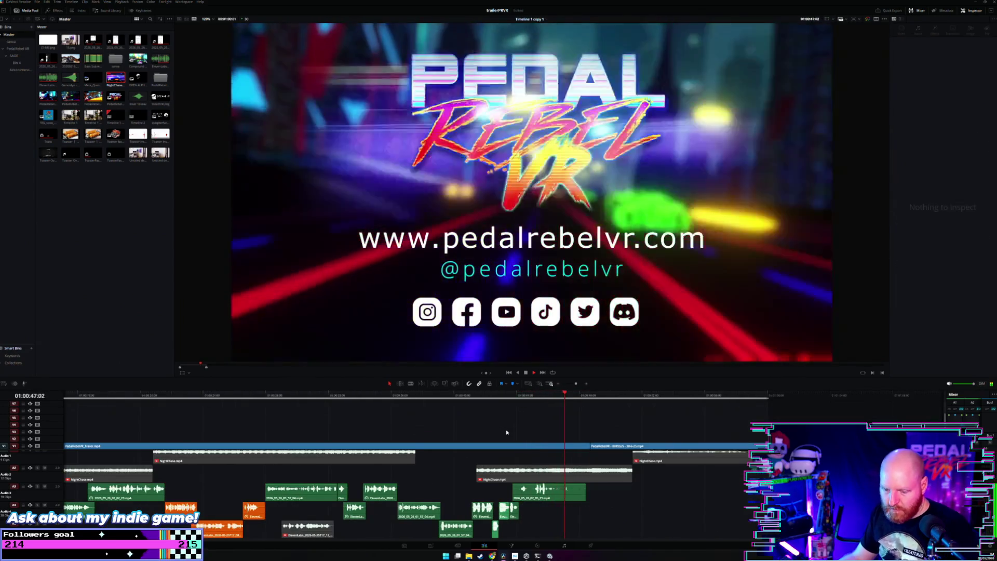
scroll(507, 432, down, 2)
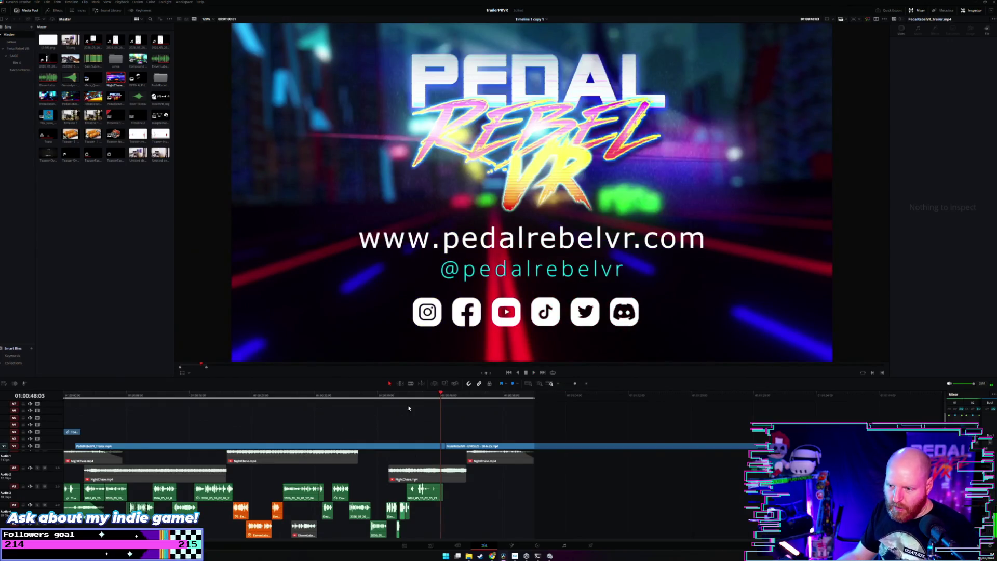
drag(462, 398, 375, 399)
key(Home)
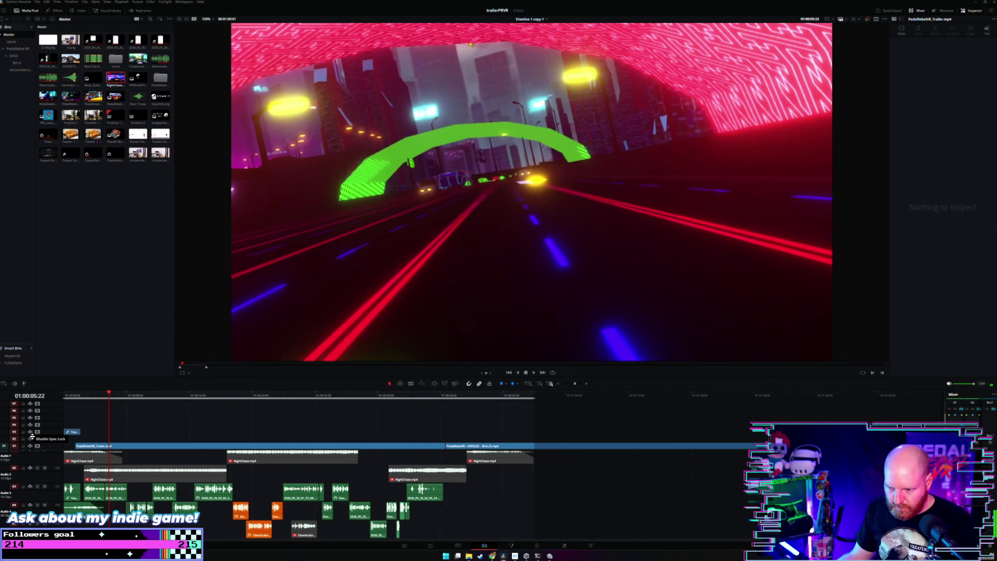
key(ctrl+z)
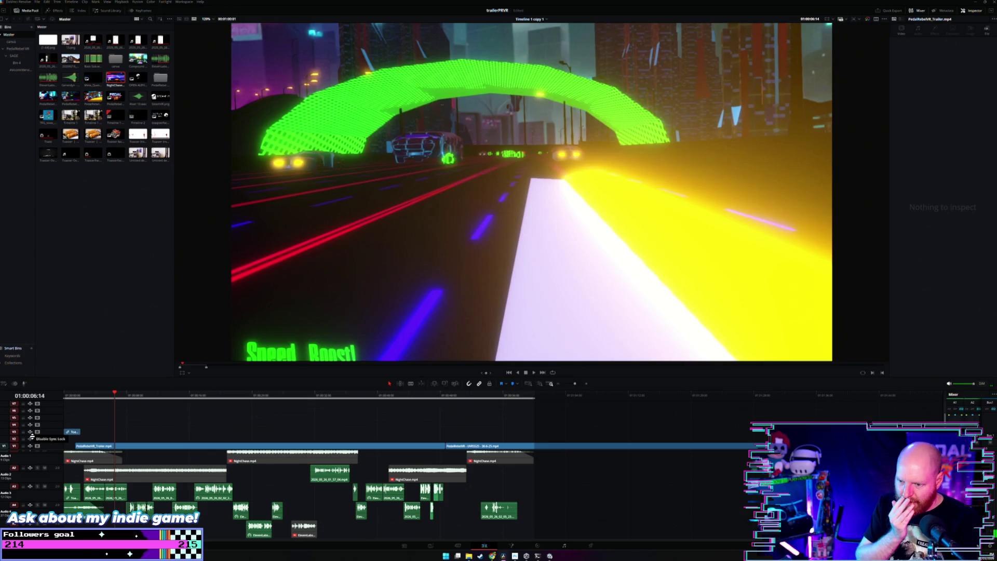
key(ctrl+z)
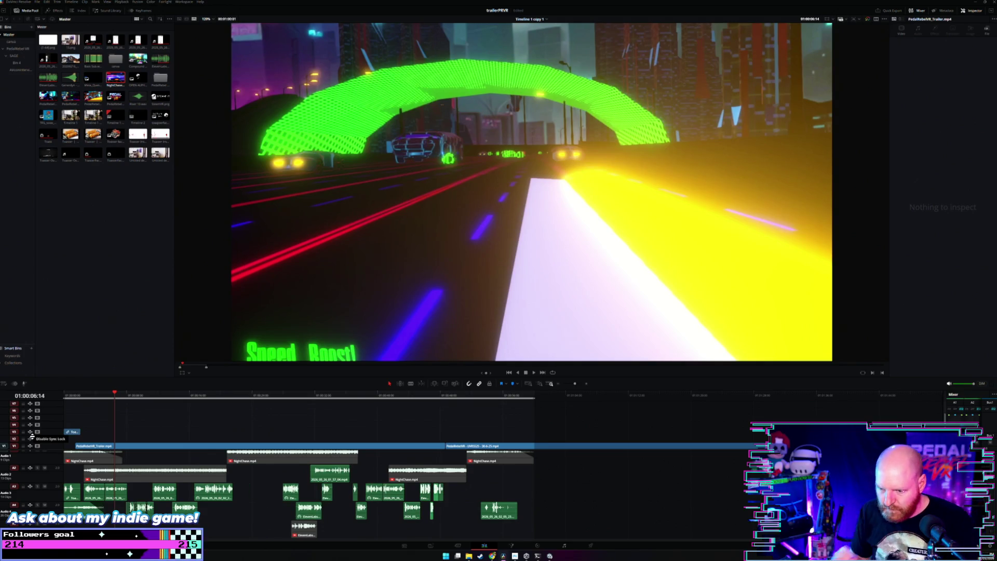
key(ctrl+z)
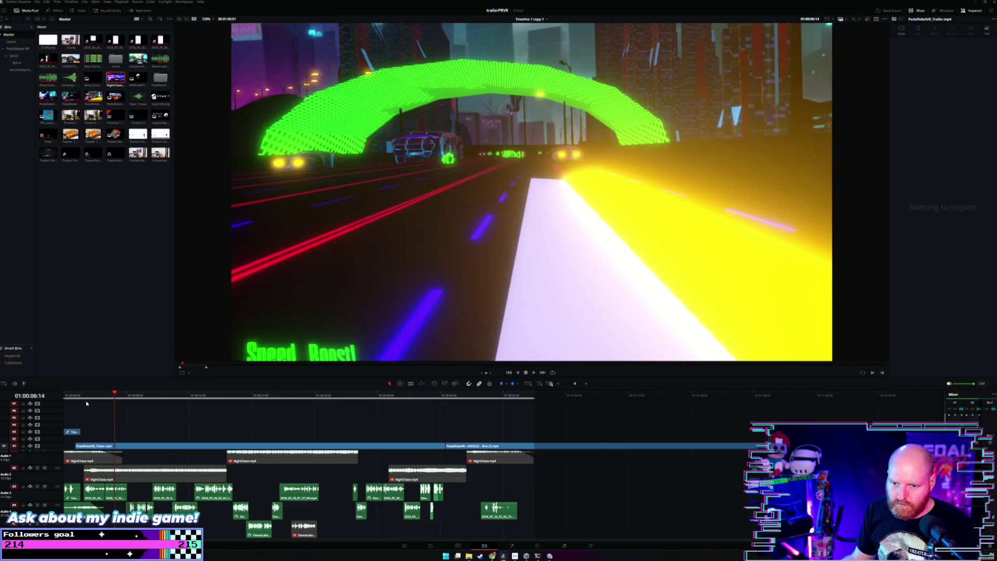
key(Home)
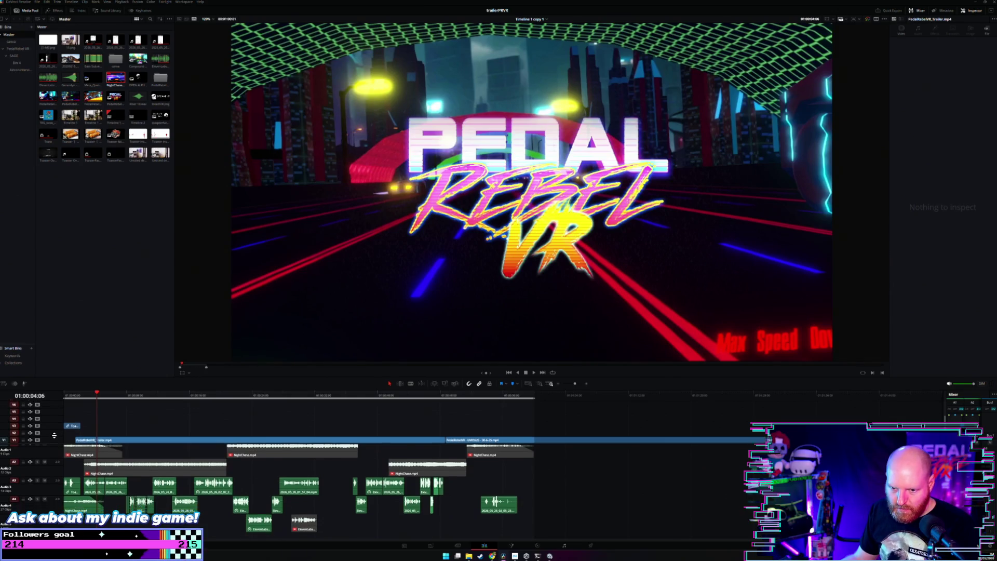
Enlarge the audio tracks and move the A3–A5 voiceover clips down one track.
drag(52, 450, 52, 426)
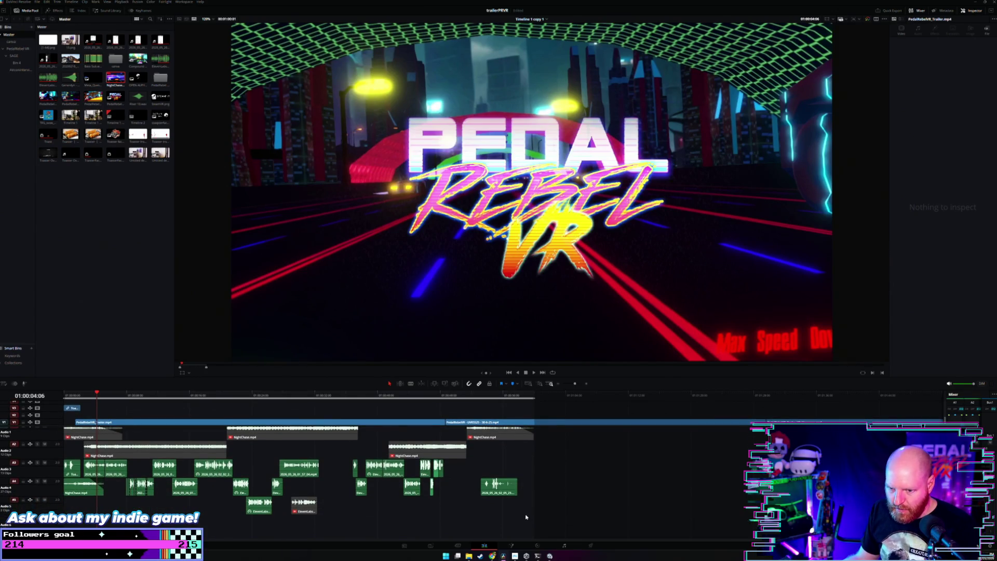
drag(526, 517, 74, 481)
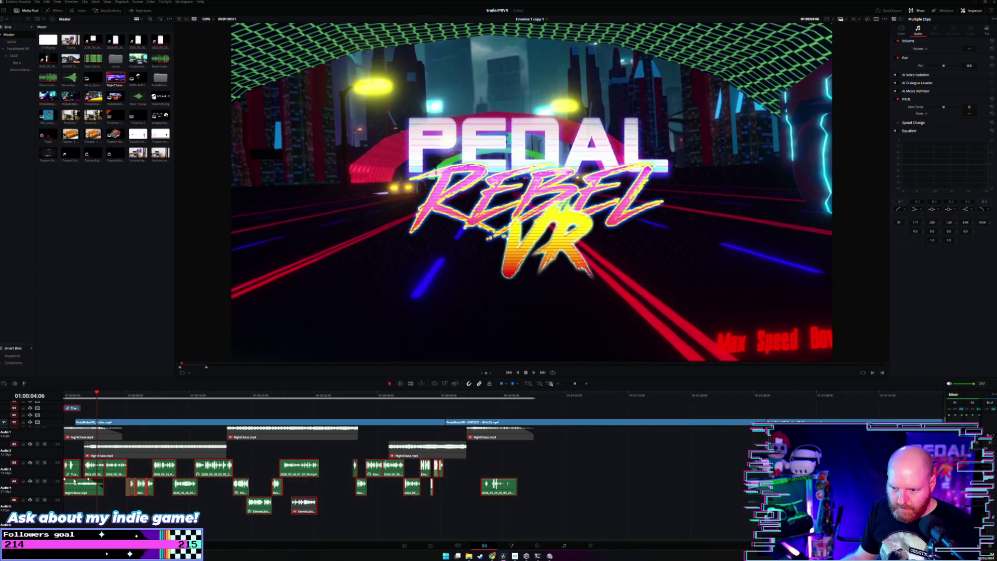
drag(76, 497, 77, 500)
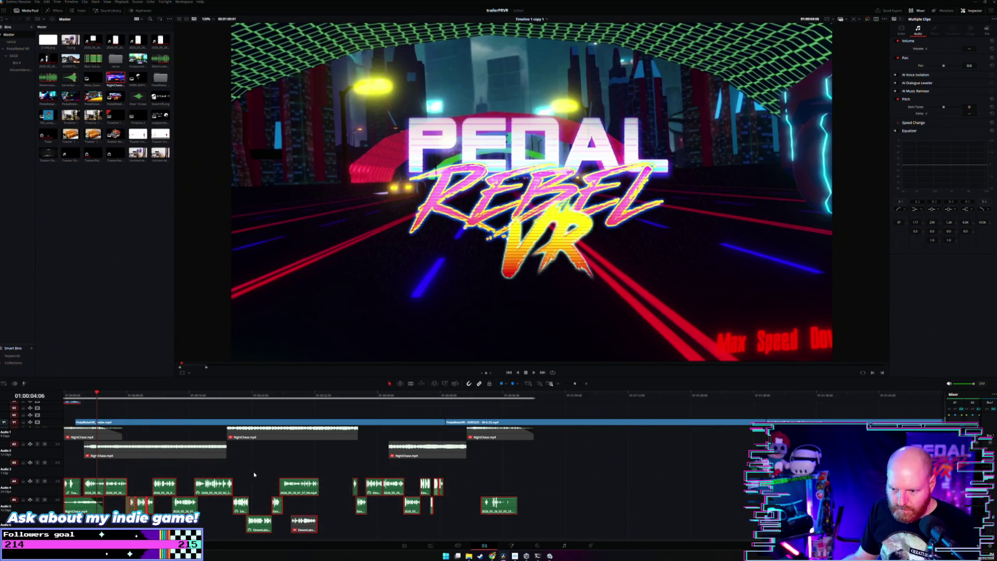
click(254, 474)
Move a NightChase clip up to A3 and re-enable the five NightChase clips on A1 and A2.
click(248, 518)
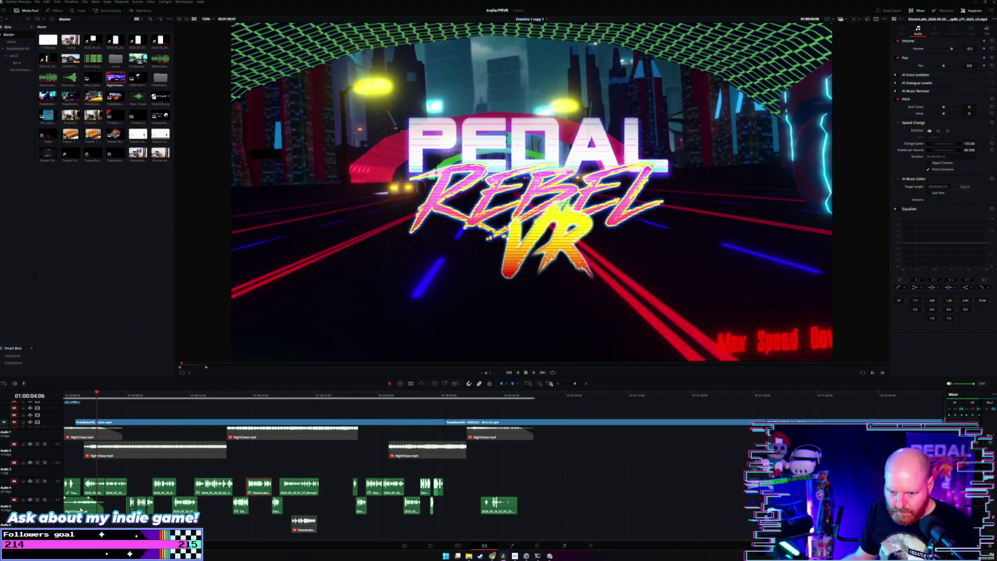
drag(80, 501, 83, 471)
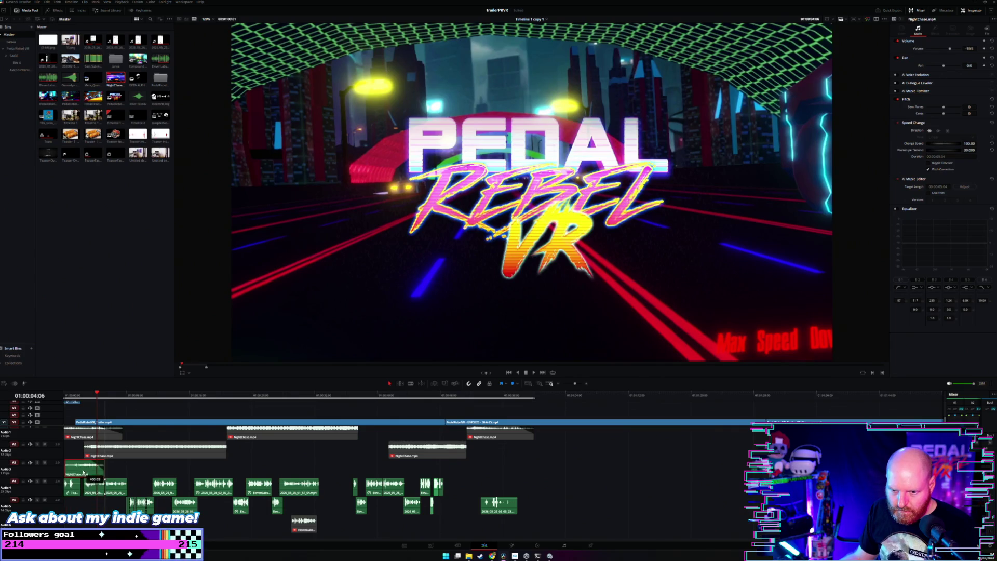
drag(533, 434, 112, 461)
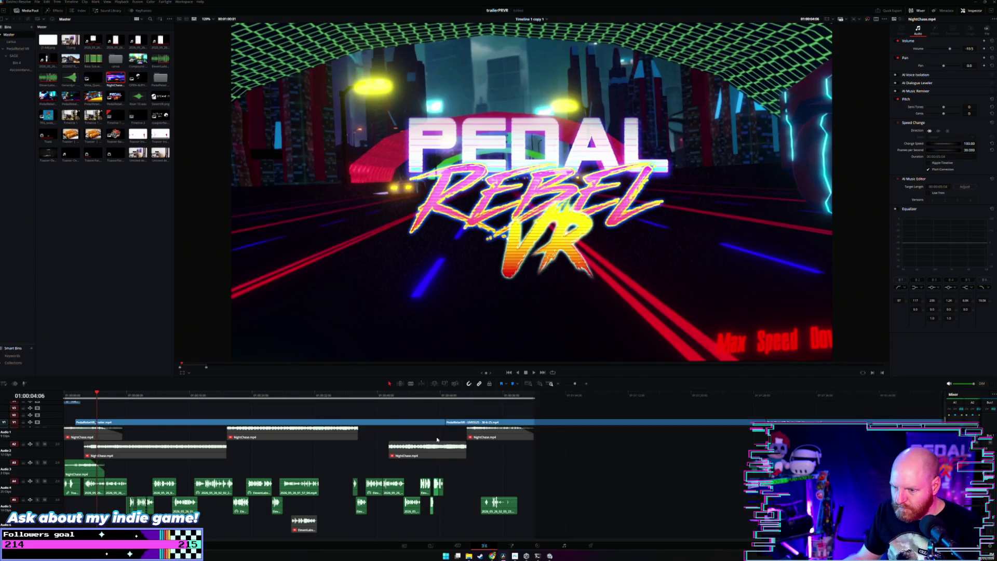
key(d)
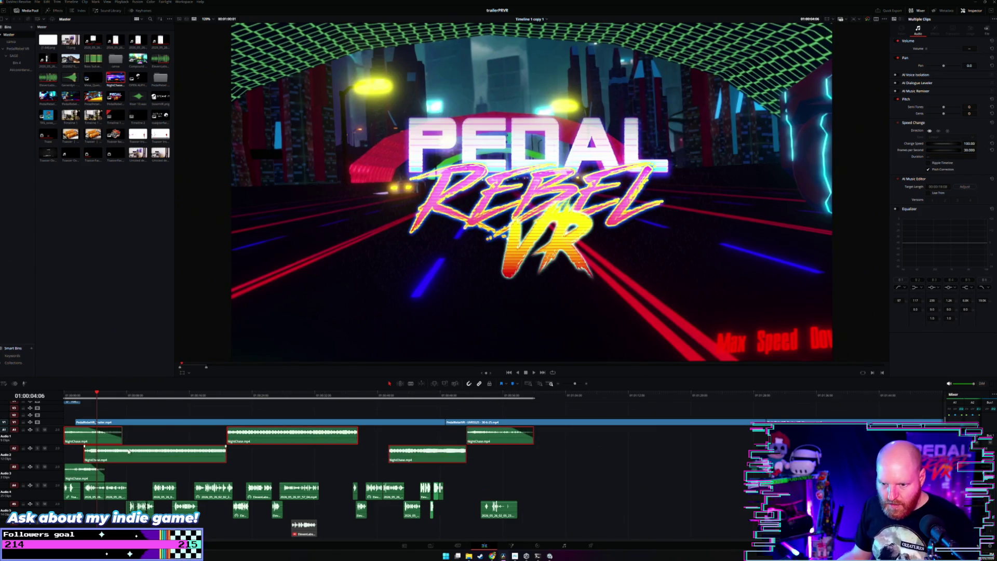
click(126, 410)
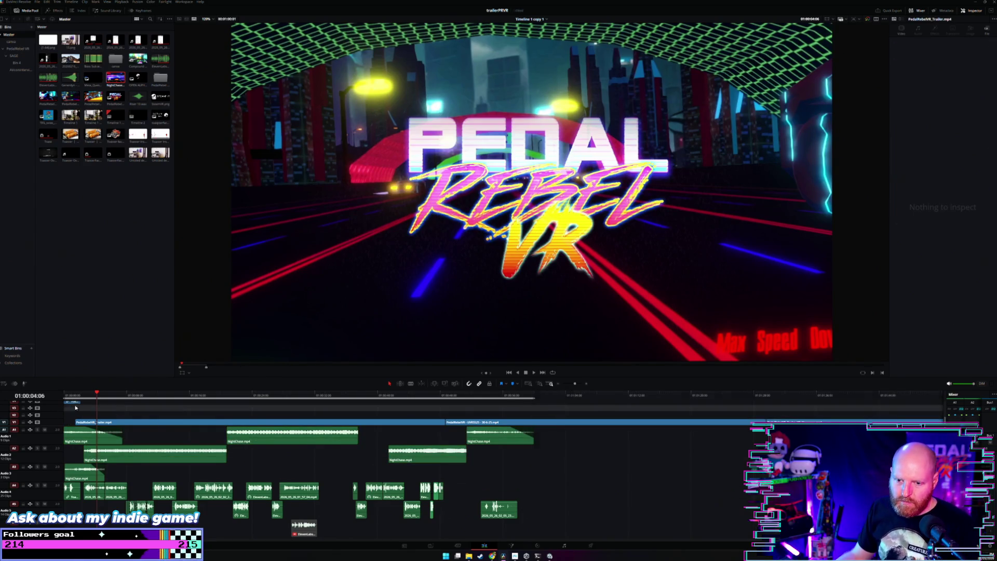
Return to the timeline start and nudge the ElevenLabs clip slightly later.
key(Home)
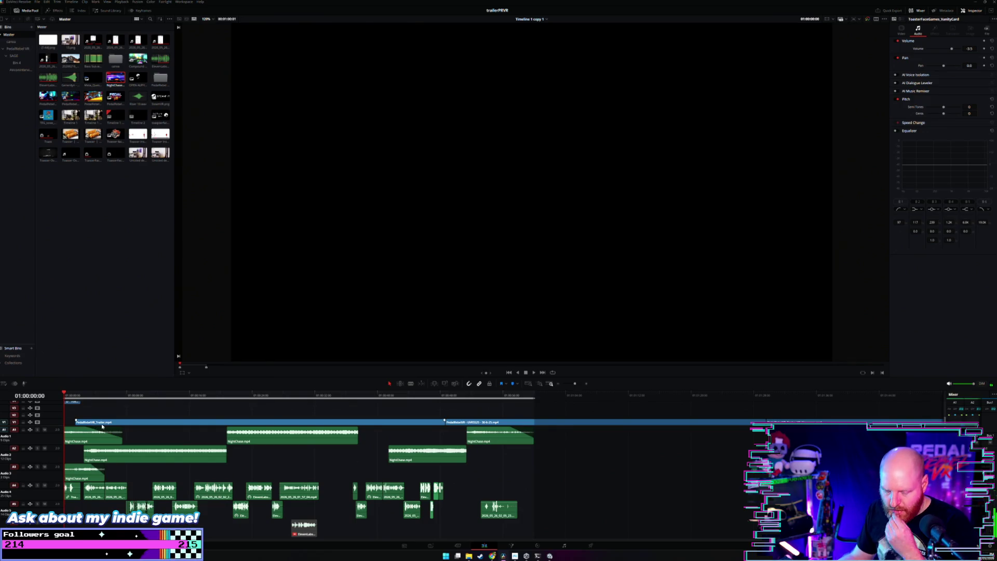
key(ctrl+minus)
key(ctrl+equal)
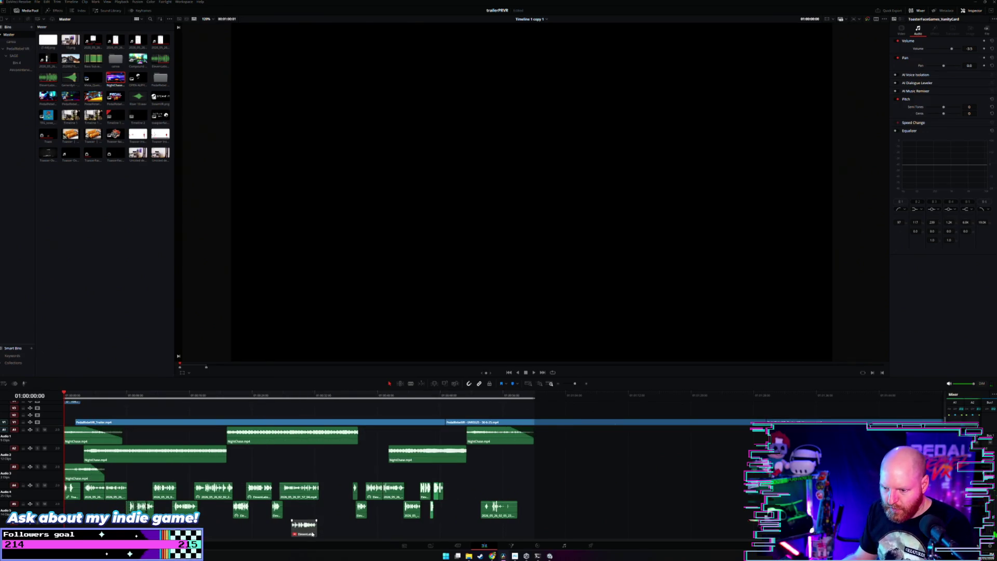
drag(310, 533, 312, 523)
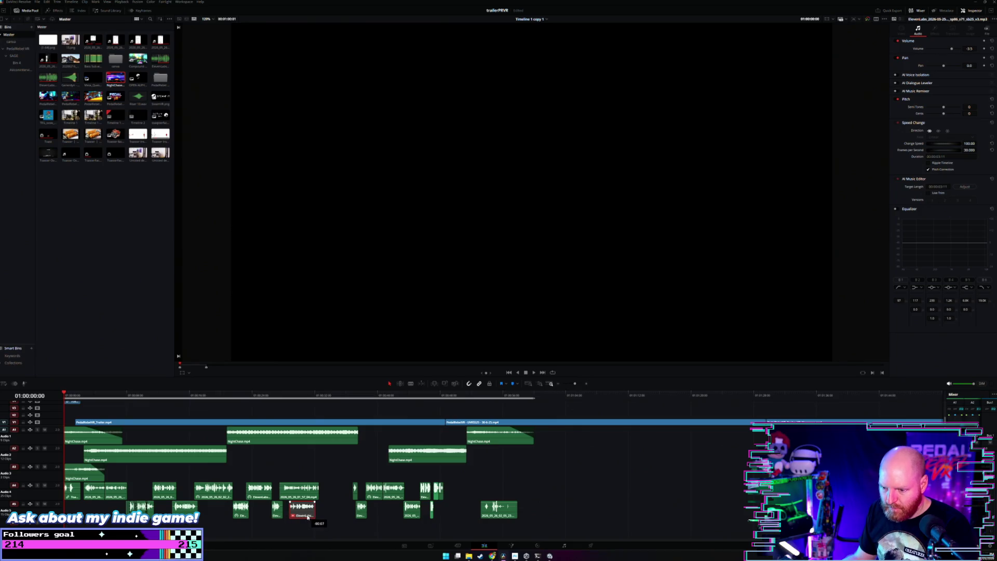
click(309, 465)
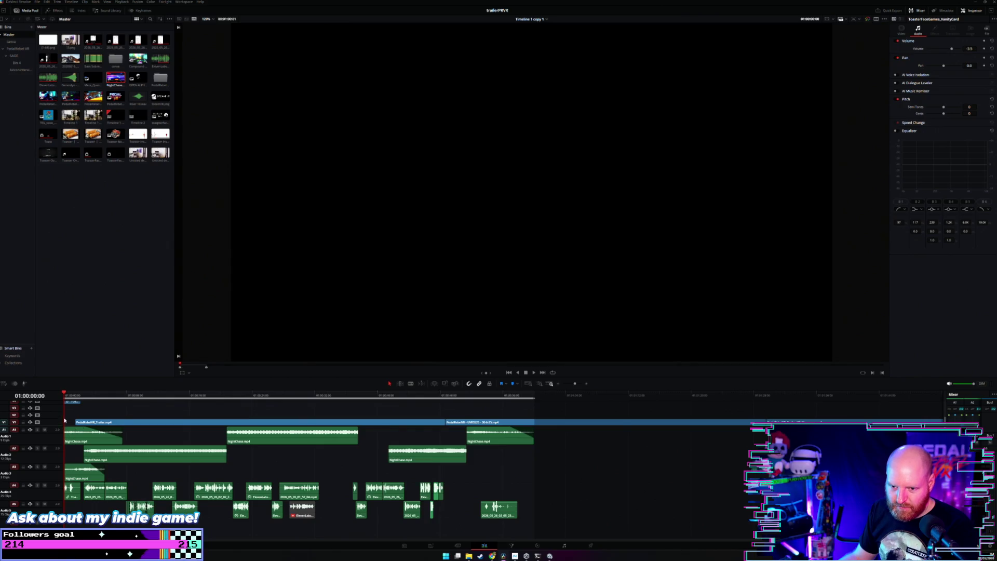
Reveal the upper video tracks with the vanity card and make the A5 track row shorter.
drag(55, 426, 55, 443)
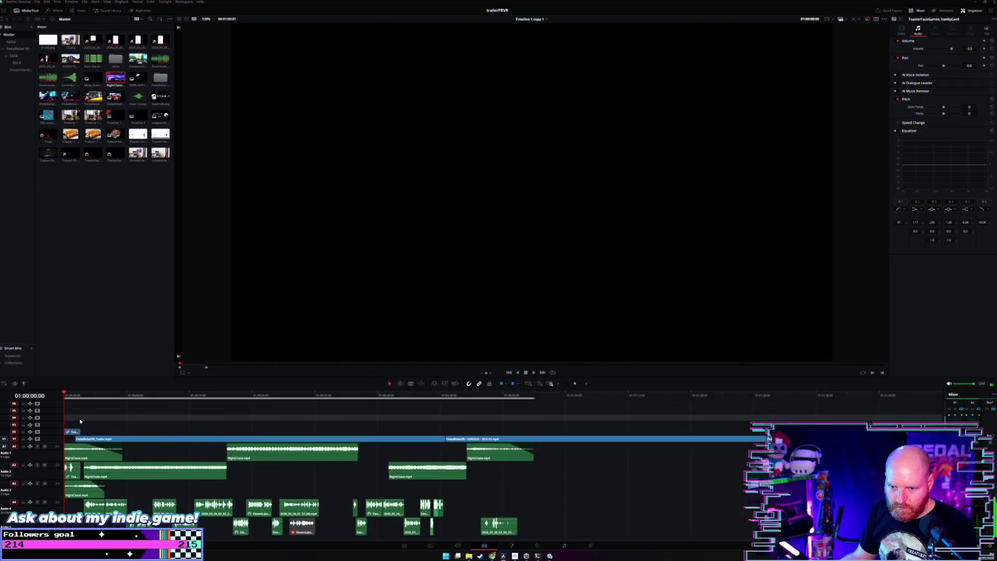
scroll(82, 428, down, 2)
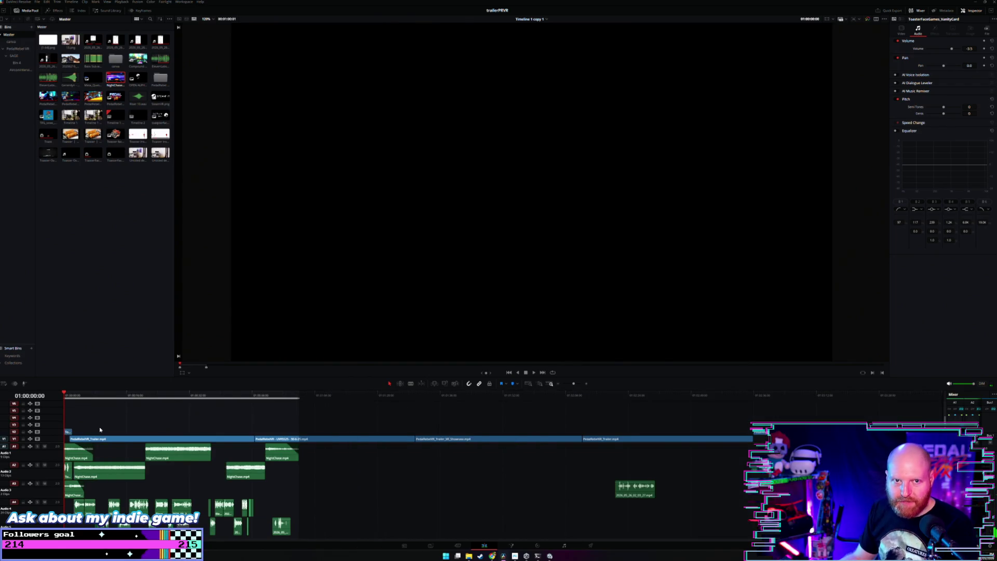
scroll(229, 438, up, 2)
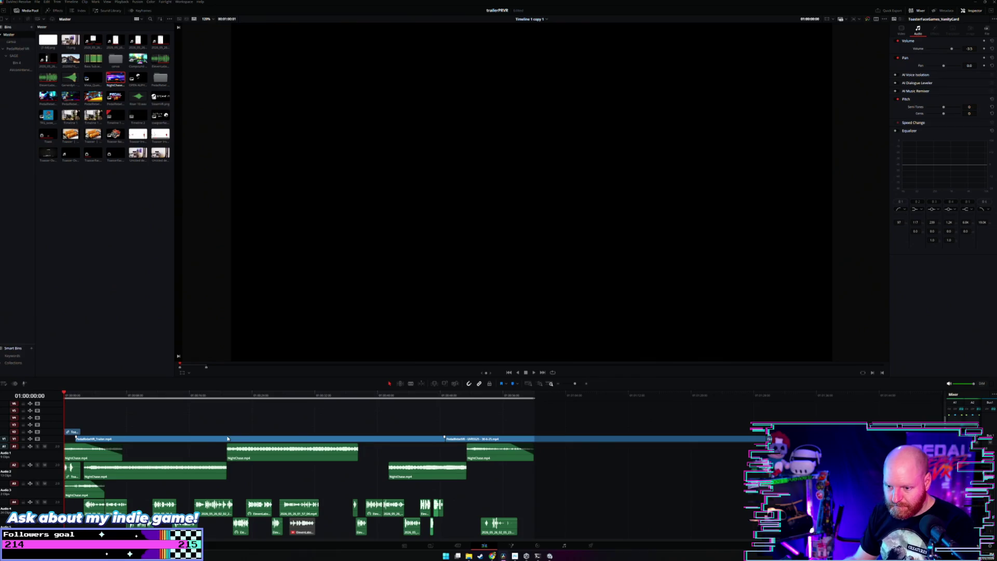
scroll(45, 466, down, 2)
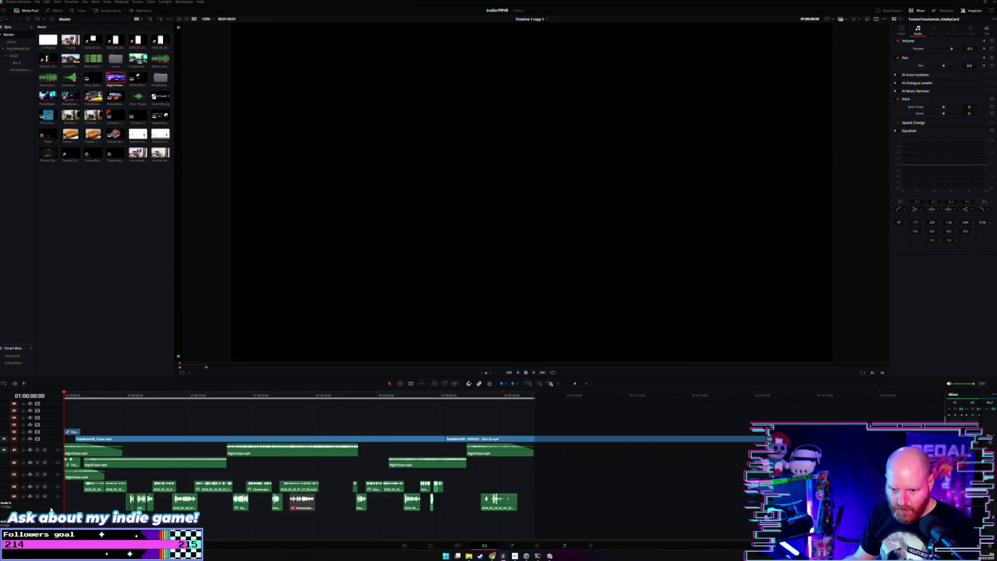
drag(50, 507, 51, 503)
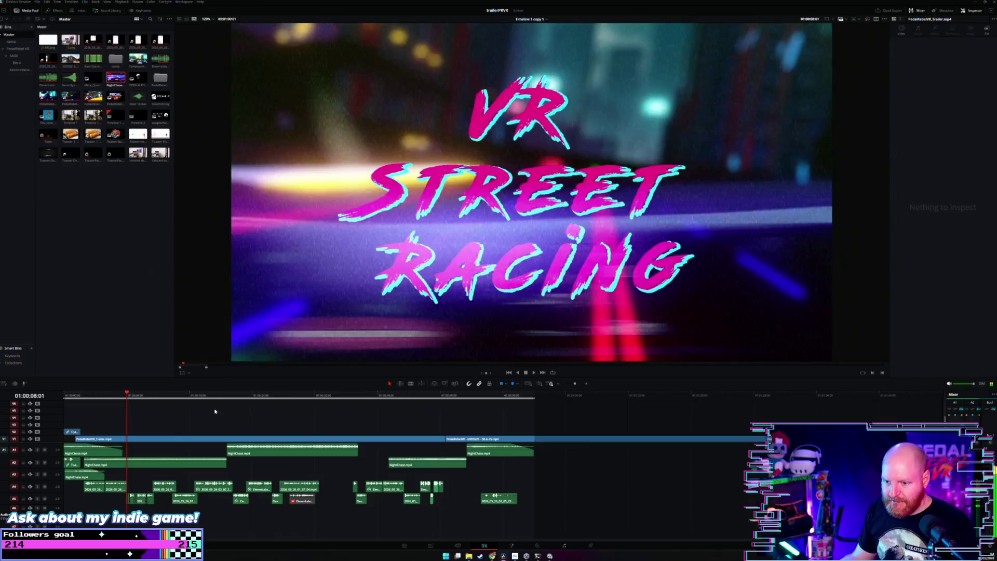
Preview footage at 01:00:21:17 and 01:00:50:07, then undo the last edit.
click(236, 397)
key(ctrl+minus)
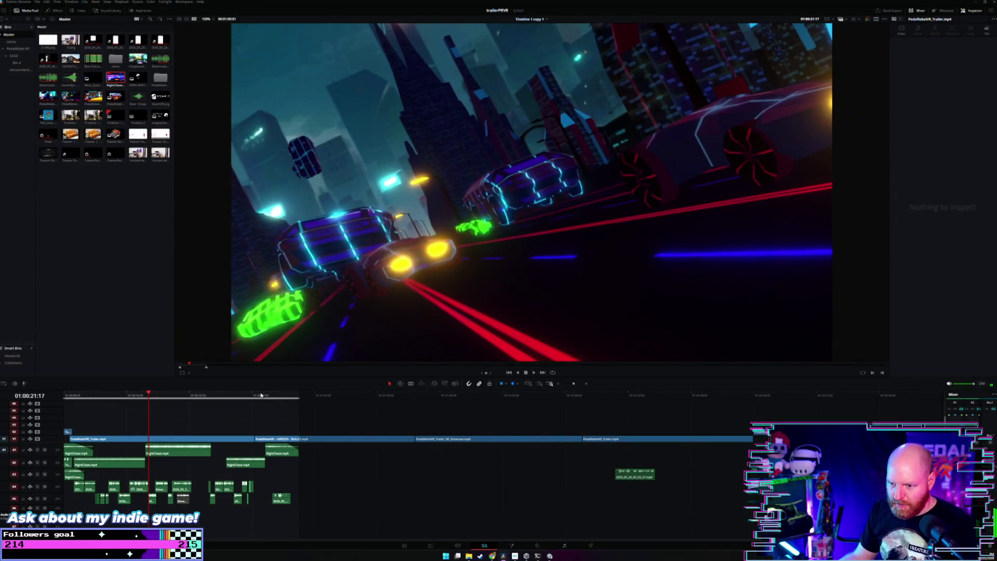
click(262, 396)
key(ctrl+equal)
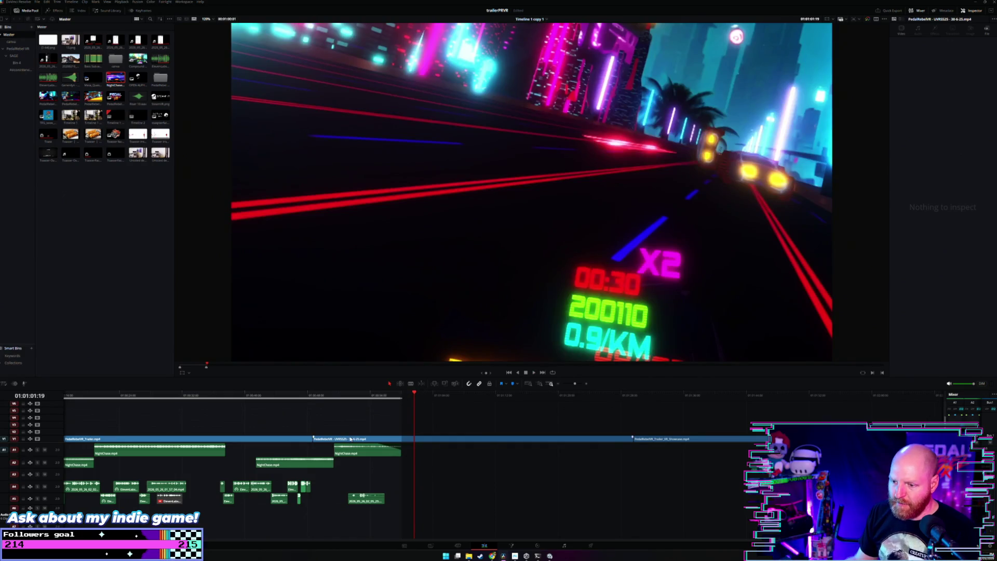
key(ctrl+z)
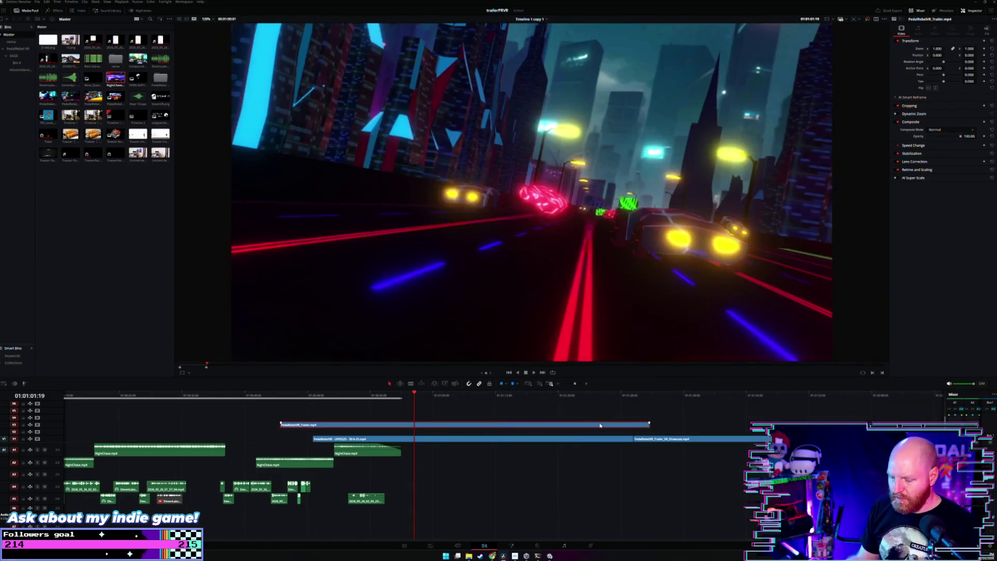
Move the UVRSS25 clip earlier and nudge the Trailer clip on V3 slightly earlier.
drag(347, 438, 170, 439)
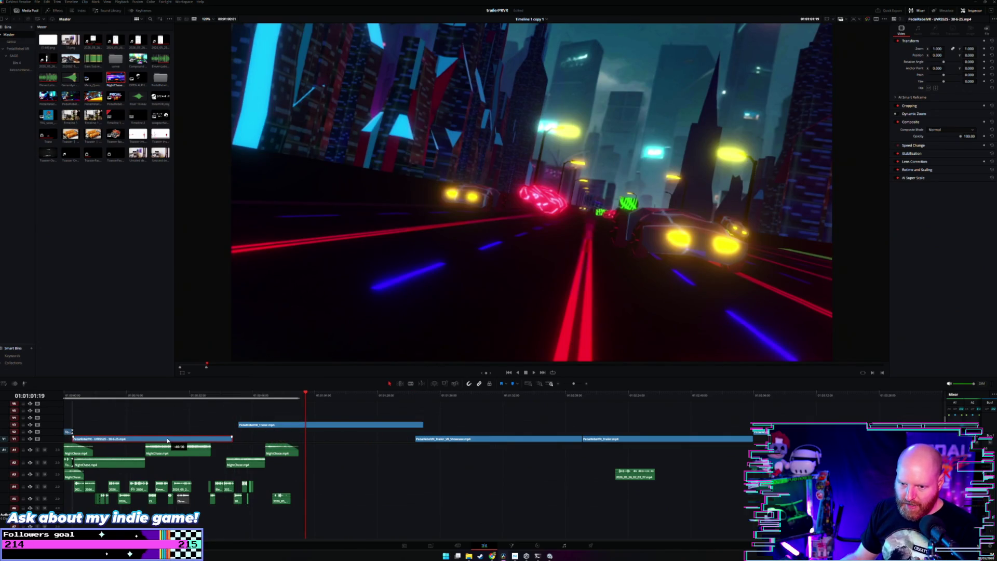
click(73, 398)
key(ctrl+equal)
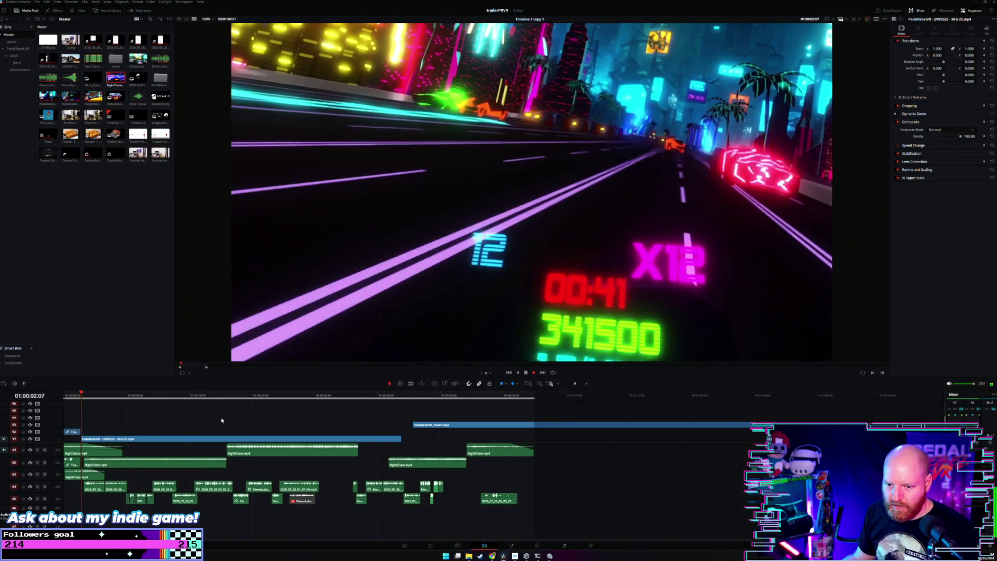
drag(452, 425, 443, 432)
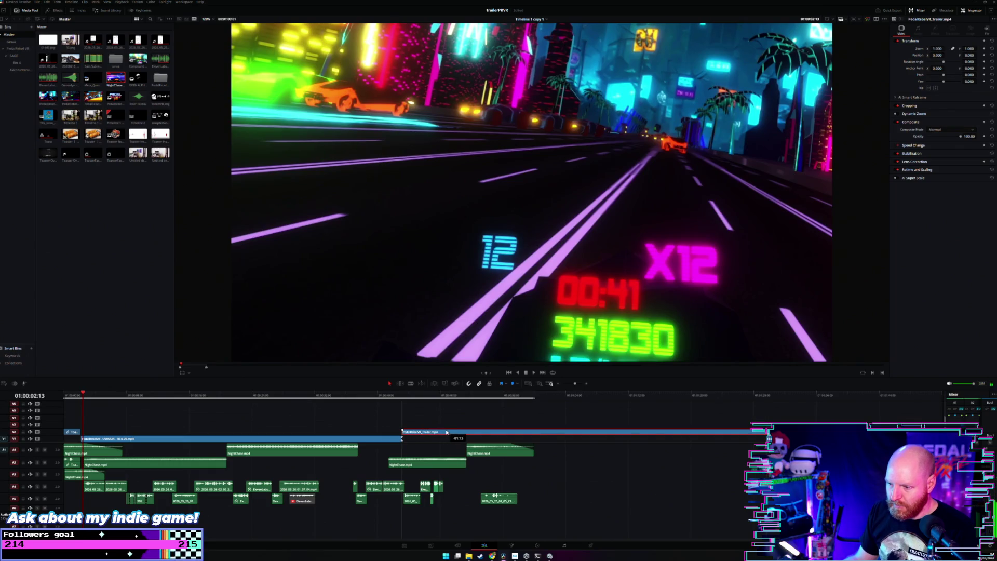
Play back the edit, jumping to around 29 seconds and back to 16 seconds.
key(space)
click(298, 395)
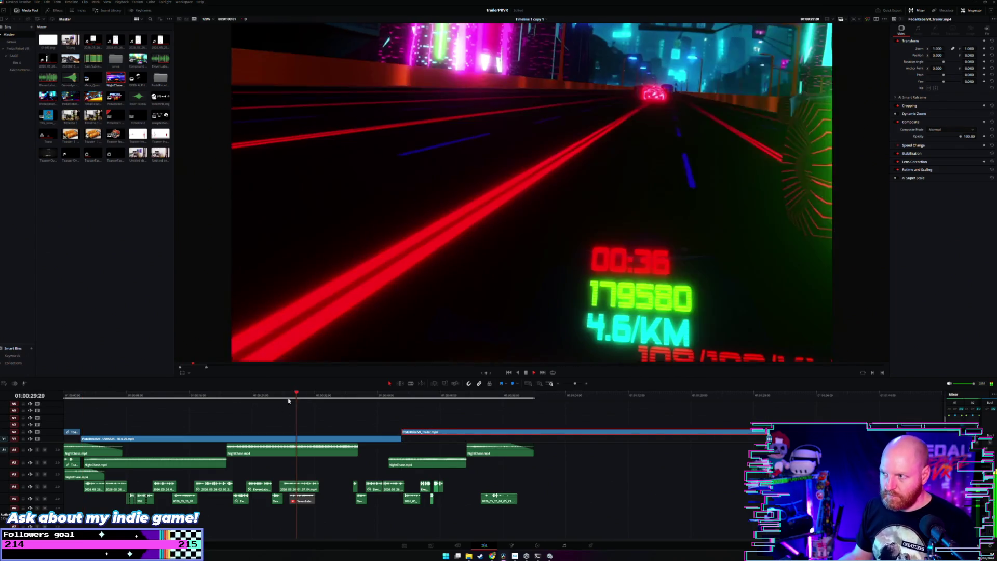
click(188, 396)
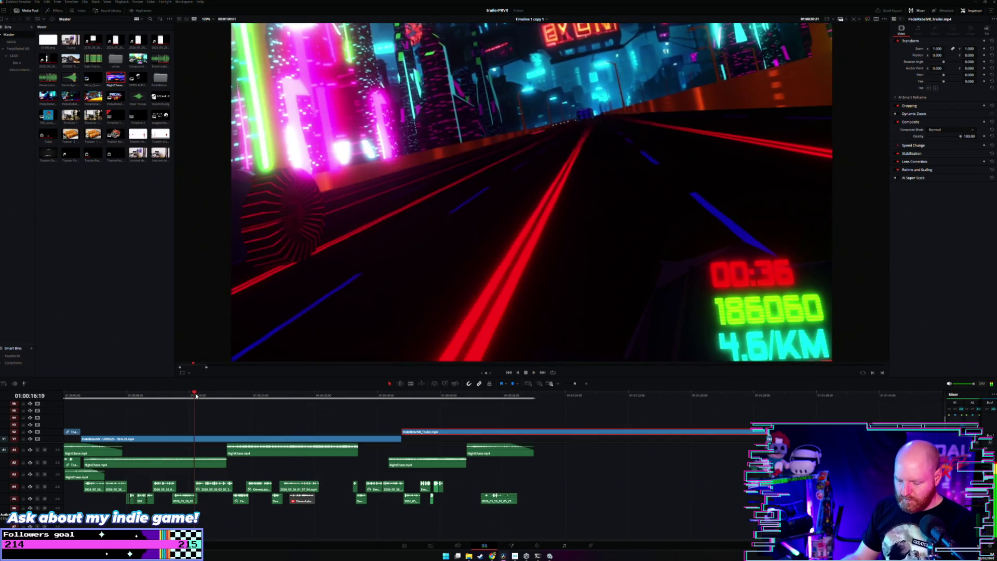
scroll(196, 396, down, 2)
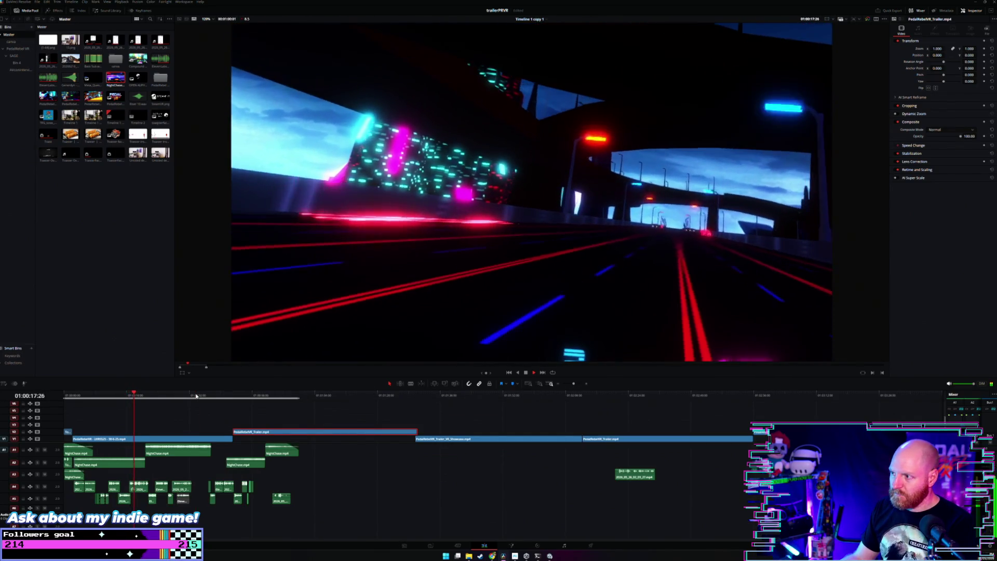
scroll(196, 396, up, 2)
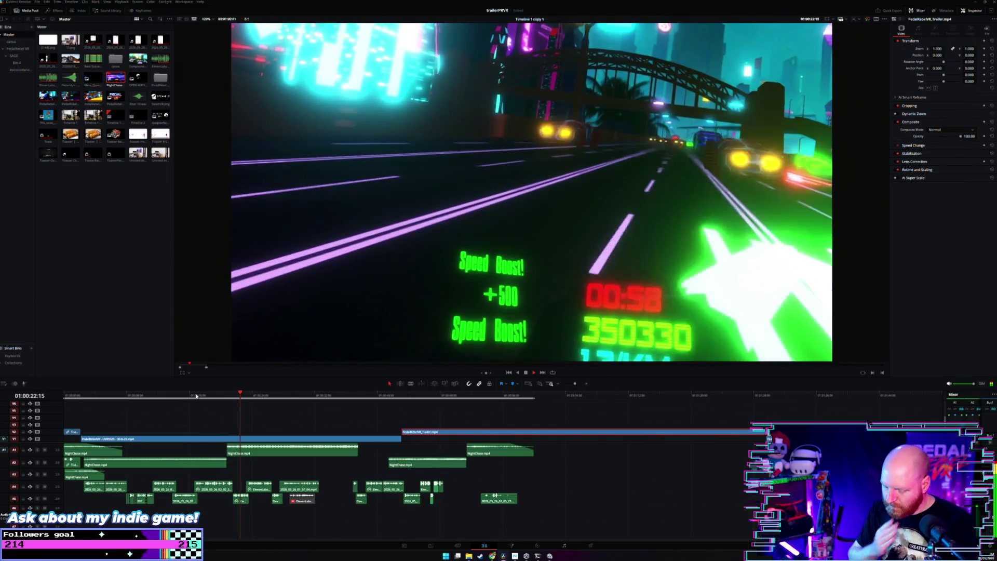
scroll(197, 395, down, 2)
Deselect the Trailer clip, select the A4/A5 voiceover clips and bring up their context menu.
click(256, 417)
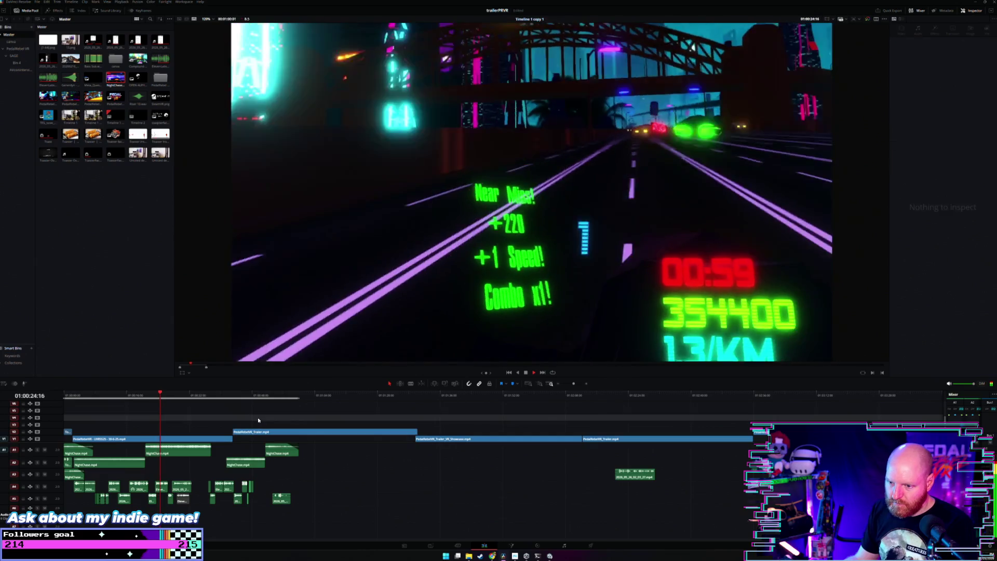
scroll(259, 418, up, 2)
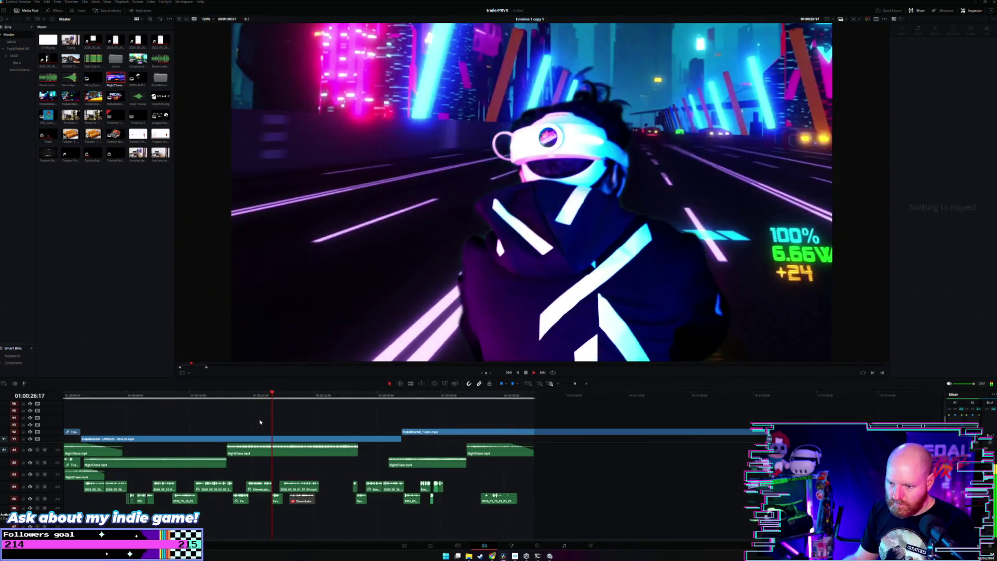
drag(238, 477, 273, 507)
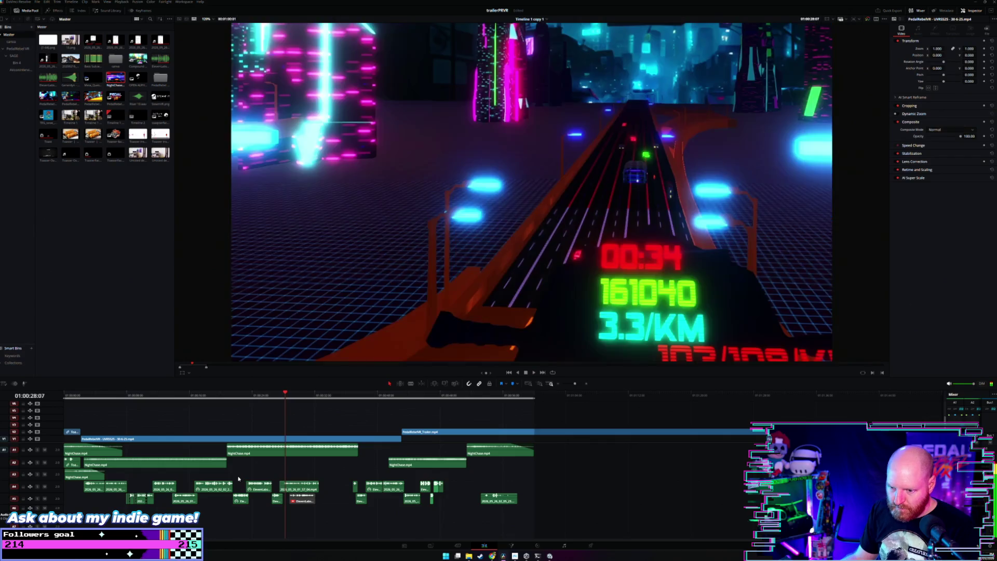
right_click(266, 490)
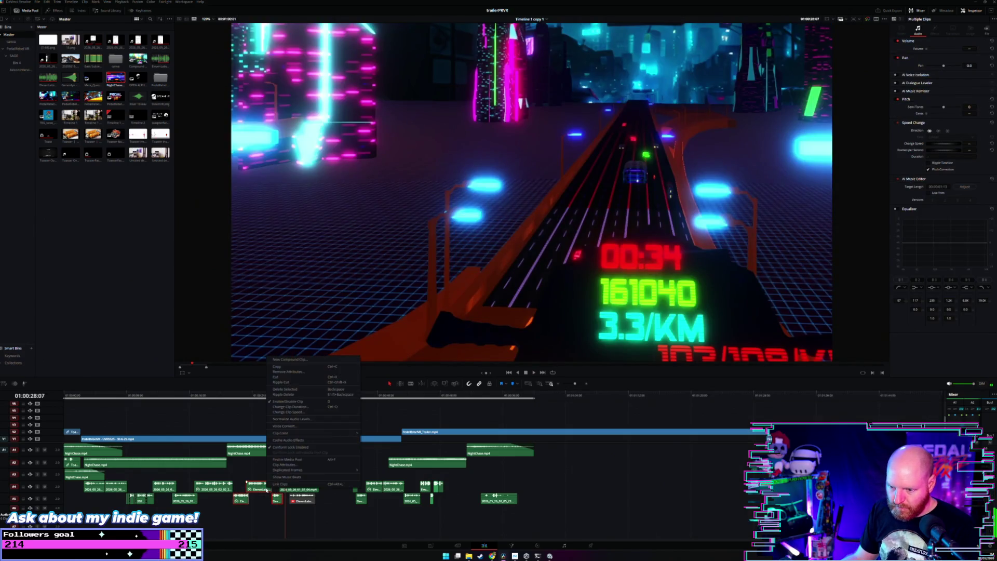
Colour the selected voiceover clips orange and play back from 01:00:25:11 to review.
click(374, 436)
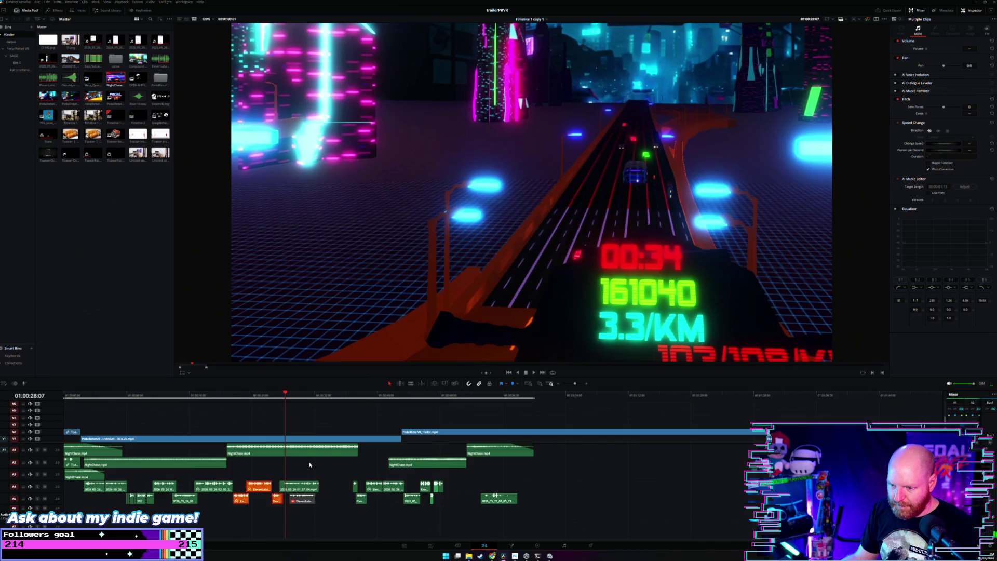
click(323, 422)
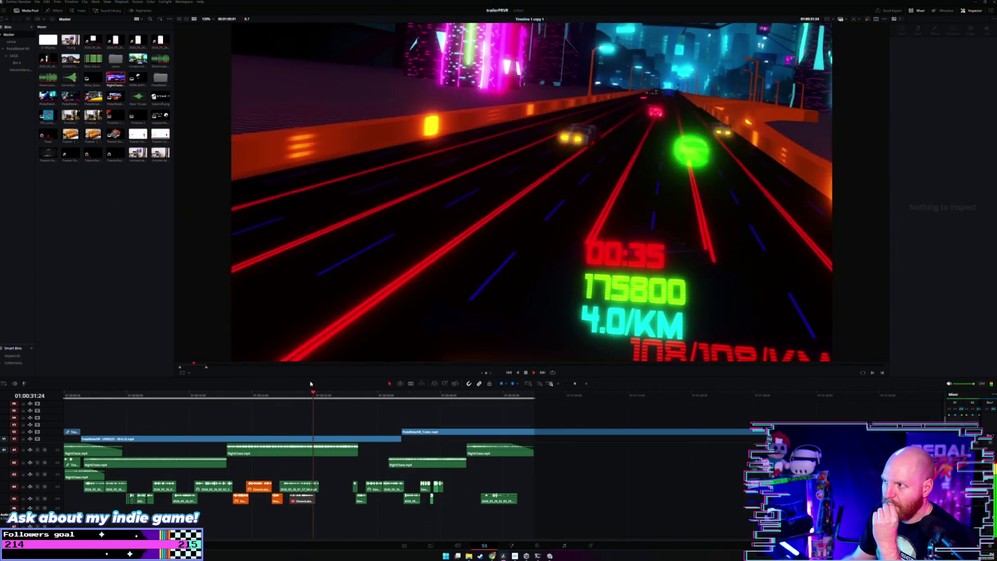
click(263, 393)
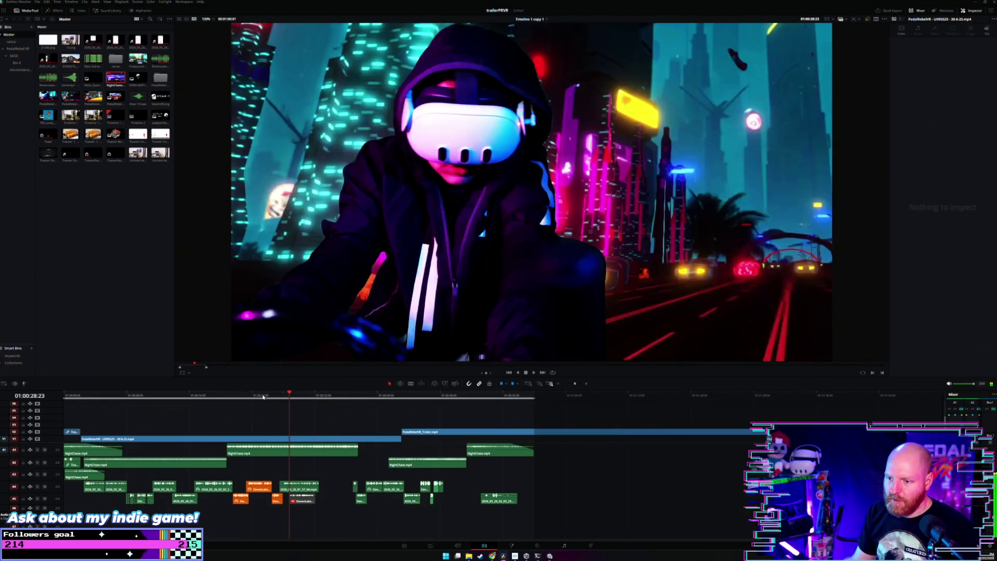
key(space)
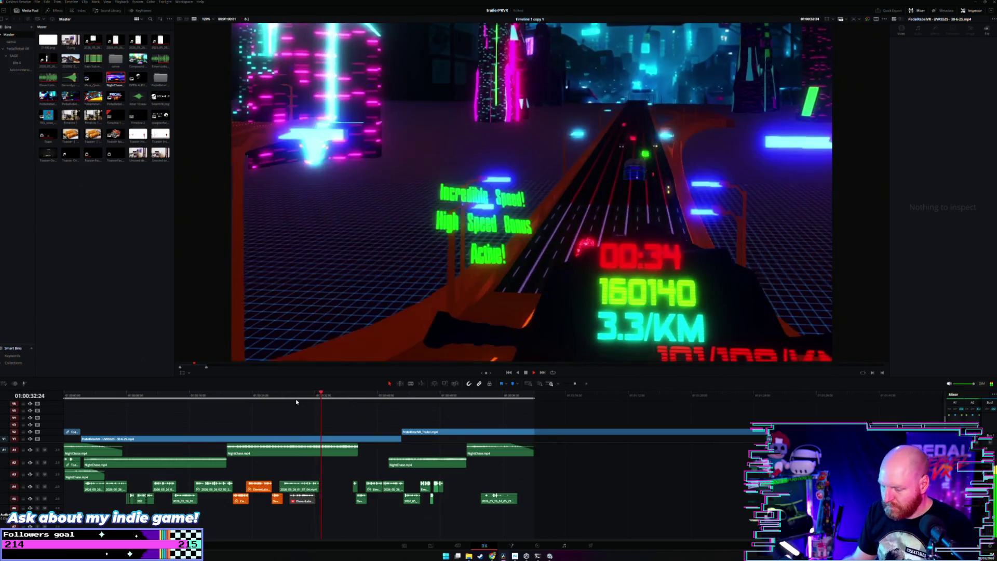
key(ctrl+minus)
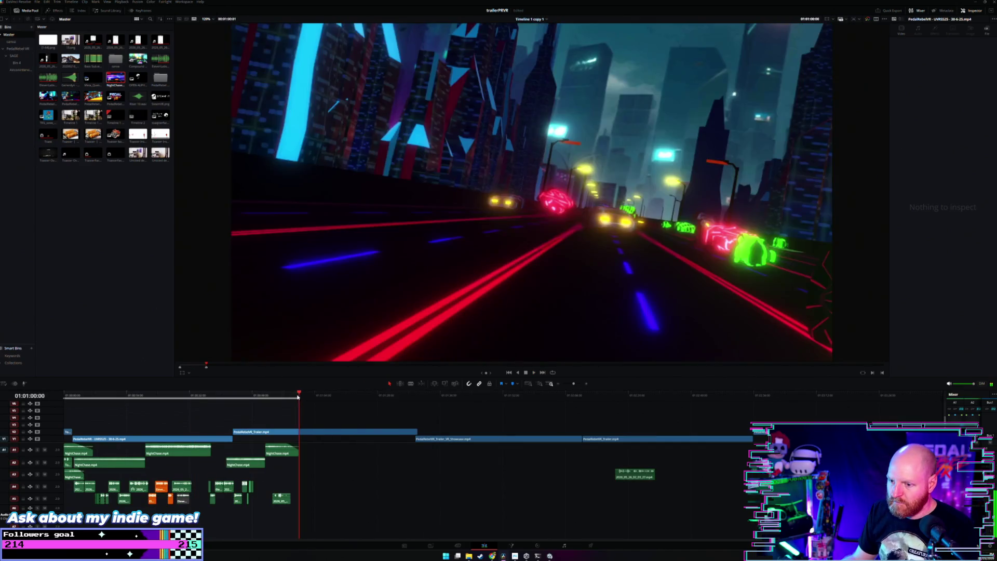
drag(298, 398, 294, 397)
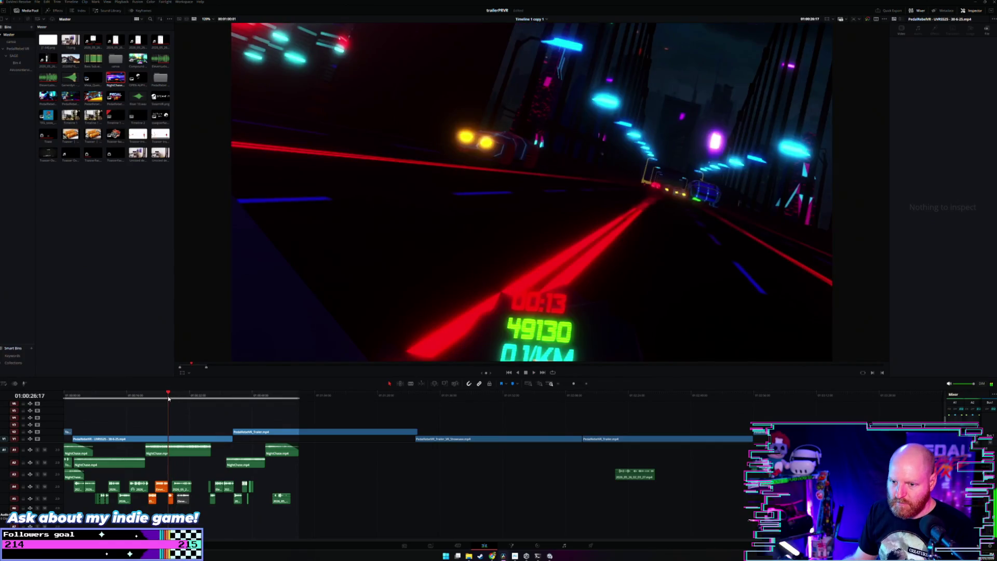
scroll(169, 399, up, 3)
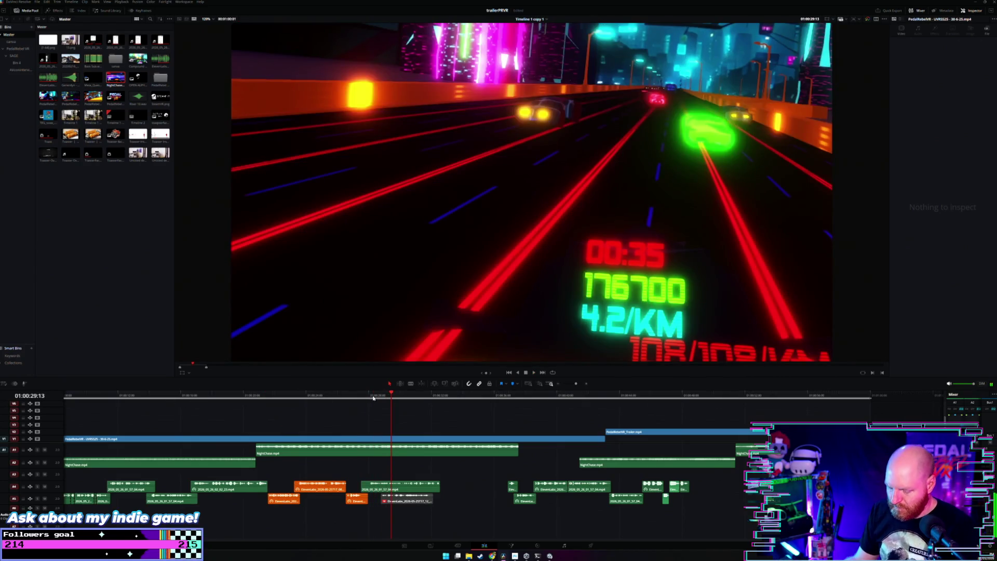
Shuttle around 01:00:29:02 with J and L, then lift the gameplay clip onto the upper video track slightly earlier.
click(385, 397)
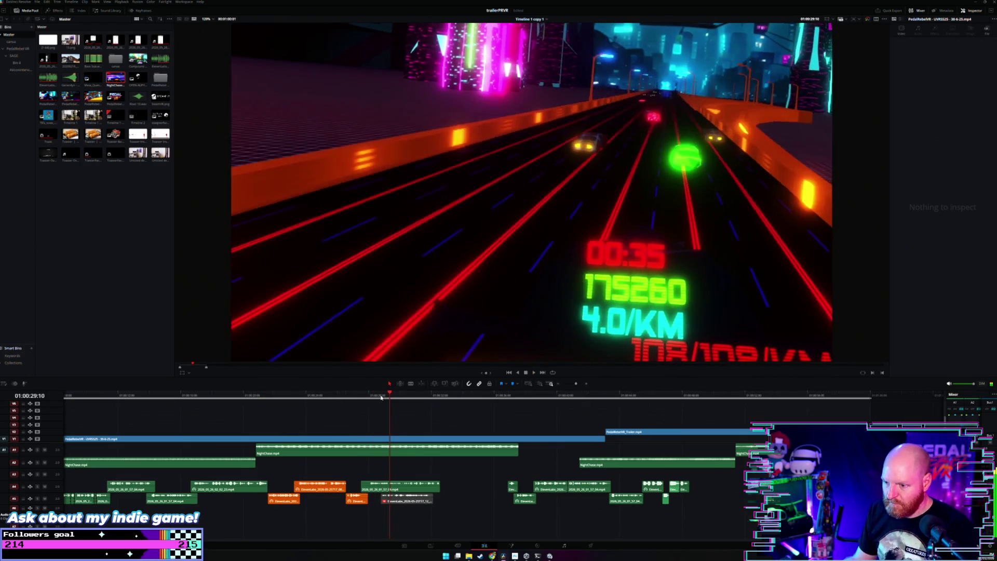
key(j)
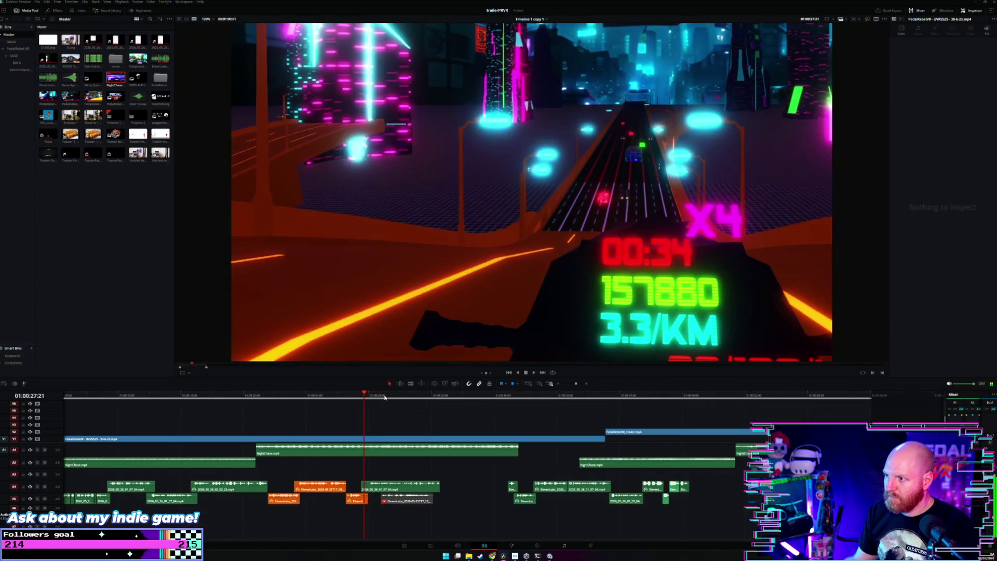
key(l)
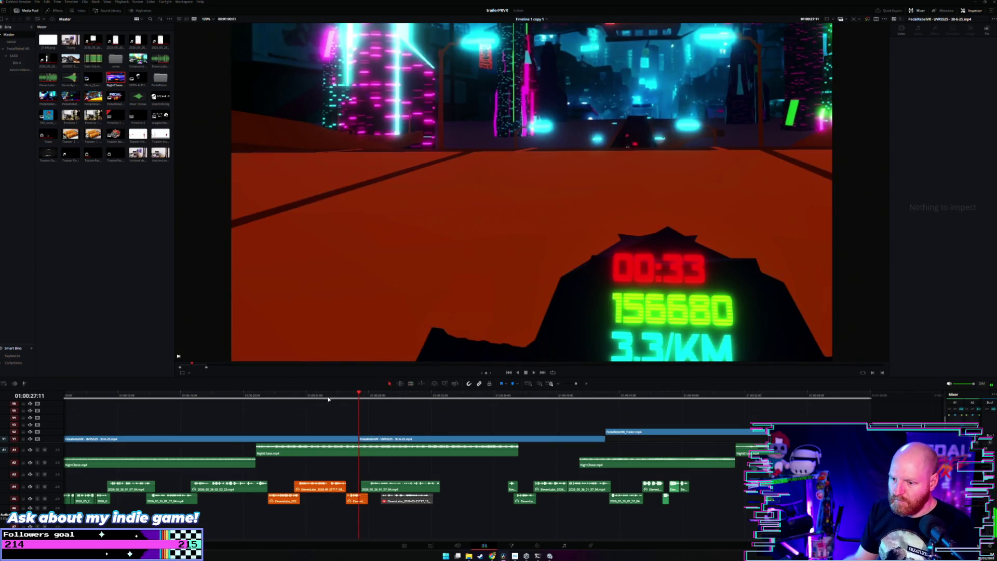
drag(395, 441, 351, 434)
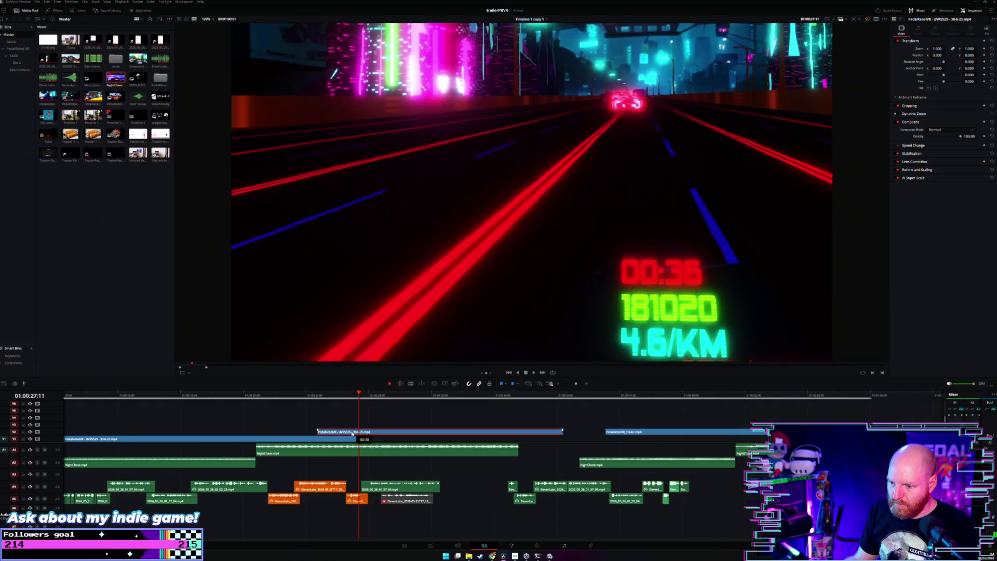
Play from 01:00:23:19, then shorten the end of the lower gameplay clip.
click(289, 398)
key(space)
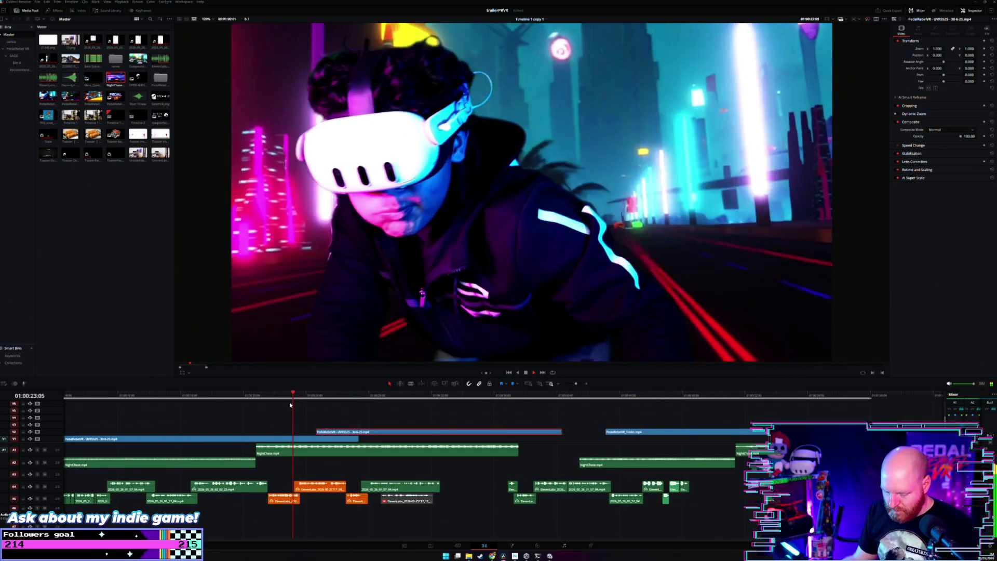
scroll(311, 415, up, 2)
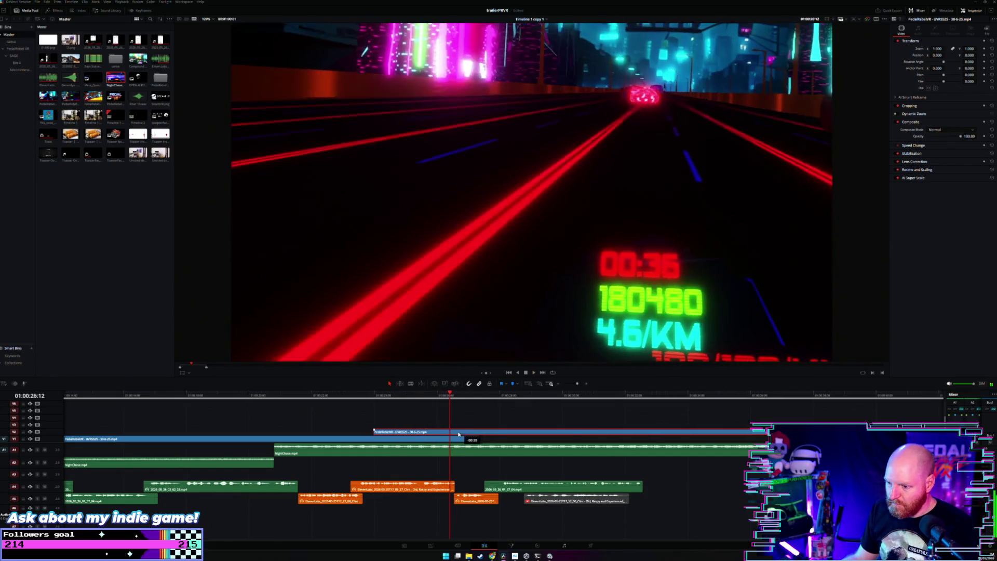
scroll(448, 427, down, 3)
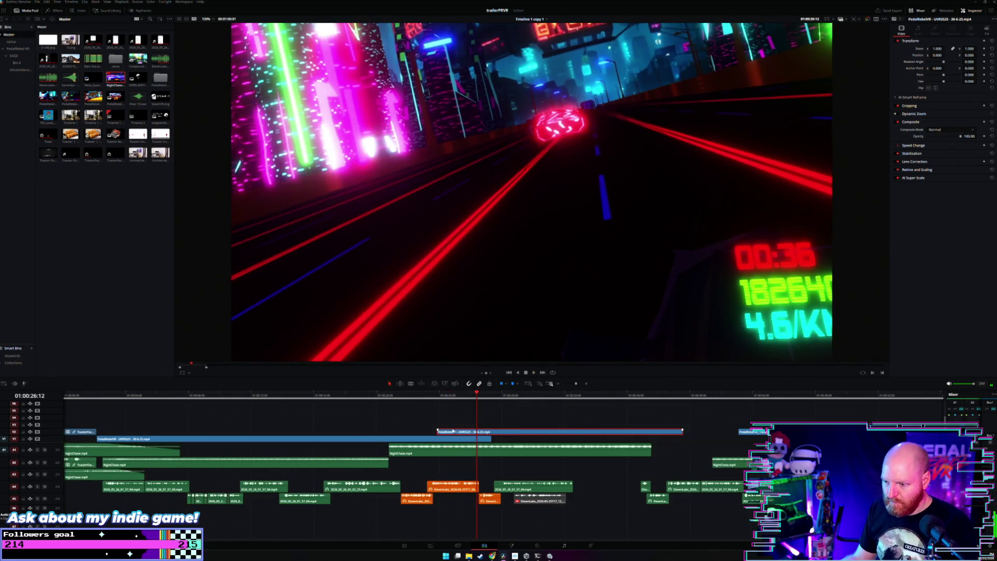
click(348, 416)
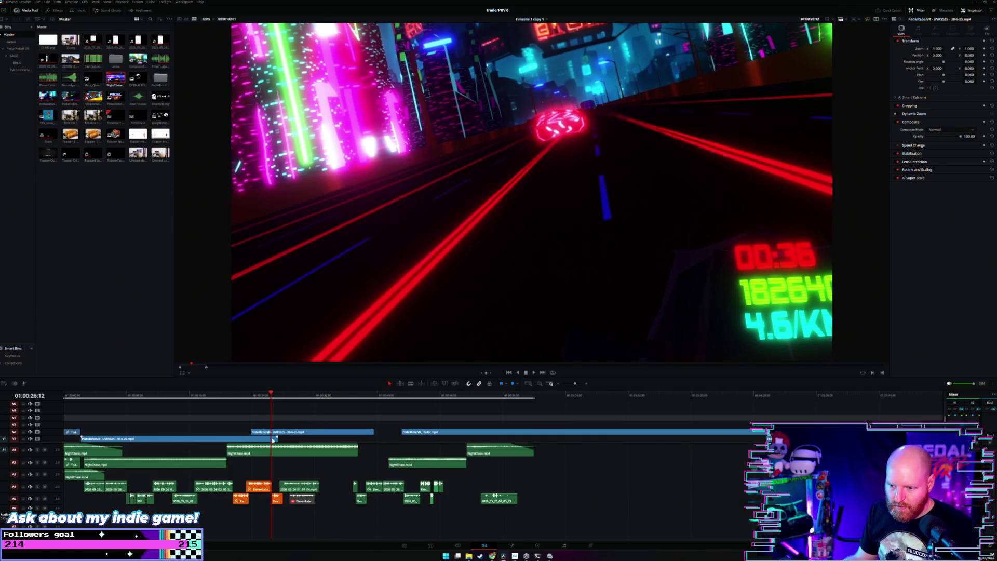
drag(272, 441, 250, 441)
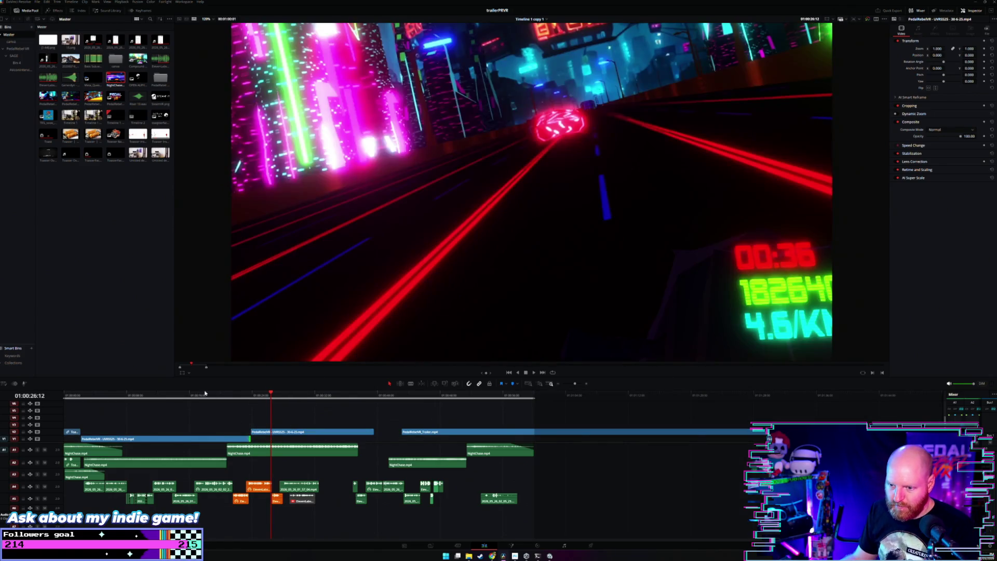
Move the playhead to 01:00:20:27 and briefly check the EXPORTS folder and drives in File Explorer.
drag(223, 394, 228, 396)
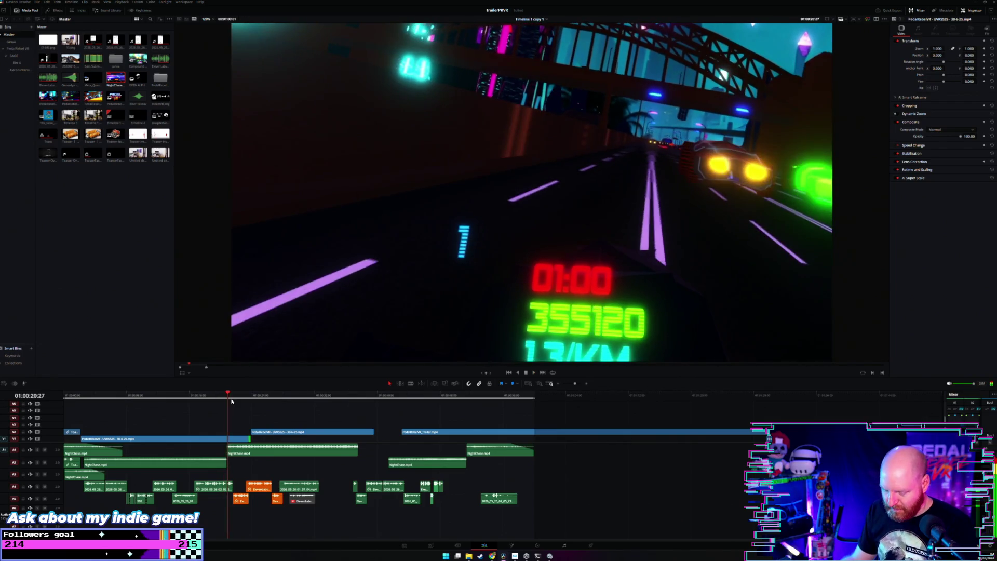
scroll(307, 409, up, 2)
scroll(407, 411, down, 2)
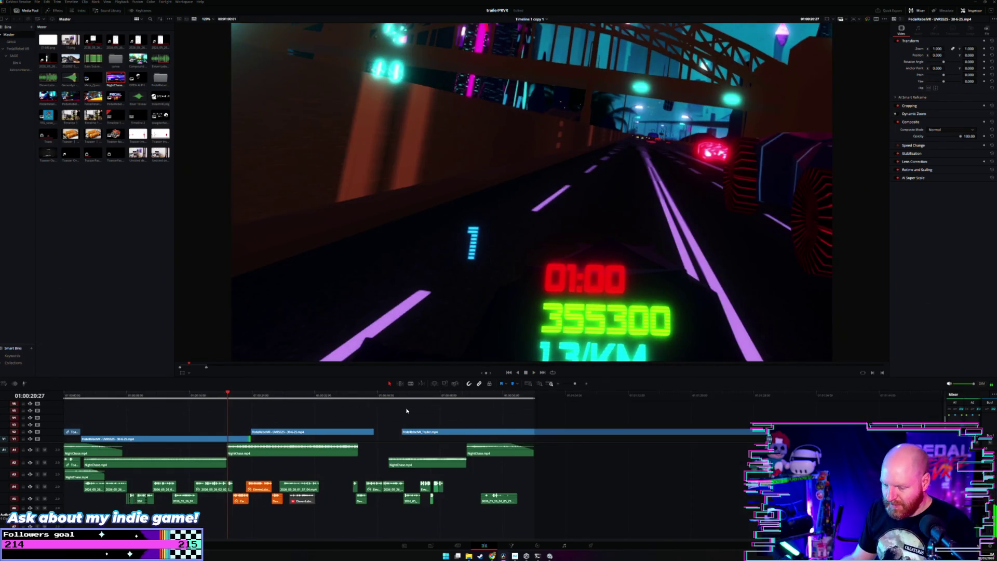
click(468, 556)
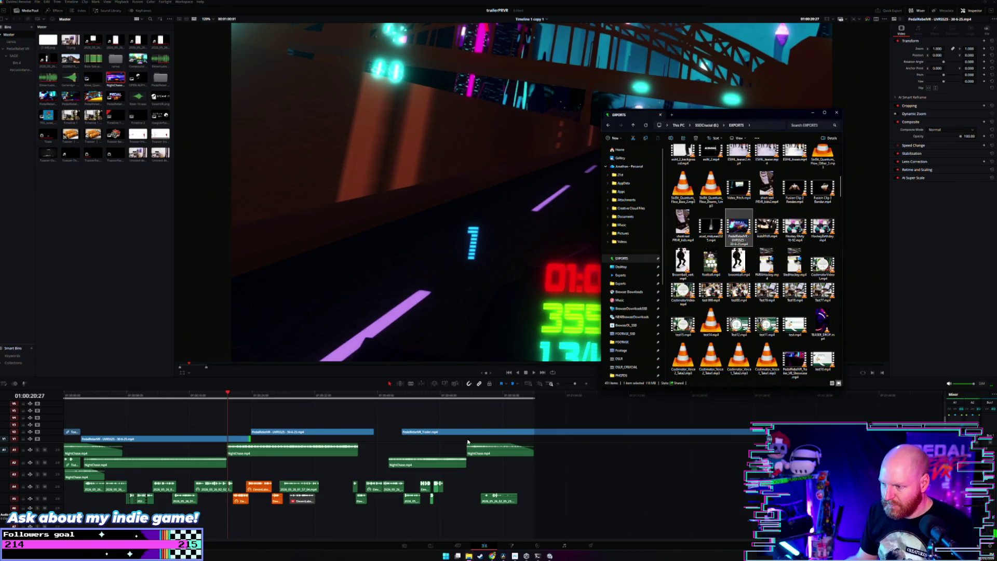
scroll(631, 301, down, 5)
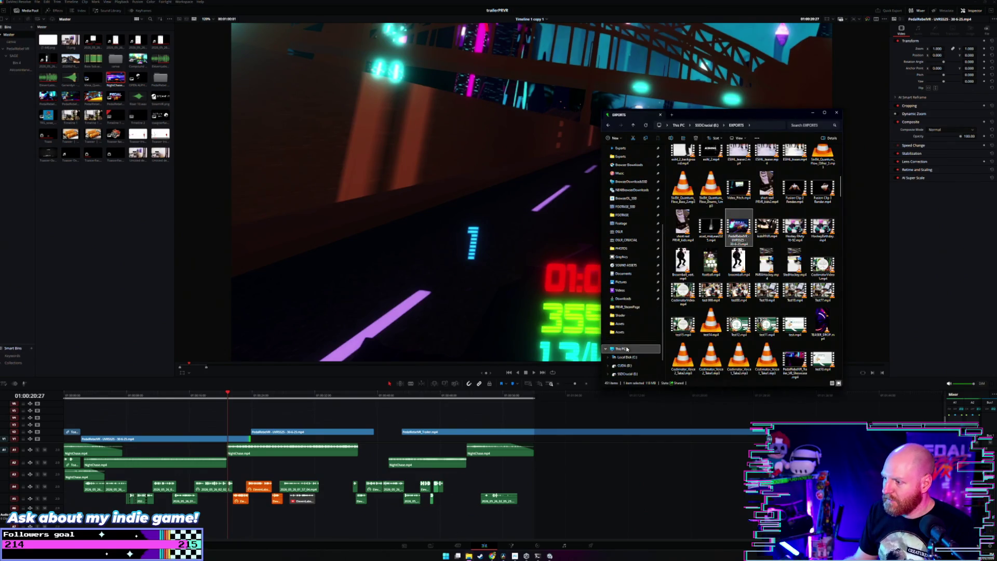
click(621, 348)
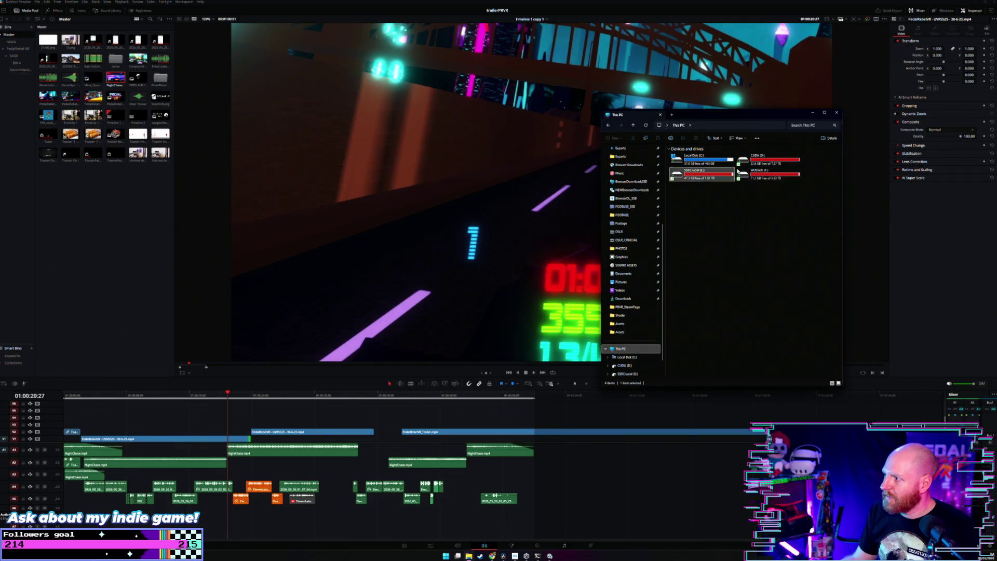
click(817, 113)
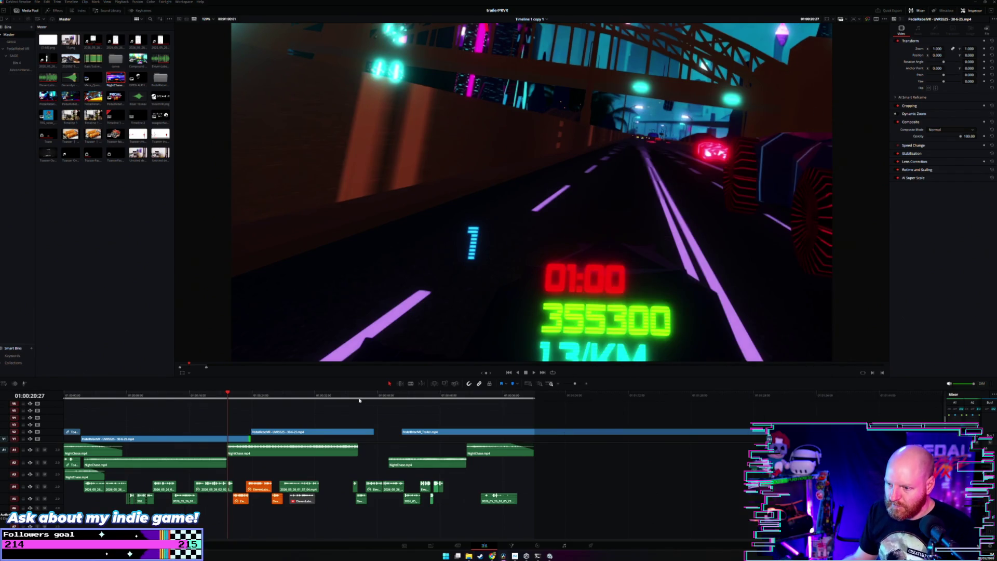
Play the trailer and move the trailer clip down onto the main video track, slightly earlier.
scroll(368, 400, up, 3)
key(space)
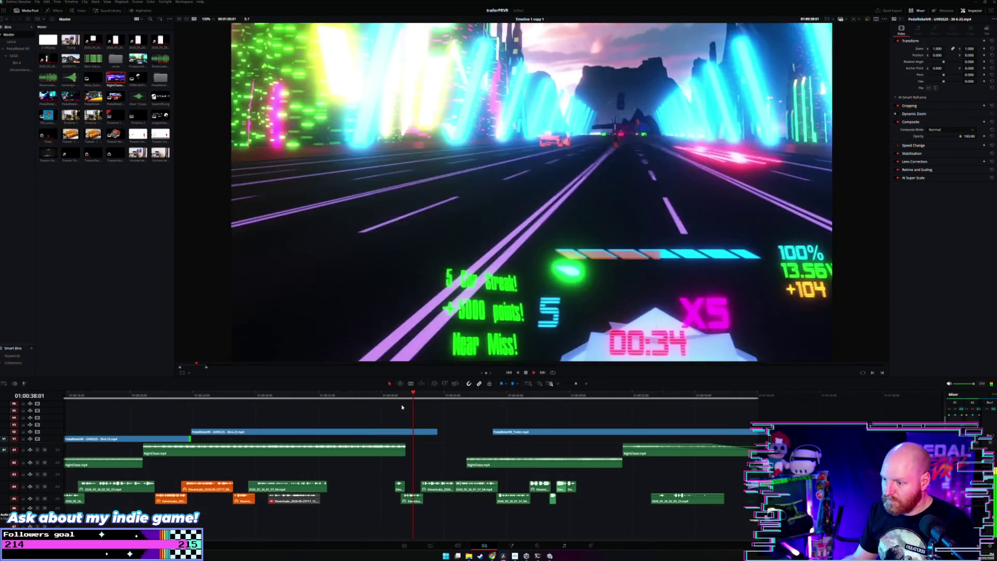
scroll(465, 415, down, 3)
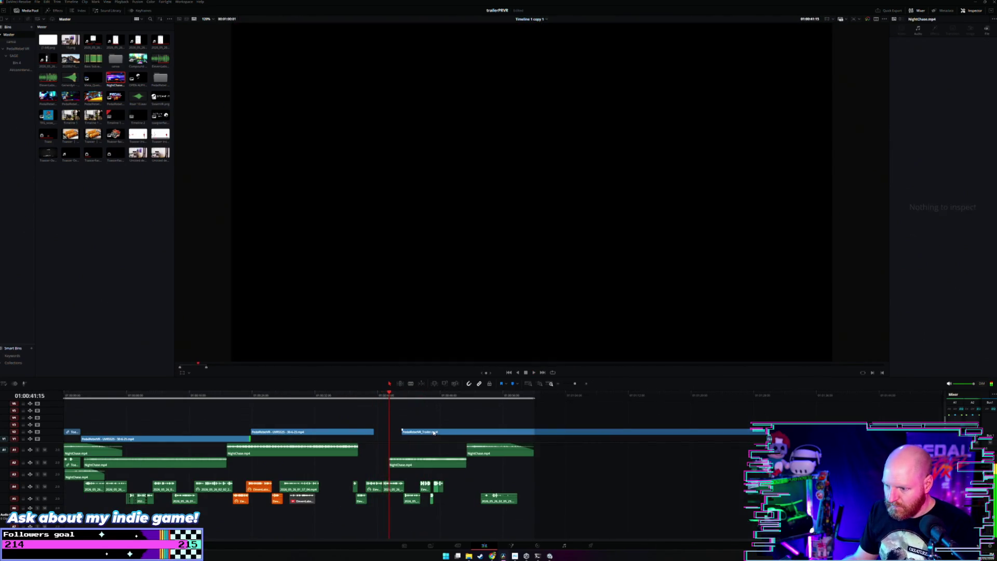
drag(434, 433, 406, 439)
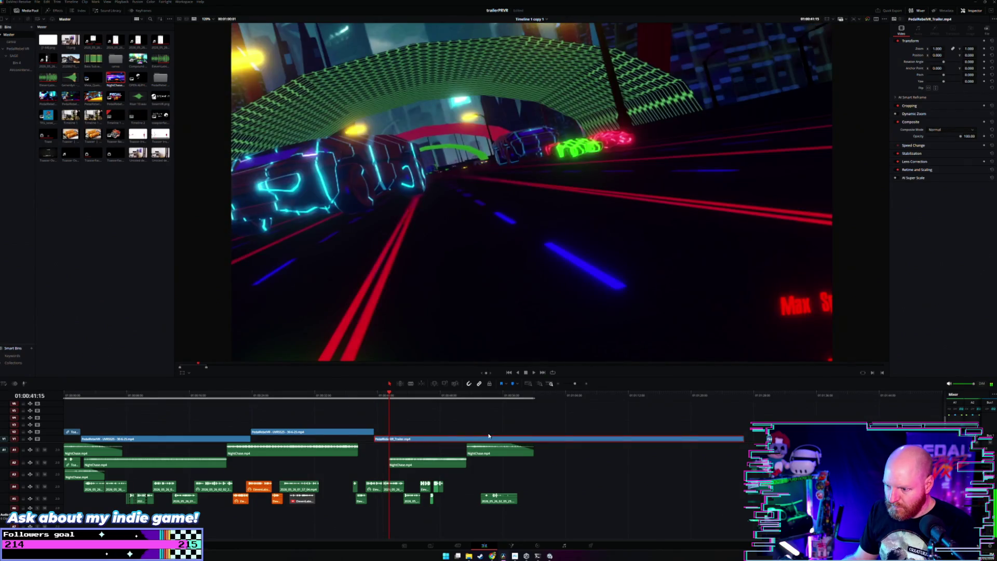
scroll(568, 428, down, 3)
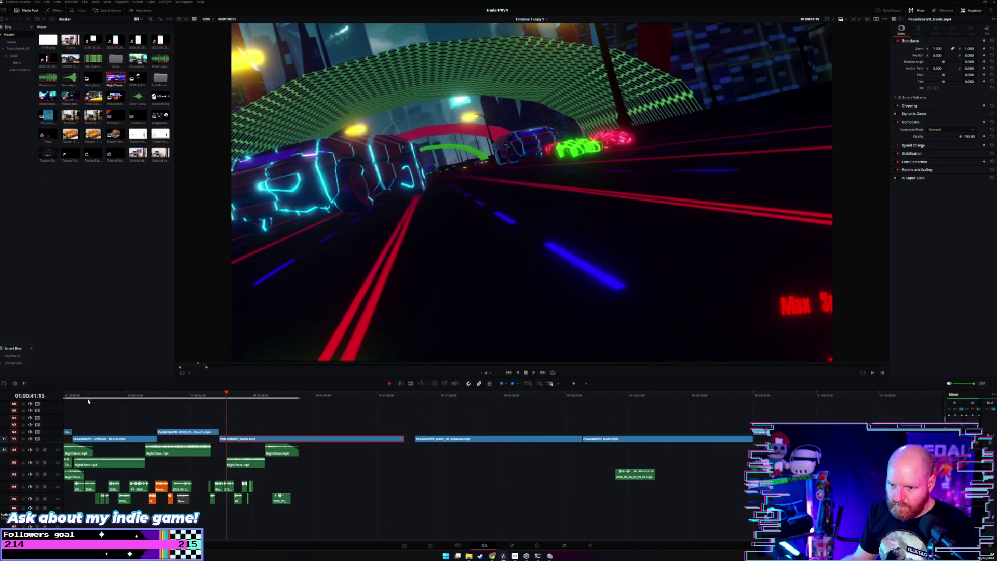
drag(72, 396, 43, 399)
scroll(43, 399, up, 3)
key(space)
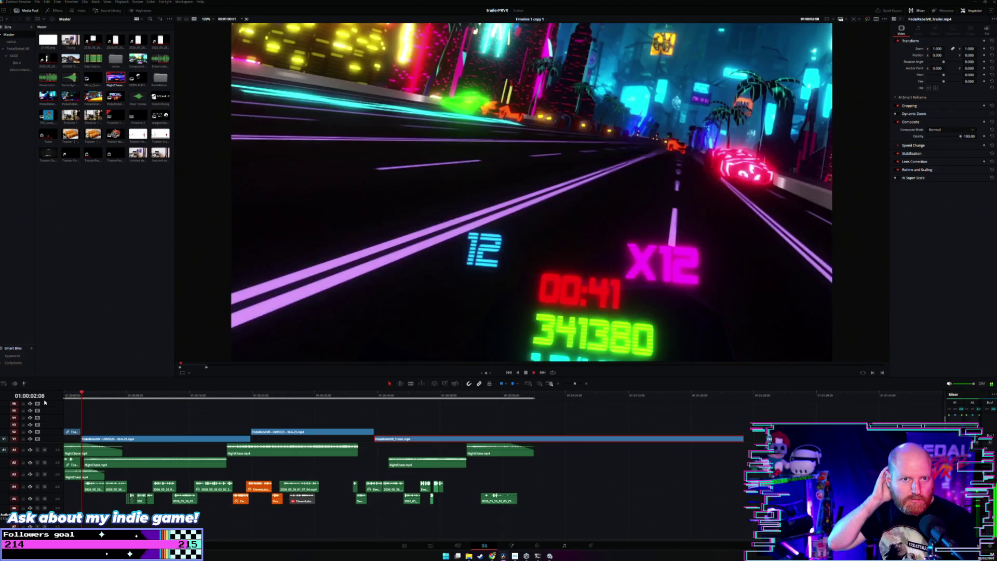
click(62, 395)
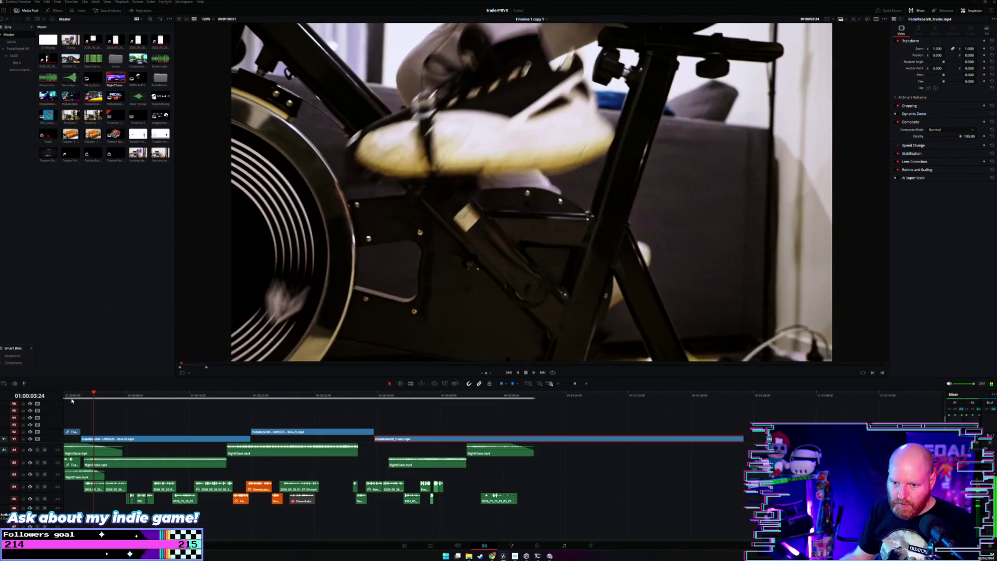
key(space)
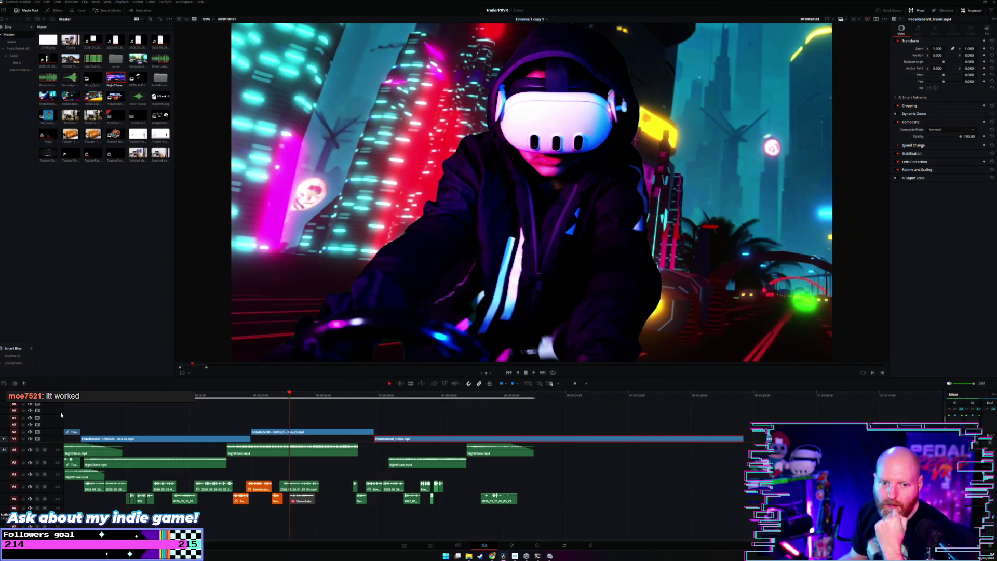
Shorten the V1 trailer clip so it ends with the audio, then zoom back in at the start.
key(Home)
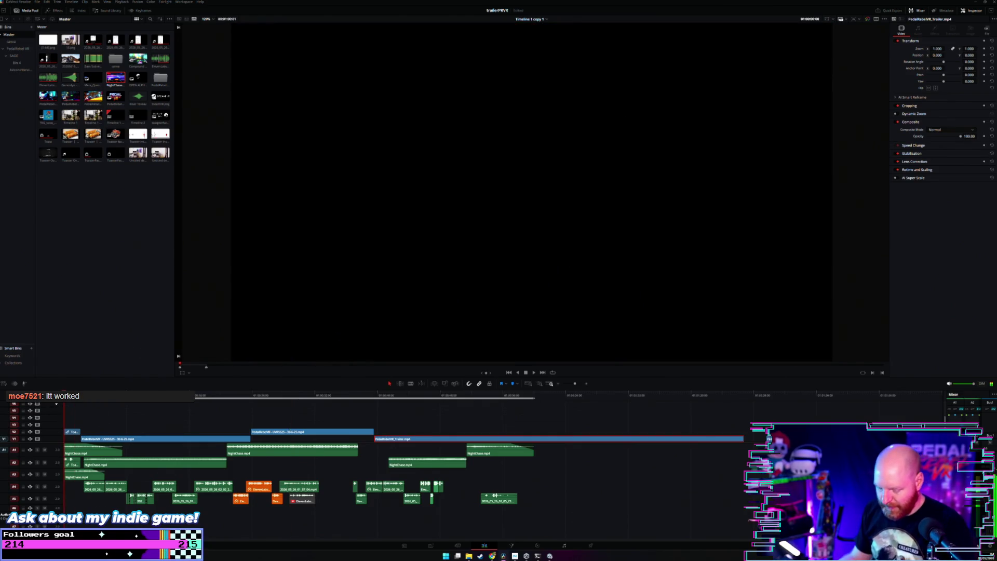
key(ctrl+minus)
key(ctrl+minus)
click(251, 410)
drag(232, 439, 180, 439)
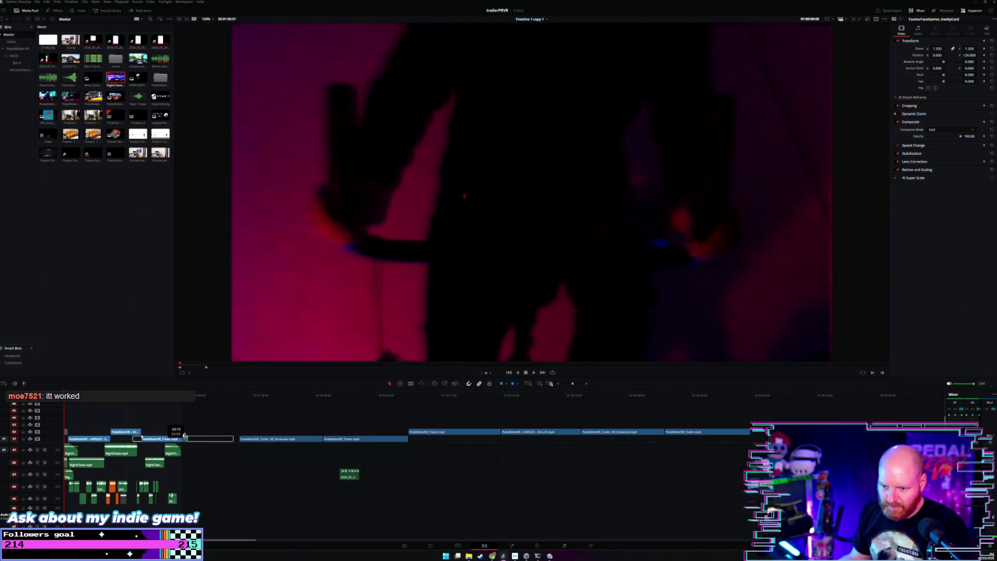
key(ctrl+equal)
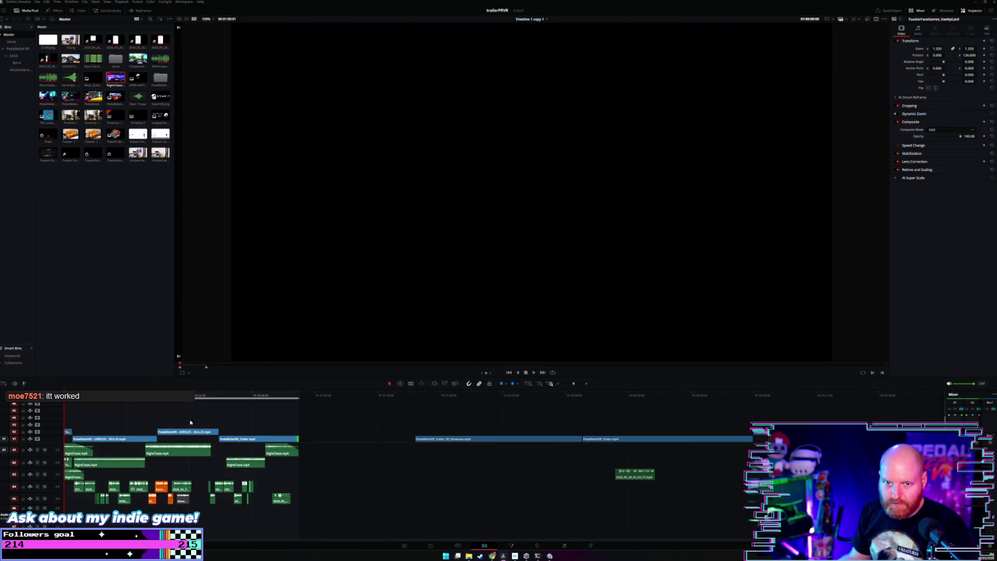
key(Home)
key(ctrl+equal)
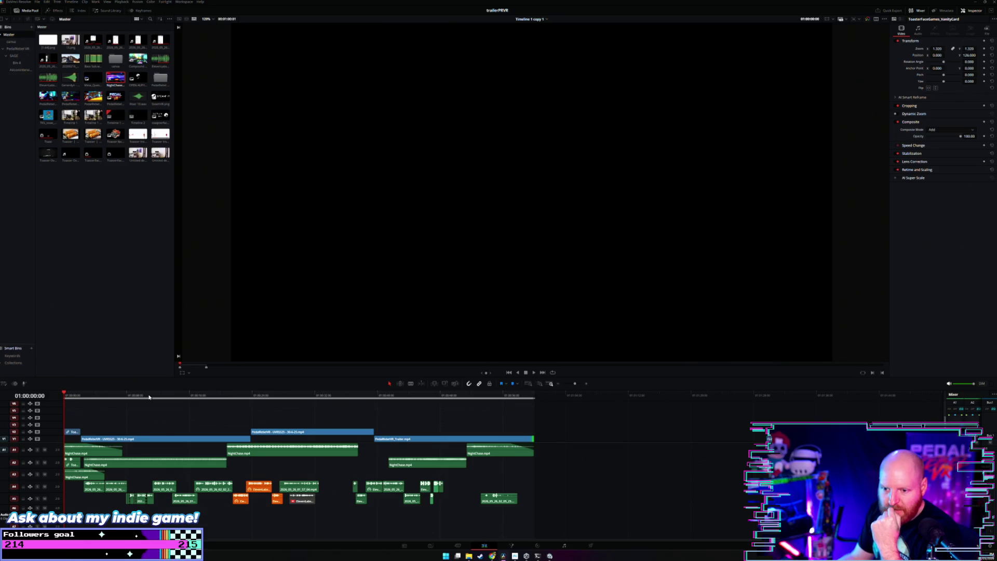
Scrub through the cut at 01:00:22, 01:00:40, 01:00:47 and 01:00:07:15 to review it.
mouse_move(367, 396)
mouse_down()
mouse_move(381, 398)
mouse_move(373, 404)
mouse_up()
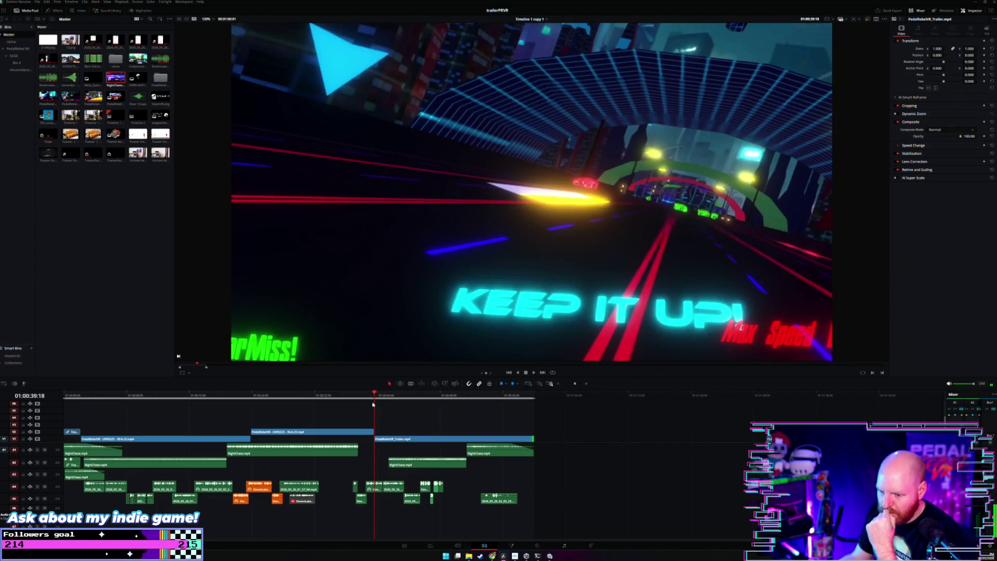
click(241, 396)
key(ctrl+equal)
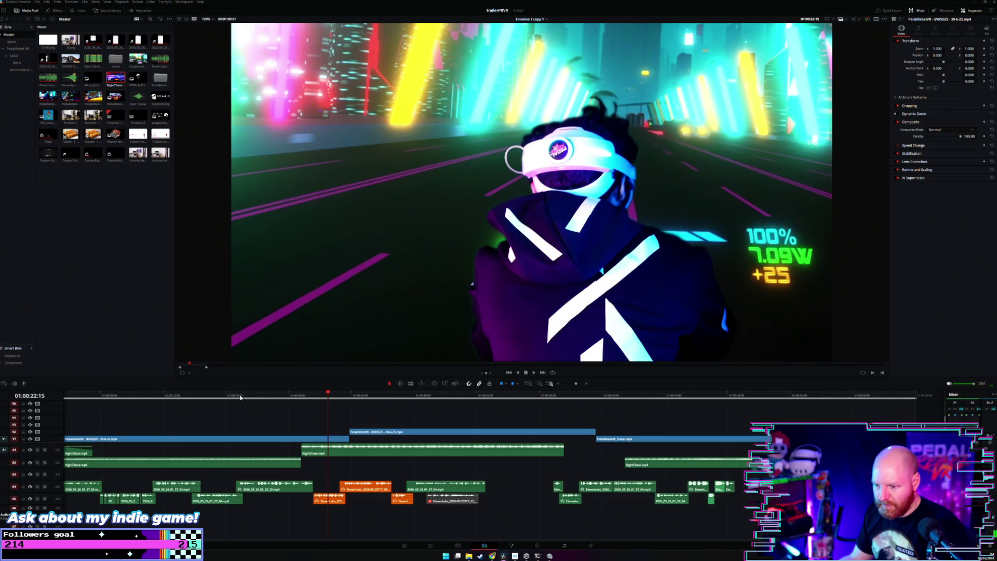
click(322, 396)
key(ctrl+minus)
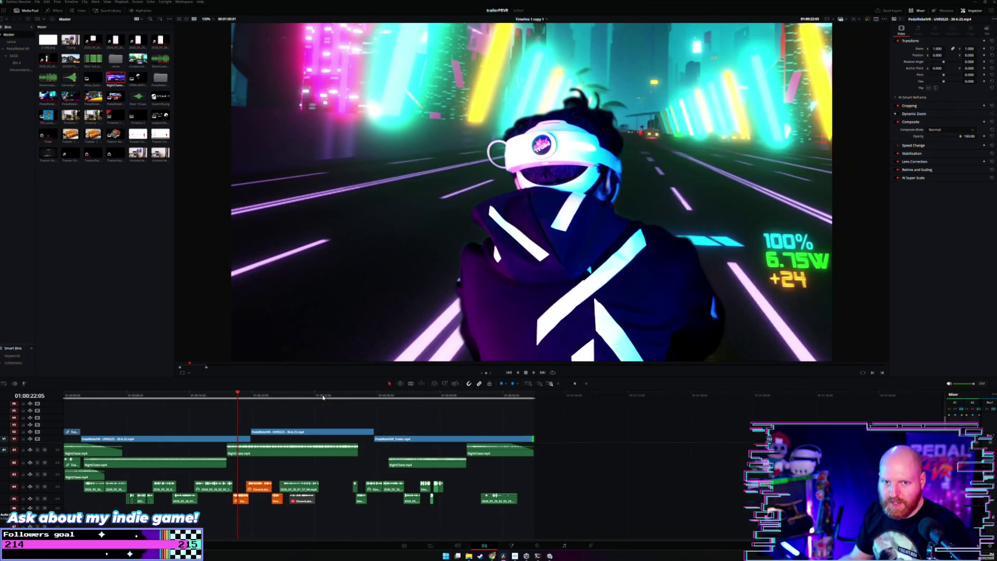
click(380, 396)
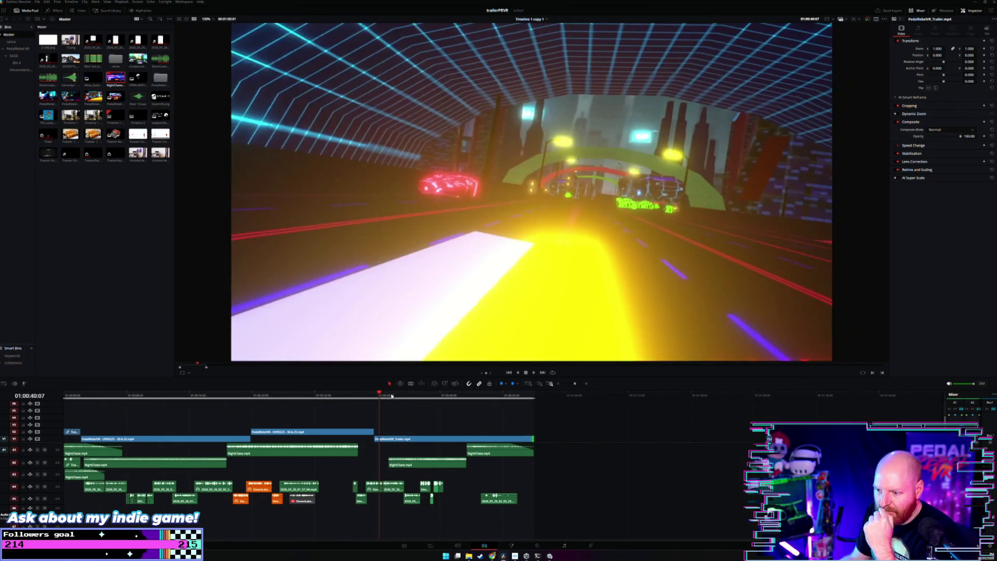
drag(396, 396, 387, 397)
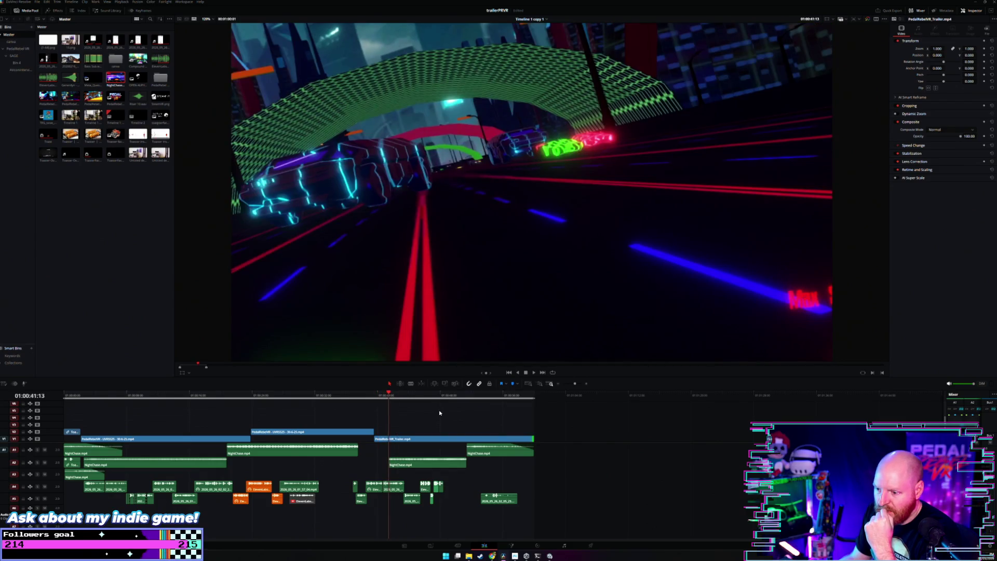
click(434, 396)
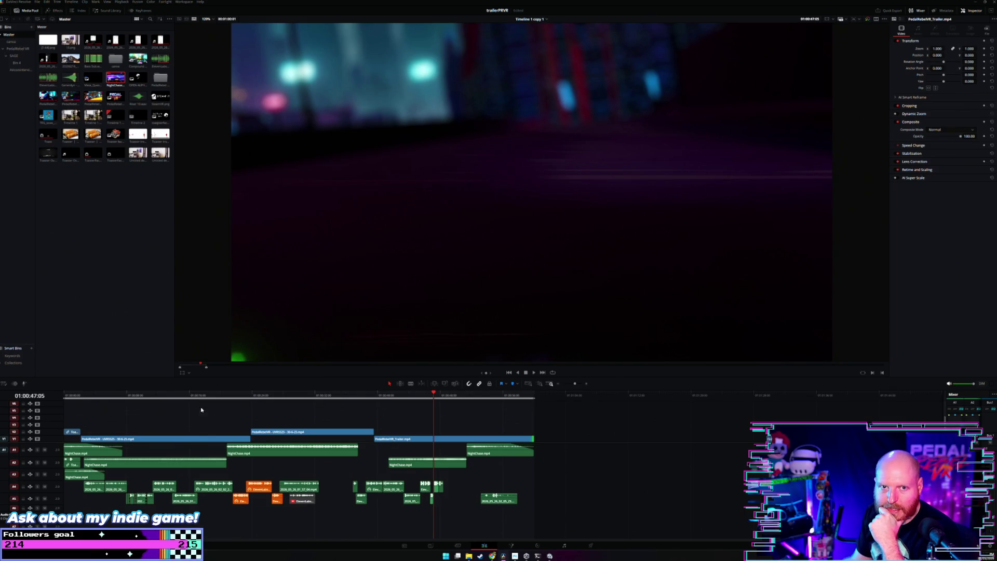
key(Home)
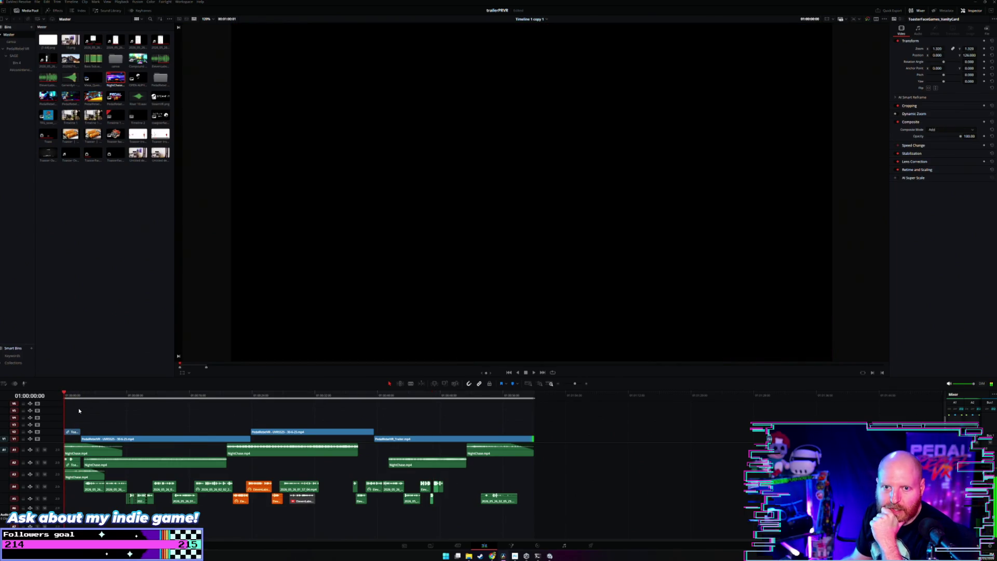
drag(73, 398, 120, 397)
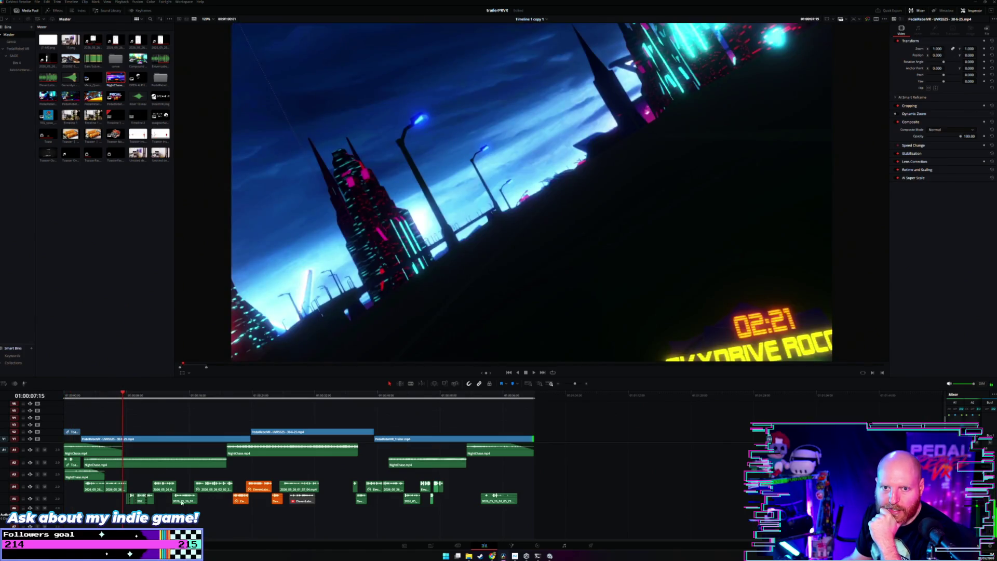
mouse_move(491, 557)
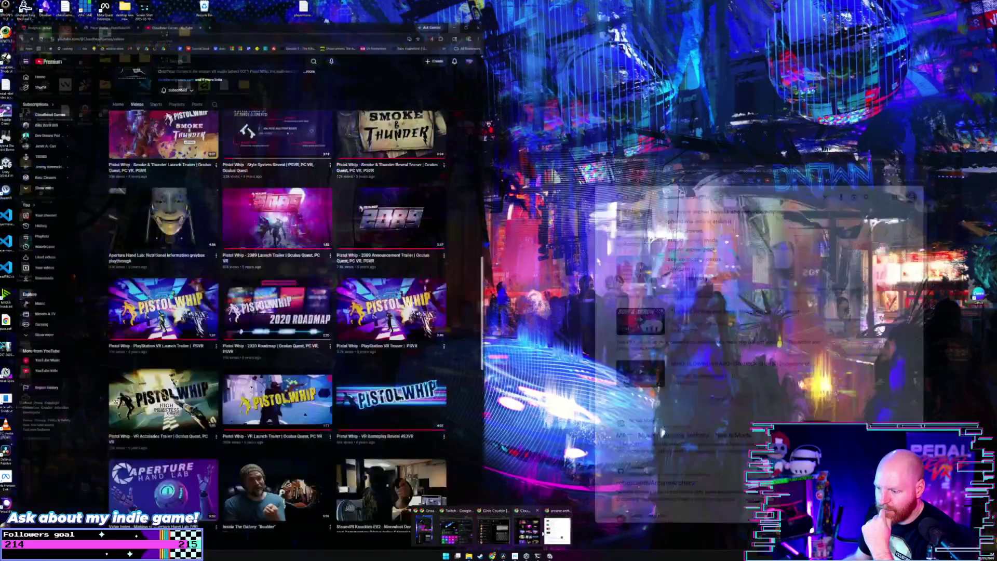
Centre the Chrome search window, open the other profile's window, and close the search window.
click(558, 530)
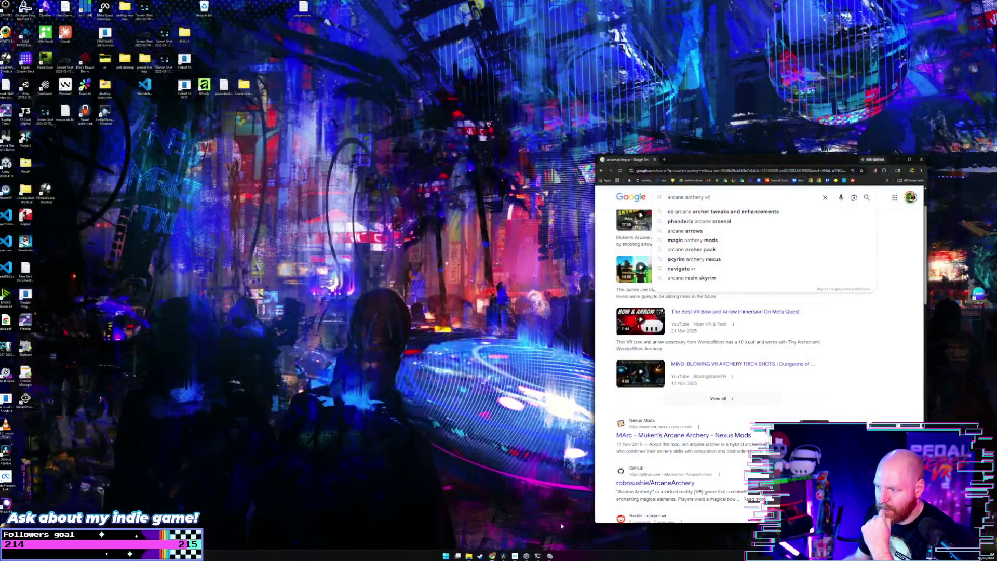
drag(700, 166, 354, 173)
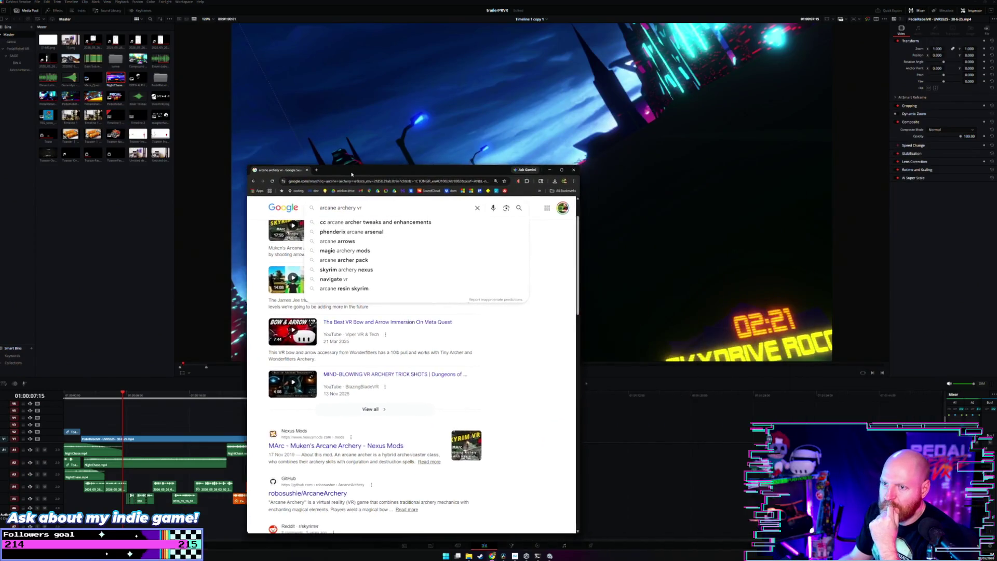
click(565, 179)
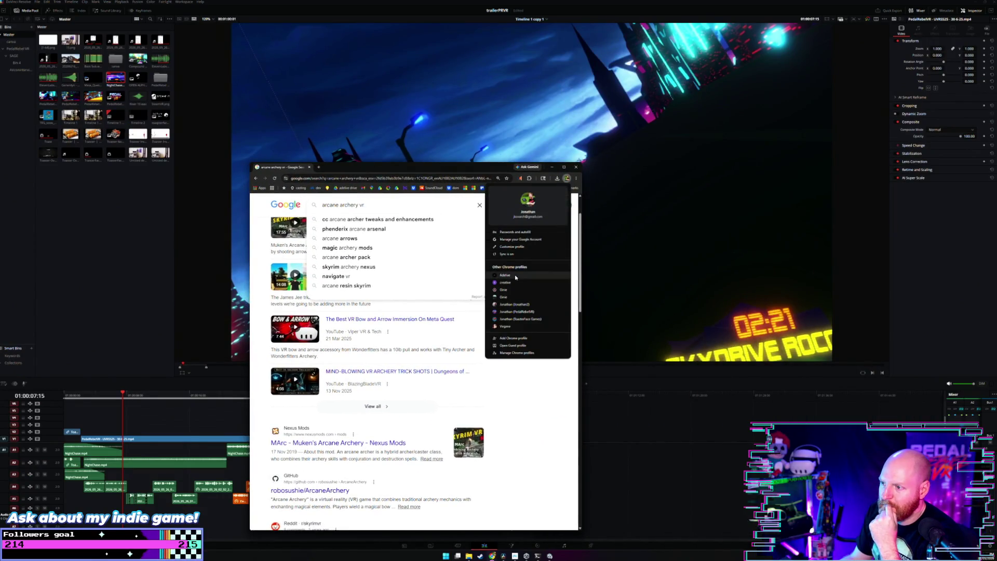
click(524, 273)
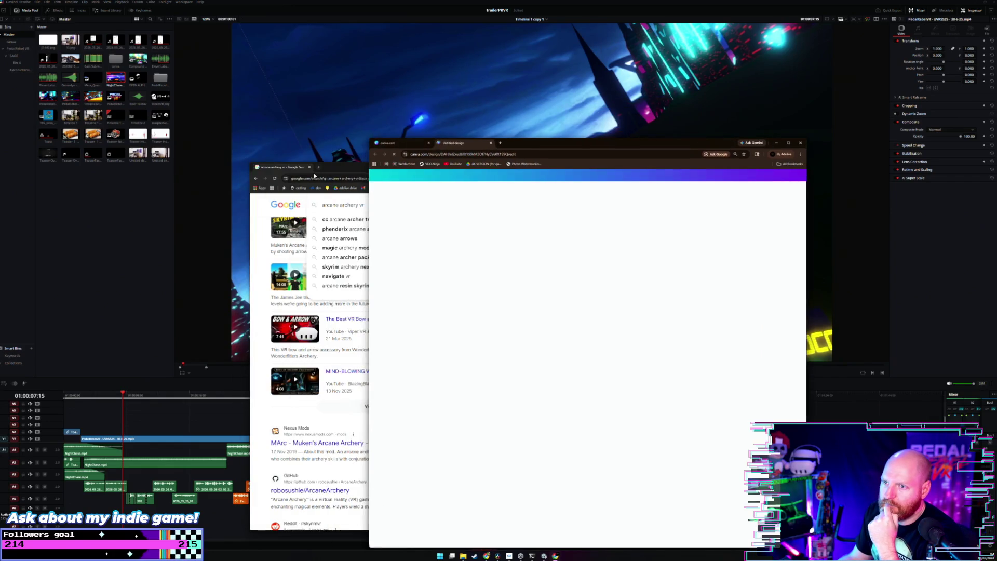
click(309, 167)
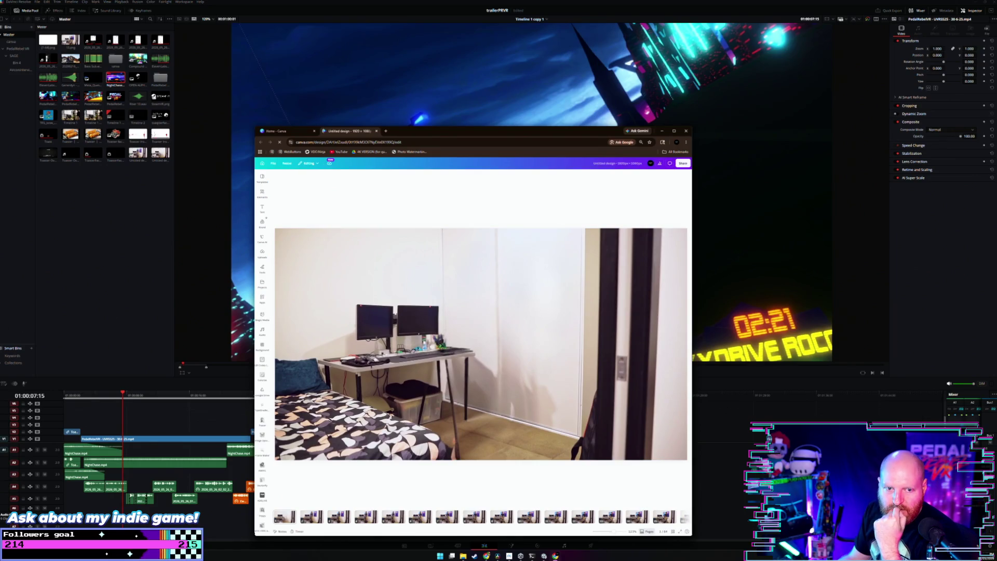
Open a File Explorer window at EXPORTS > Browser Downloads on the CUDA drive.
key(super+e)
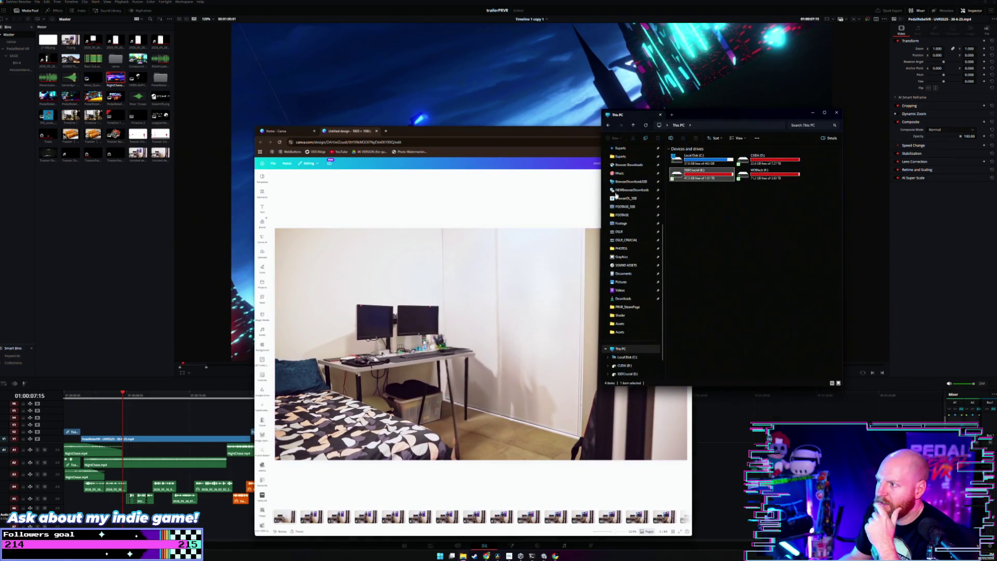
scroll(652, 196, up, 5)
click(626, 258)
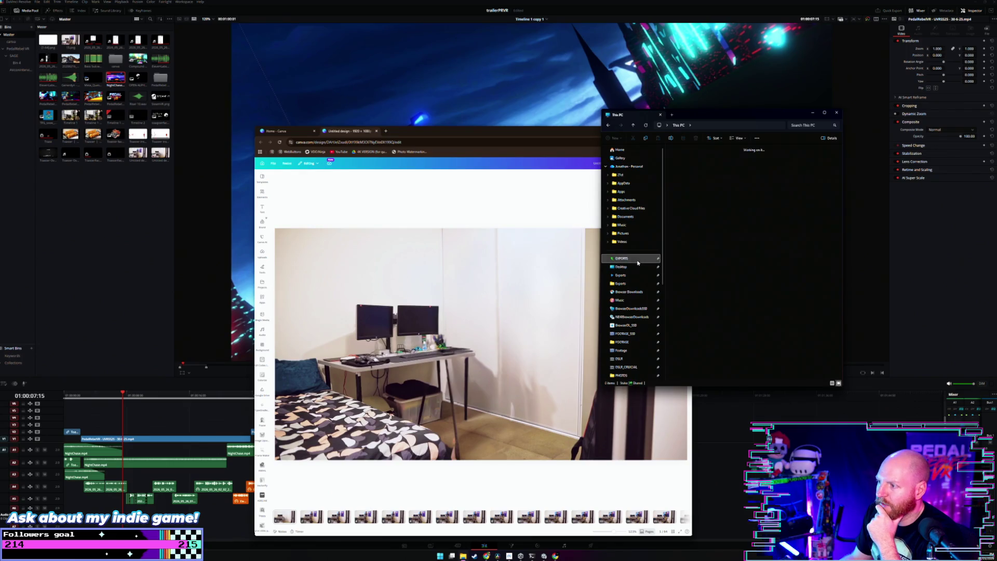
click(631, 291)
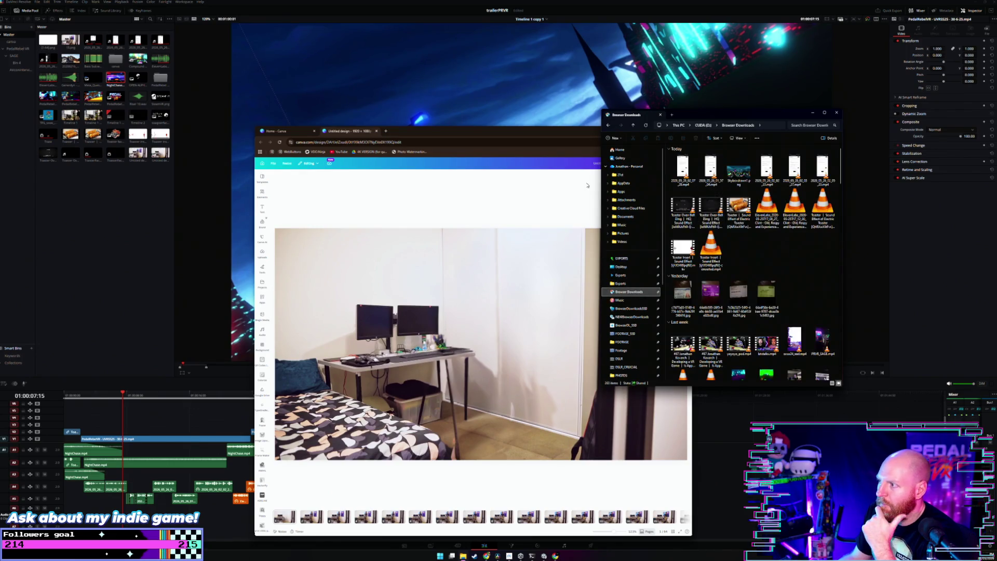
Move the Canva window clear, close its Untitled design, and start a new Canva design.
drag(416, 132, 318, 122)
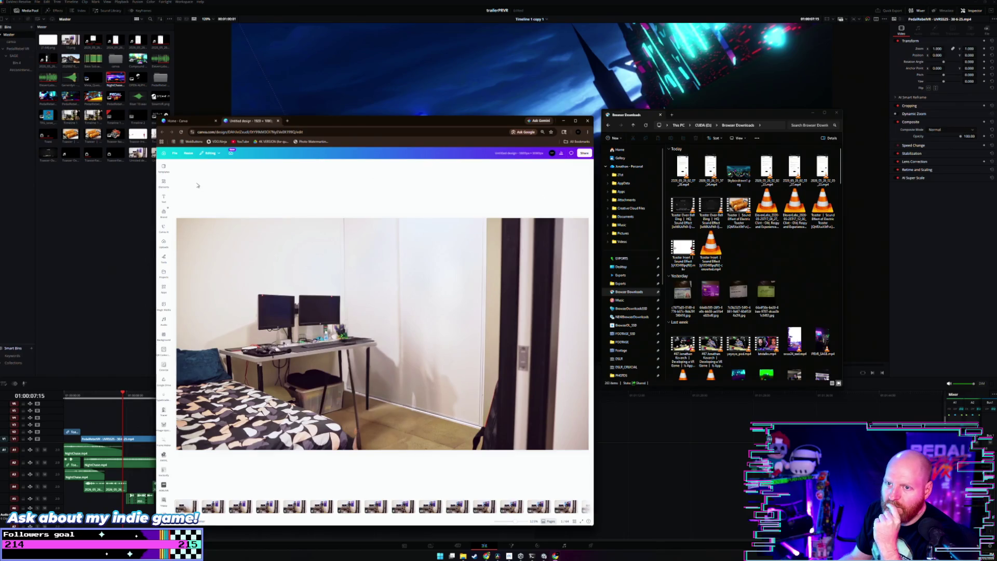
click(277, 121)
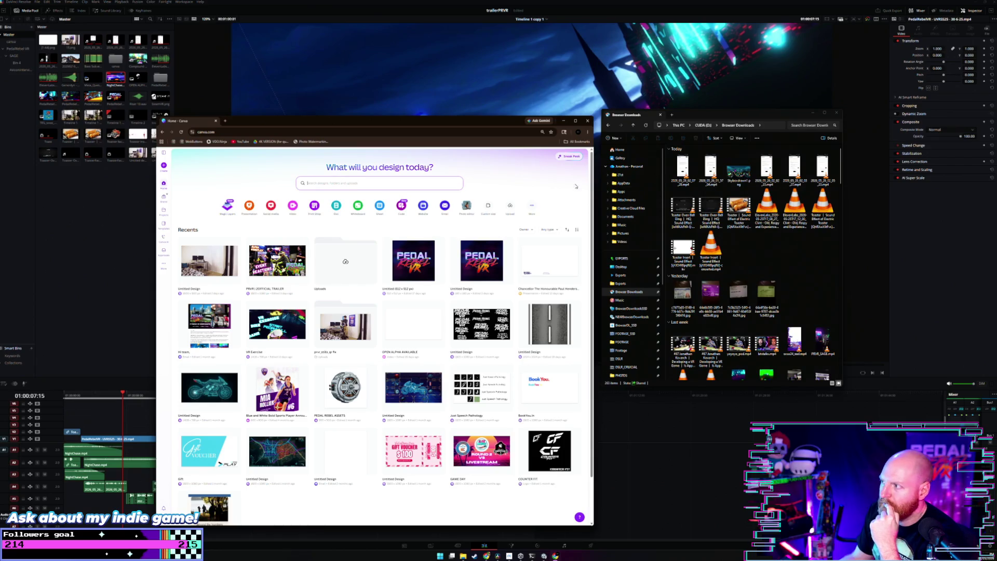
click(163, 166)
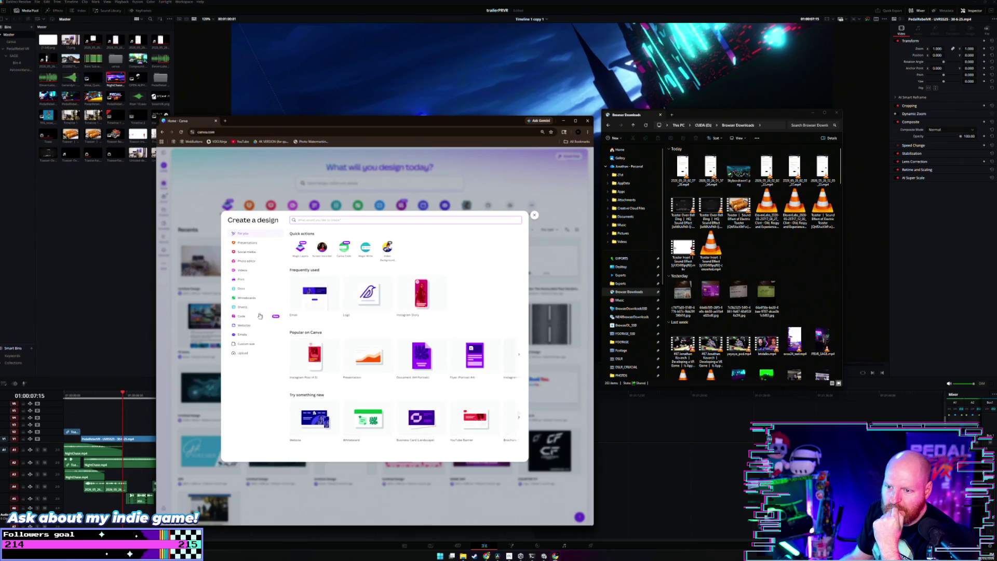
Upload Skyboxdrawn1.png from Browser Downloads to Canva and open the neon city skybox in the image editor.
click(251, 353)
drag(739, 172, 447, 306)
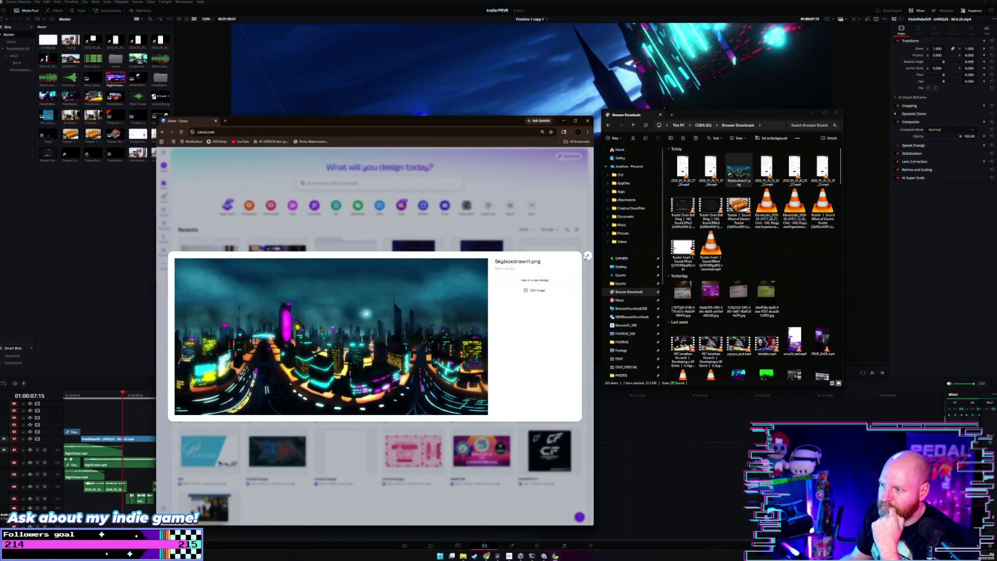
click(559, 284)
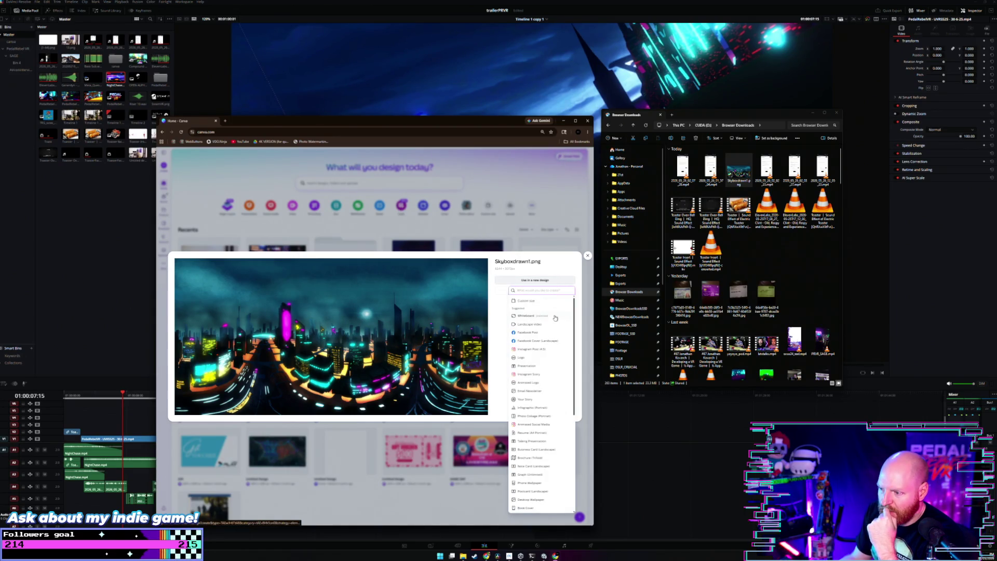
scroll(554, 318, down, 2)
scroll(555, 318, down, 2)
scroll(555, 318, down, 1)
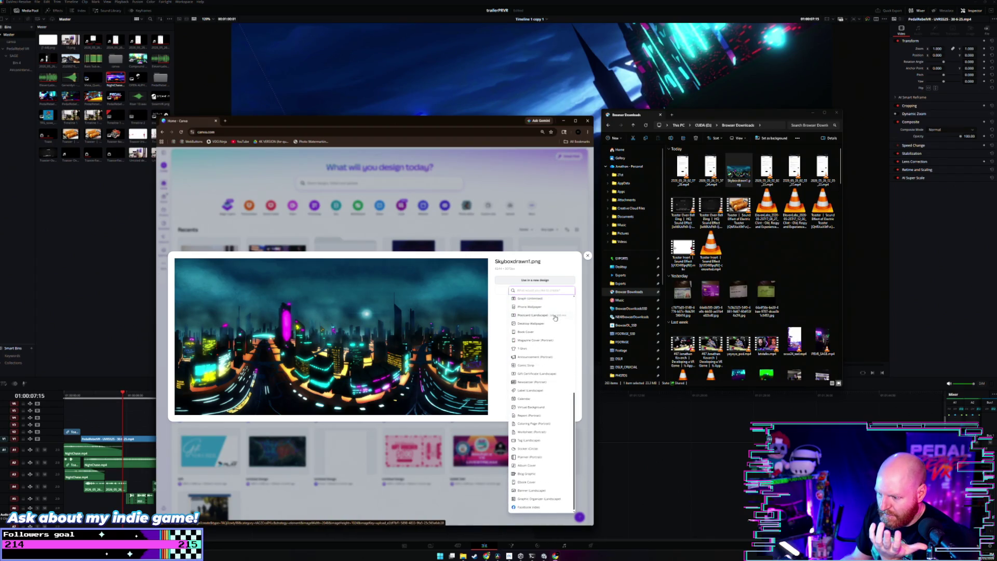
click(552, 270)
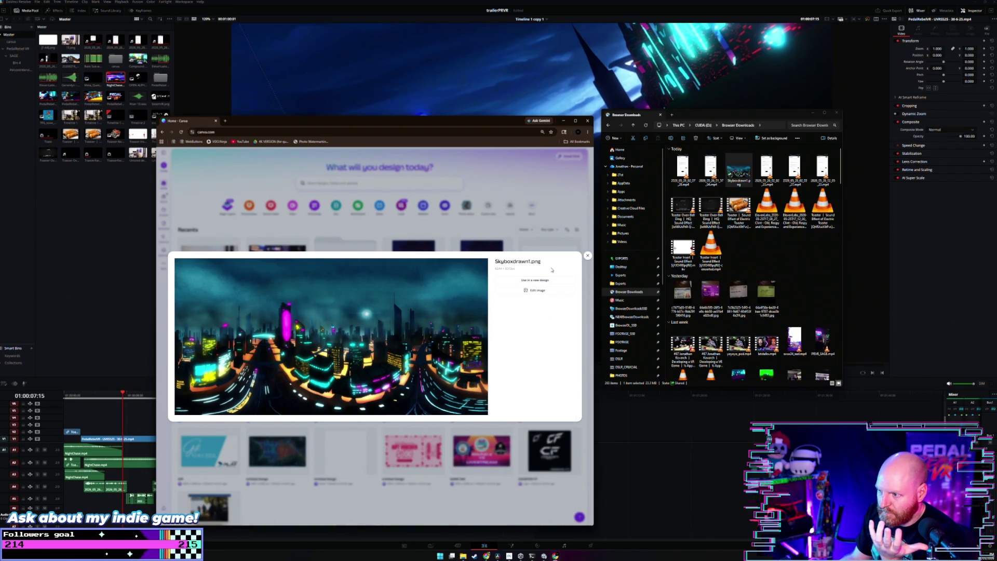
click(545, 292)
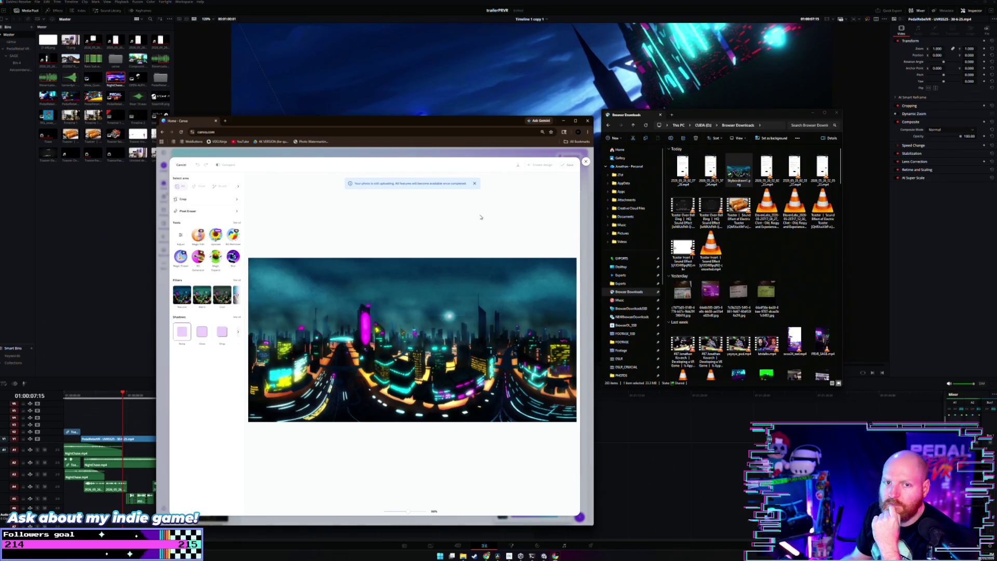
Try the Warm filter, then apply the first Natural filter to the neon city panorama and create a design.
drag(342, 124, 314, 98)
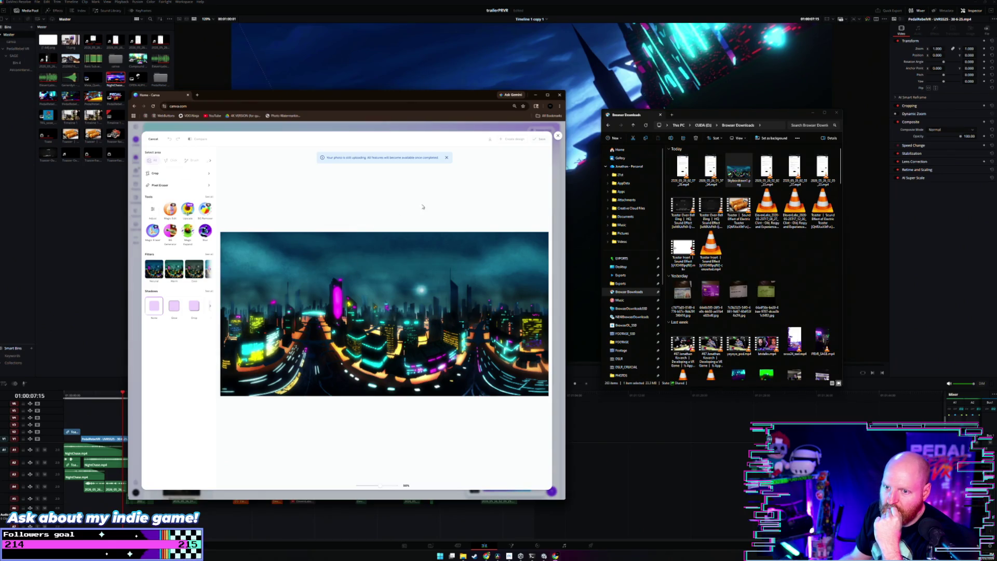
click(175, 269)
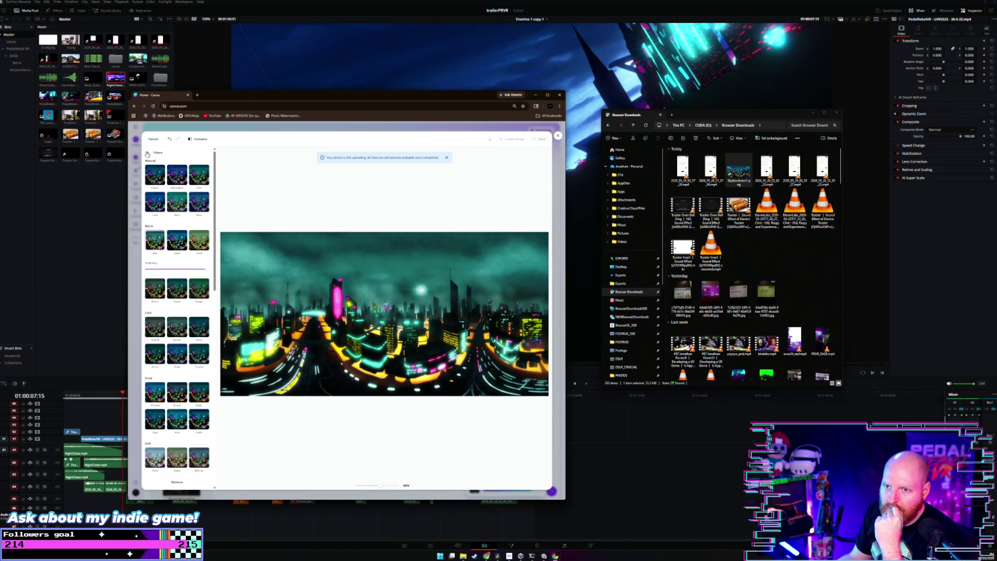
click(147, 153)
click(154, 268)
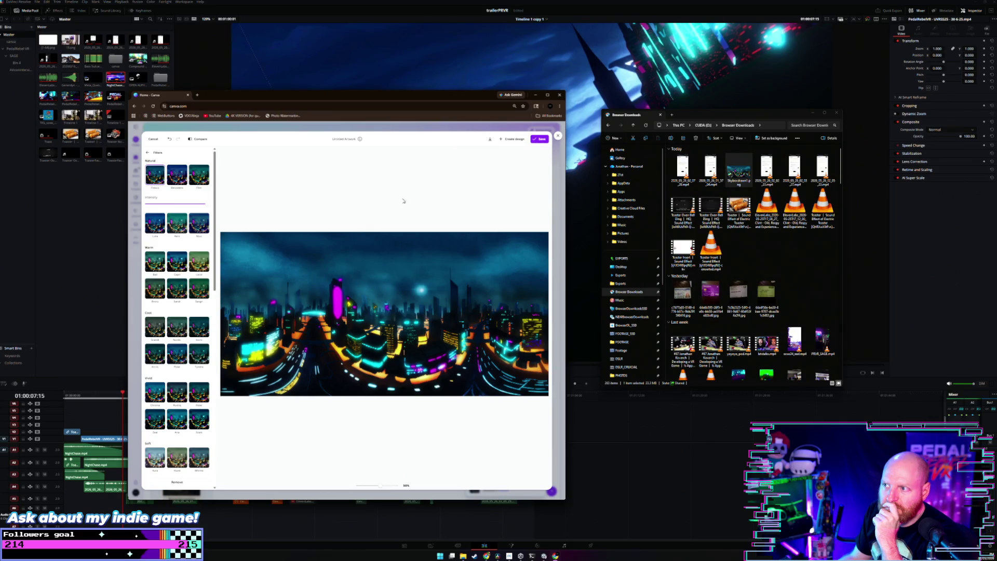
click(505, 140)
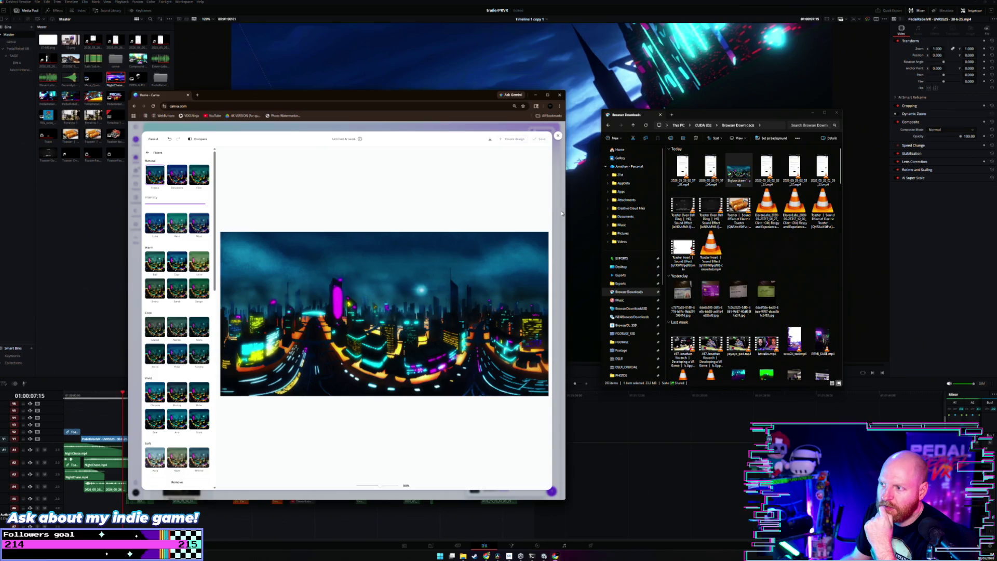
Move the browser aside, then minimize File Explorer and the browser to bring Resolve forward at 01:00:33:10.
drag(568, 212, 737, 213)
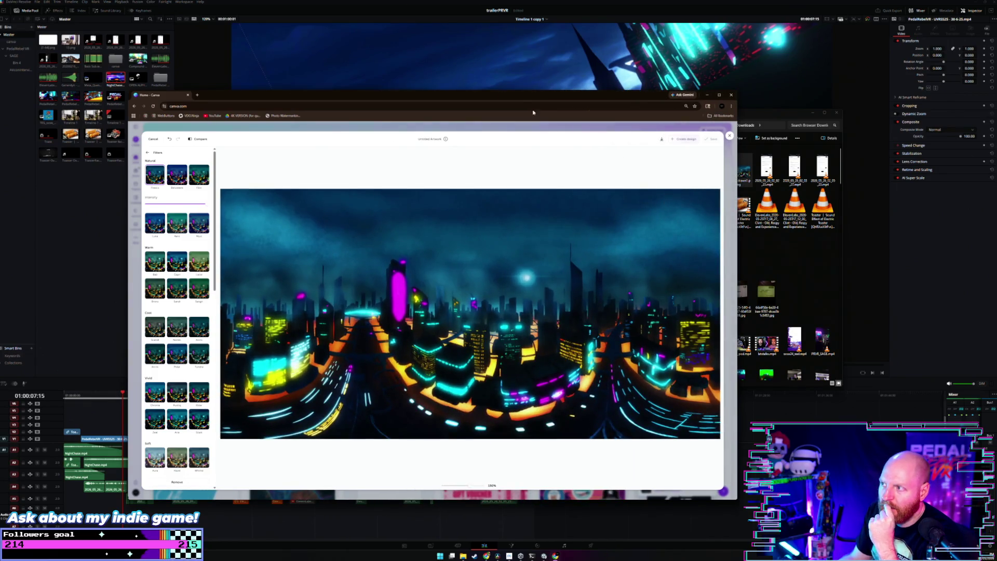
drag(530, 98, 517, 72)
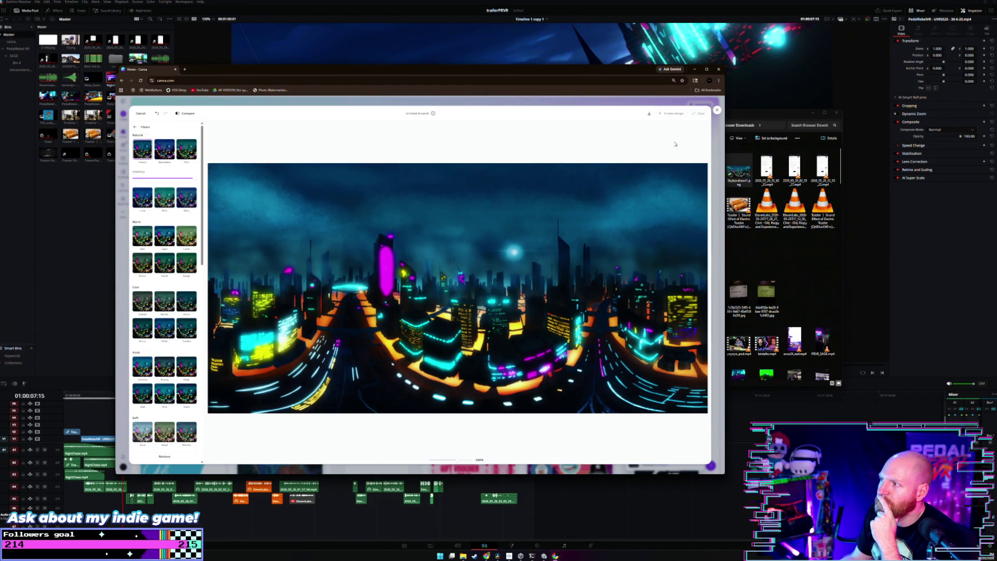
drag(609, 73, 573, 120)
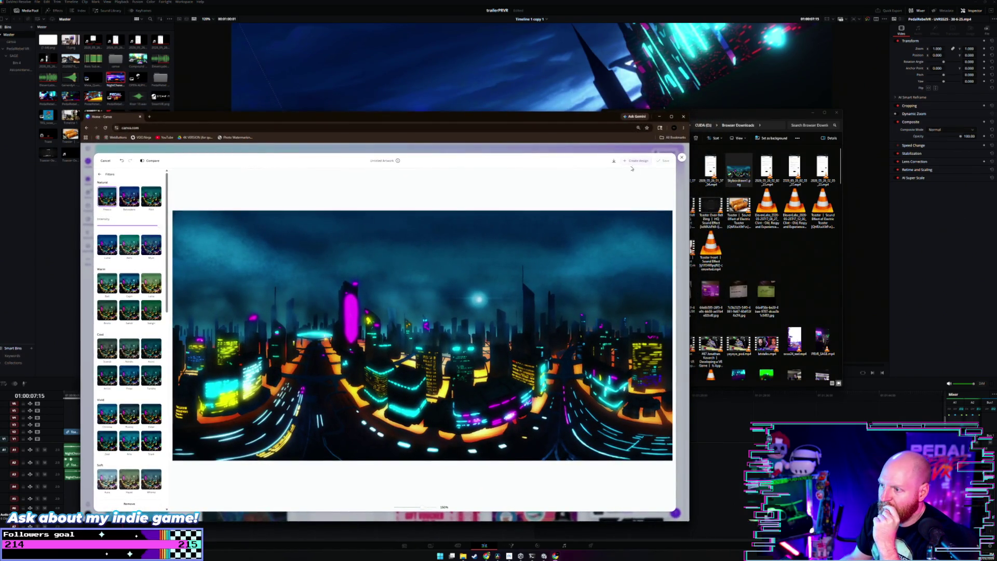
click(813, 113)
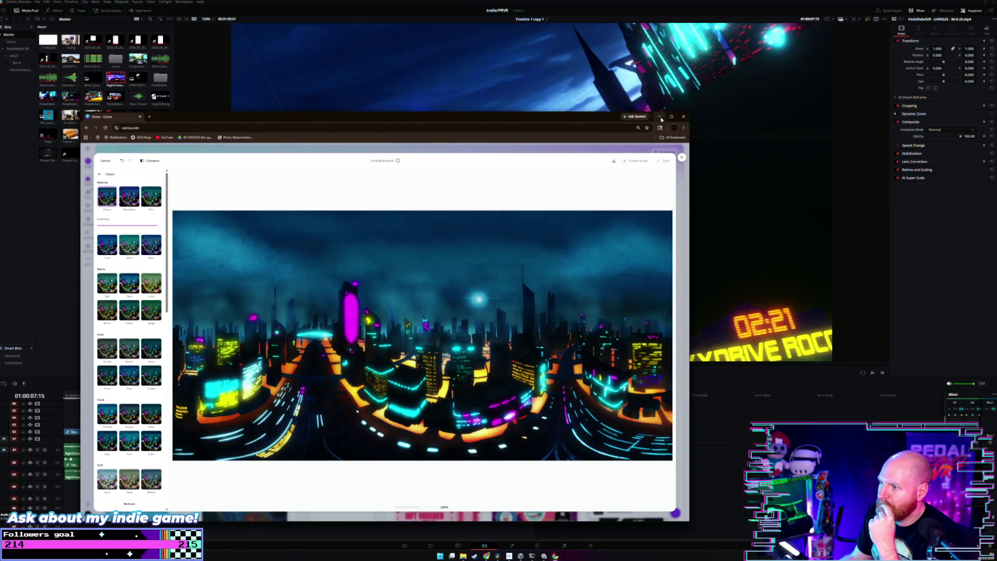
click(659, 116)
click(326, 395)
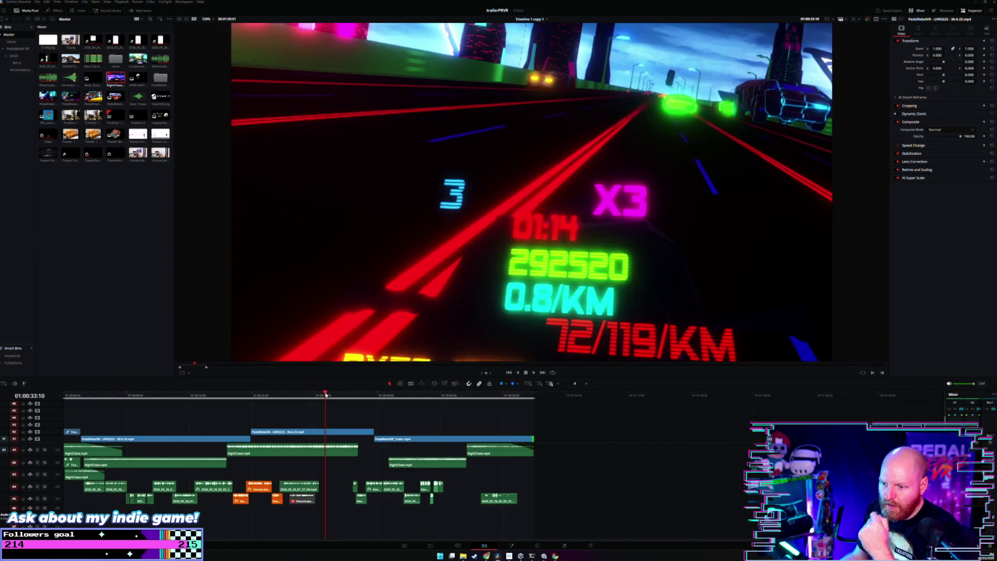
Enable the equalizer on the orange ElevenLabs clip on A5 and cut band 2 to about -15.2 dB.
key(ctrl+minus)
drag(188, 395, 52, 400)
key(ctrl+equal)
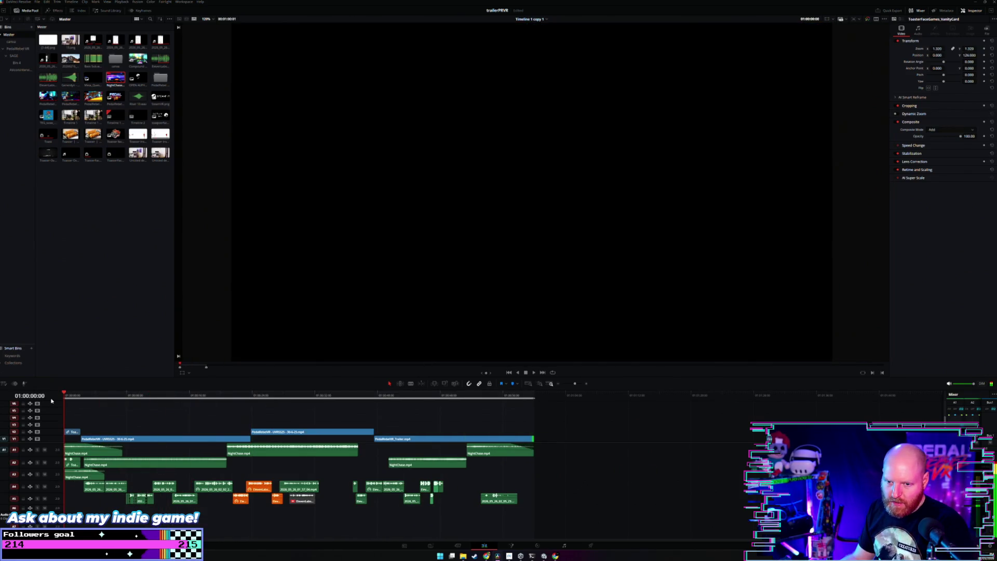
click(237, 399)
key(ctrl+equal)
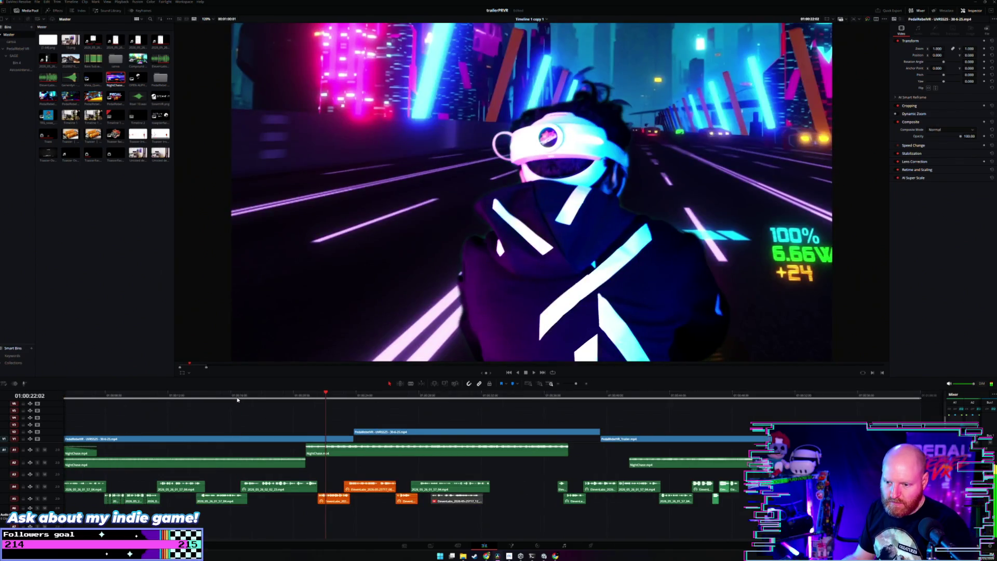
key(space)
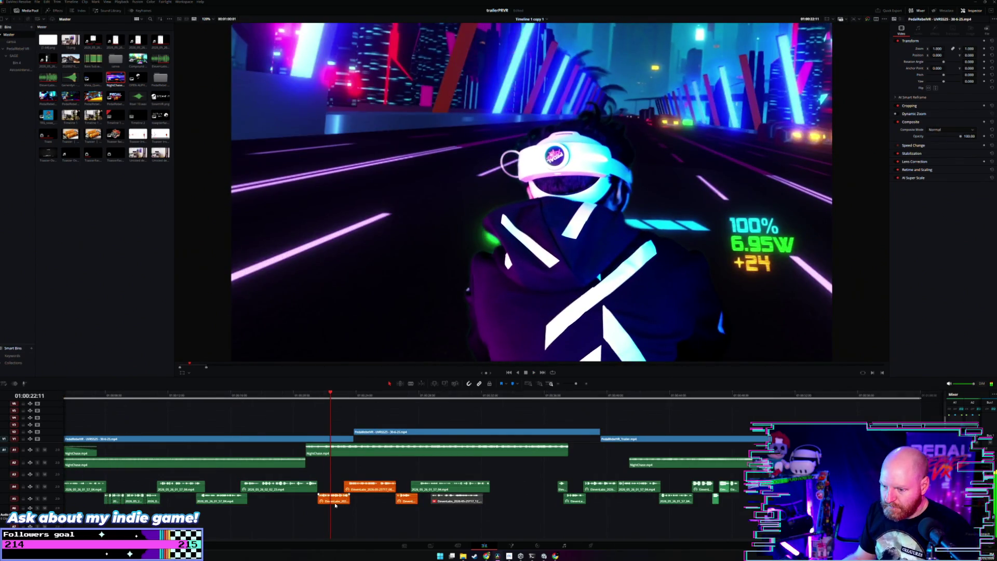
click(335, 504)
click(896, 210)
mouse_move(924, 244)
mouse_down()
mouse_move(922, 258)
mouse_move(955, 238)
mouse_move(974, 239)
mouse_move(937, 256)
mouse_up()
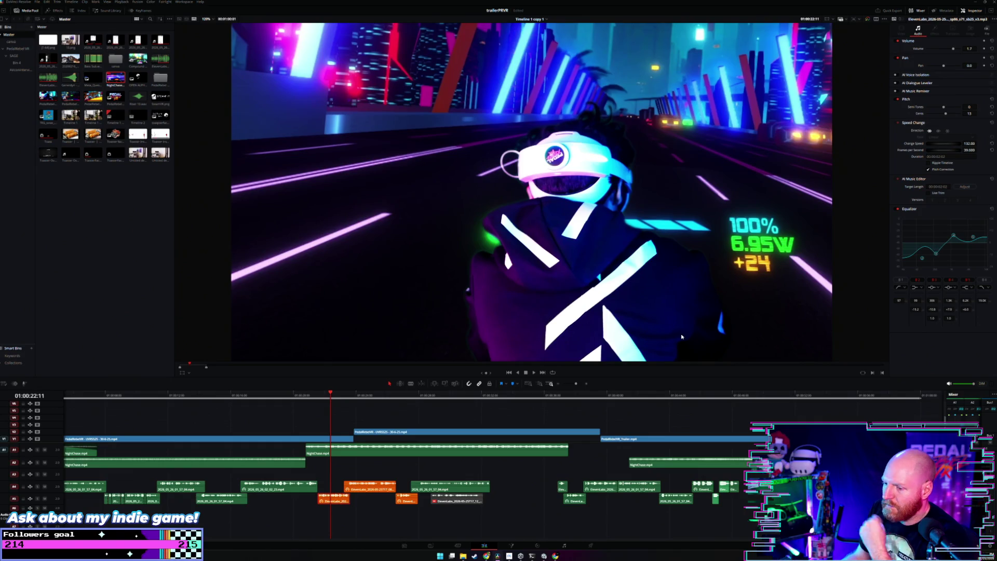
Return the playhead to around 01:00:21 and select the video clips on V1 and V2.
click(318, 396)
scroll(329, 407, up, 1)
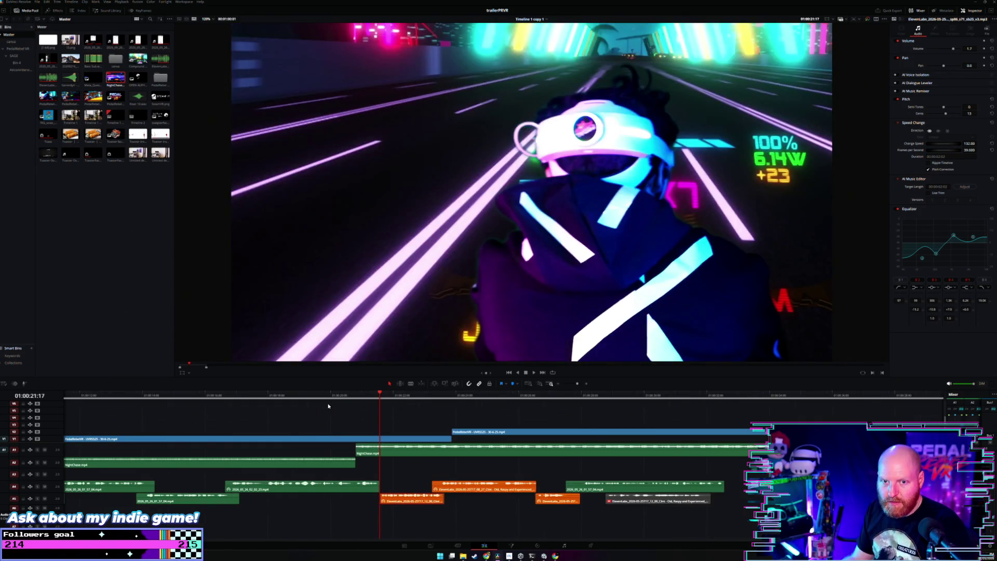
scroll(180, 410, down, 5)
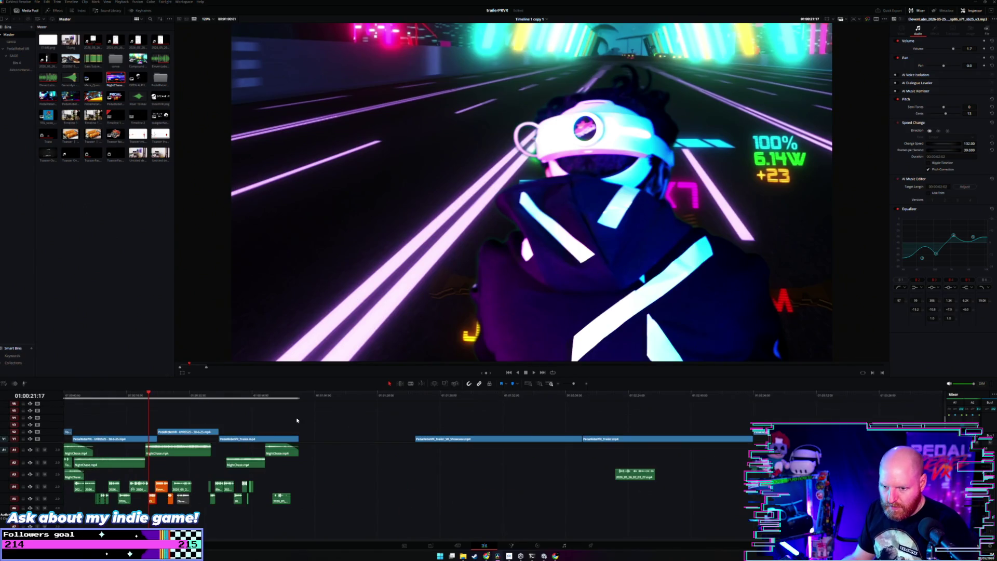
drag(179, 410, 61, 442)
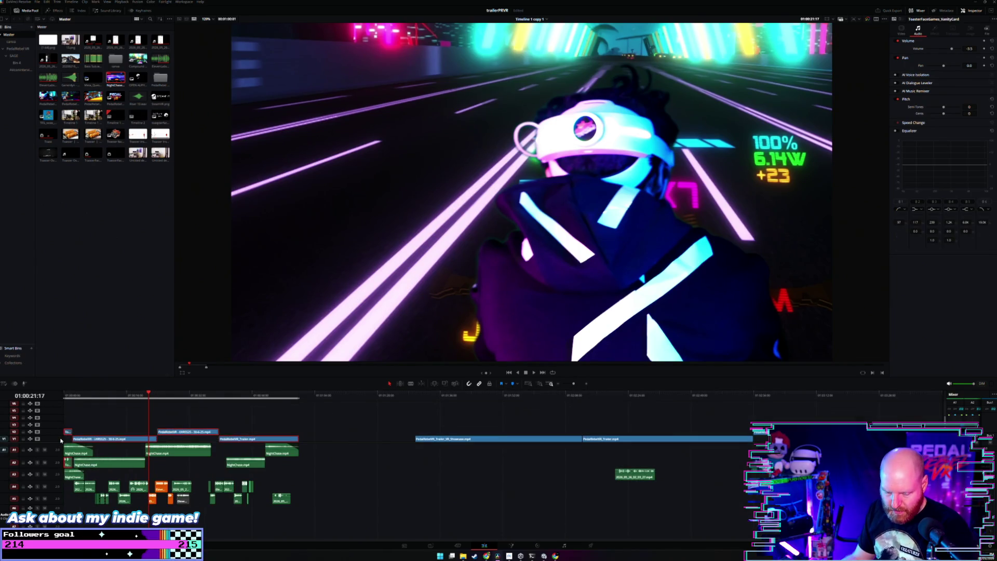
click(147, 396)
scroll(155, 399, up, 3)
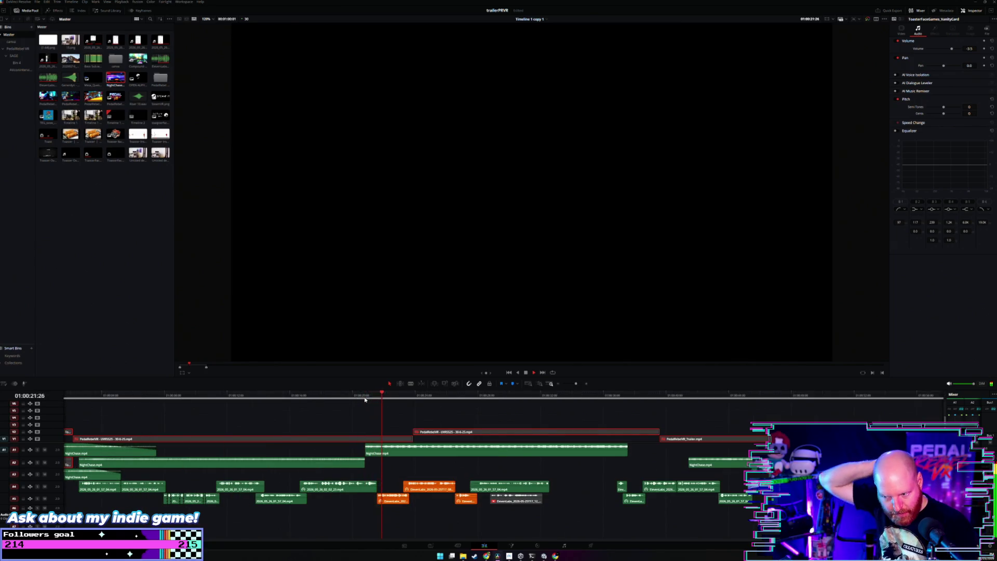
Slow the ElevenLabs voiceover clip to 106% speed and play it back.
key(space)
click(392, 501)
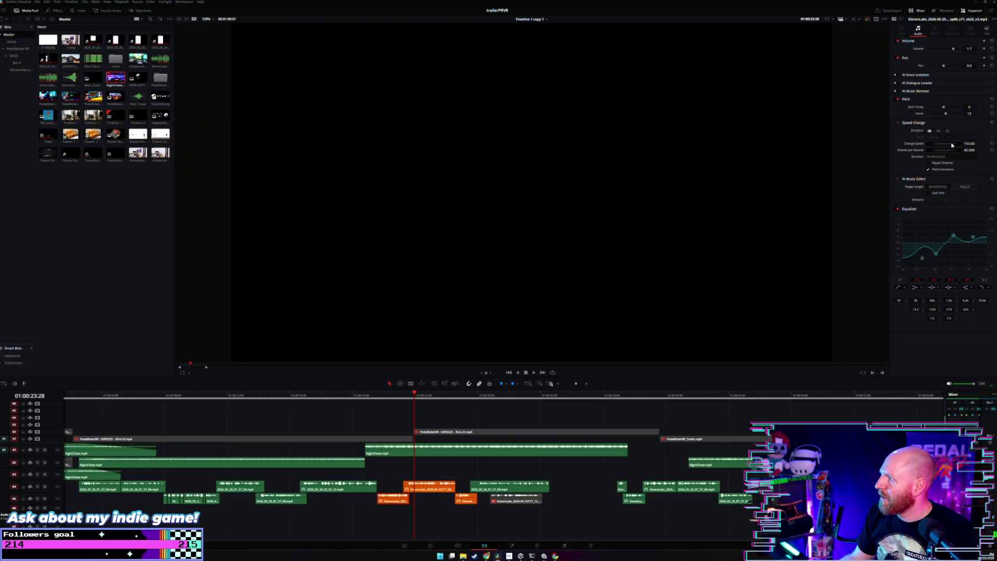
drag(954, 145, 929, 145)
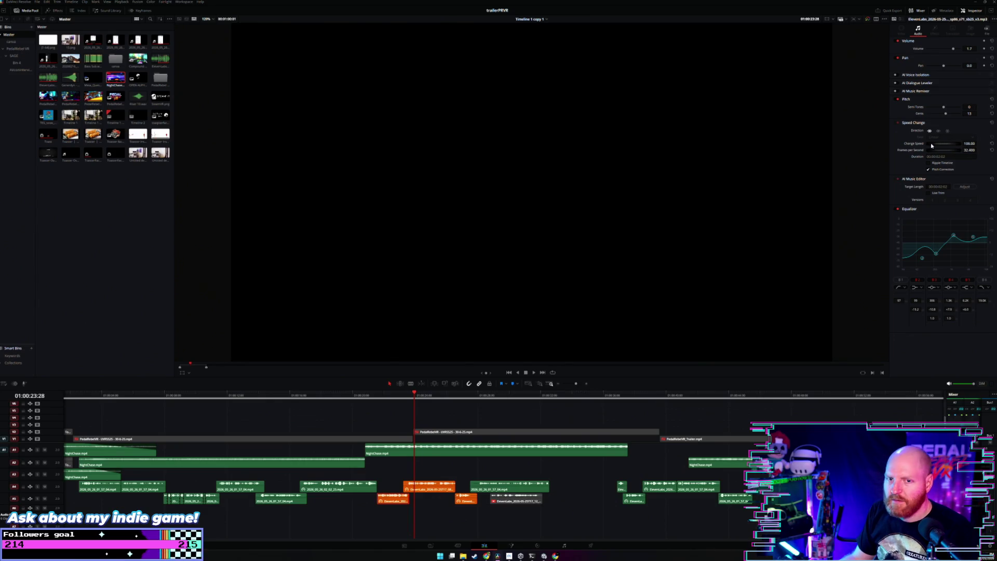
click(377, 398)
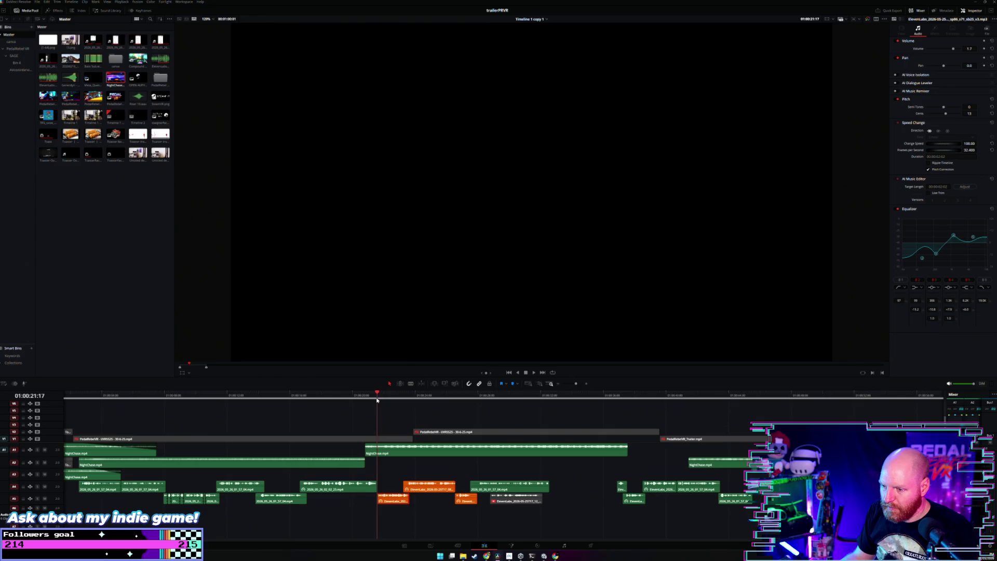
key(ctrl+equal)
key(space)
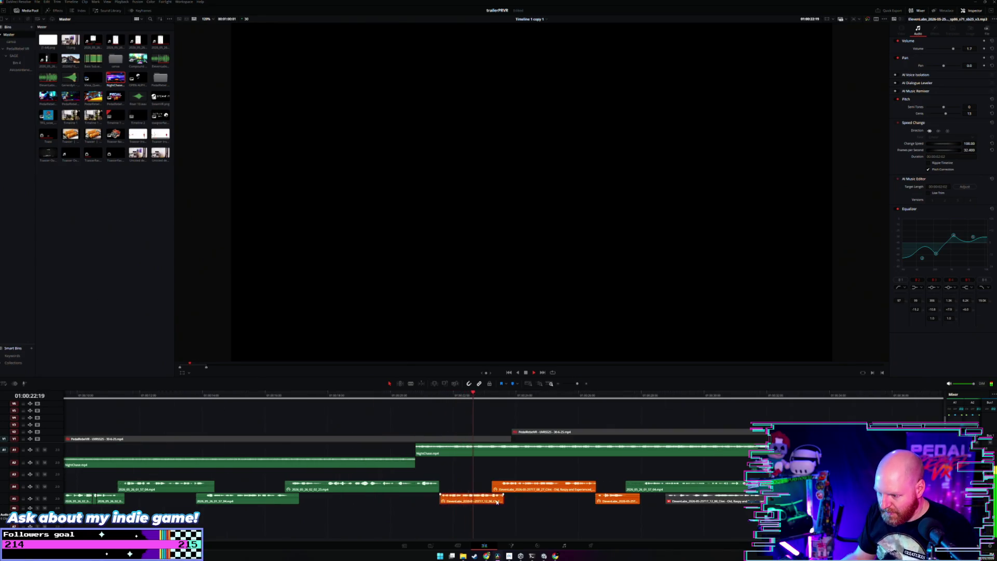
Extend the orange A5 clip's end, then move the ElevenLabs clip down onto track A4.
click(502, 500)
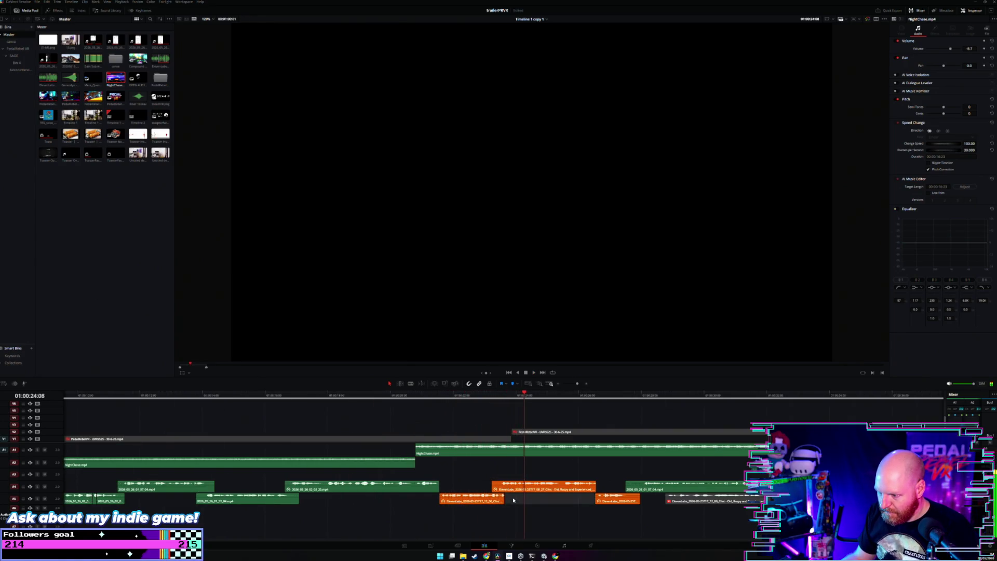
drag(502, 500, 609, 470)
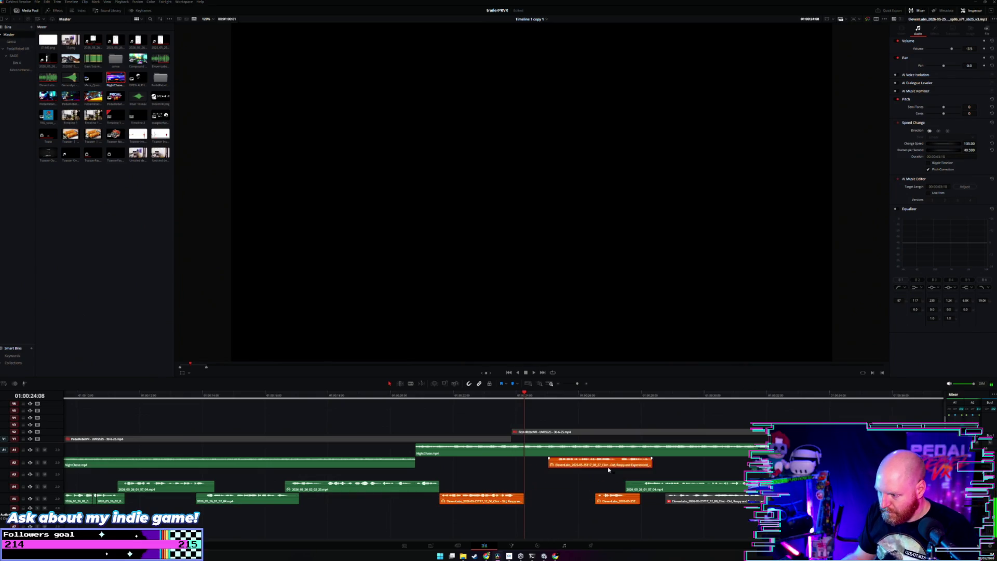
key(Right)
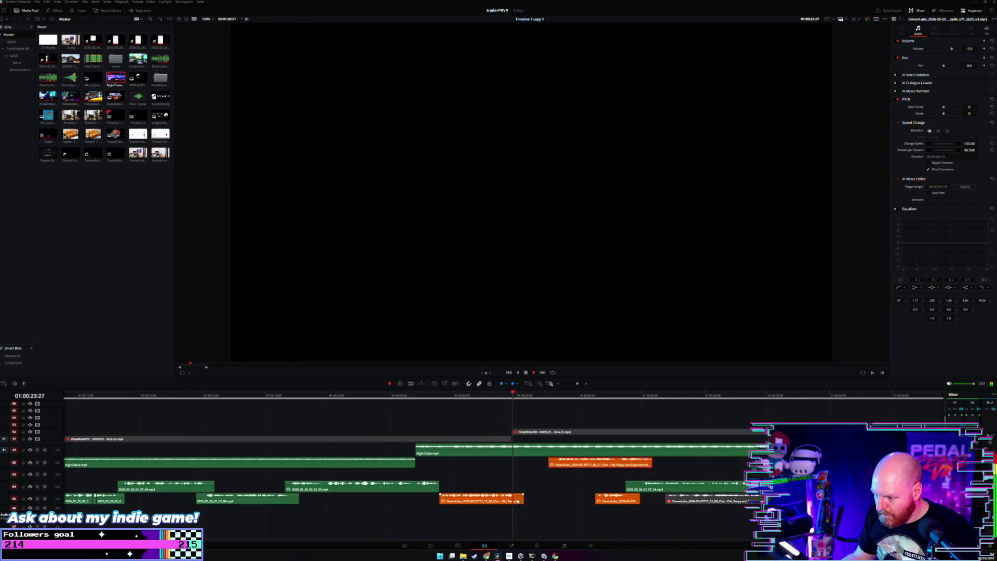
drag(522, 500, 520, 500)
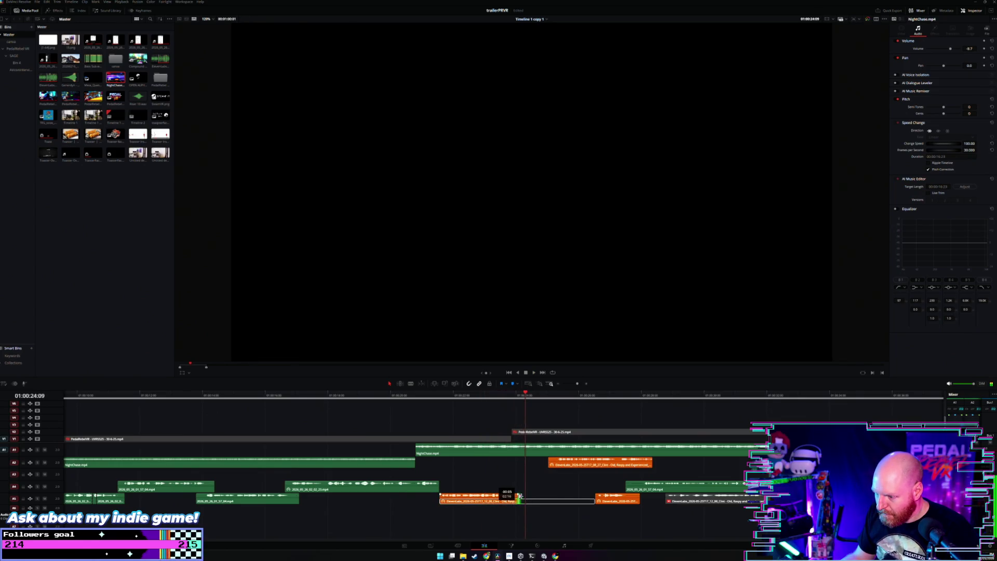
mouse_move(578, 467)
mouse_down()
mouse_move(539, 482)
mouse_move(535, 494)
mouse_up()
click(498, 409)
key(space)
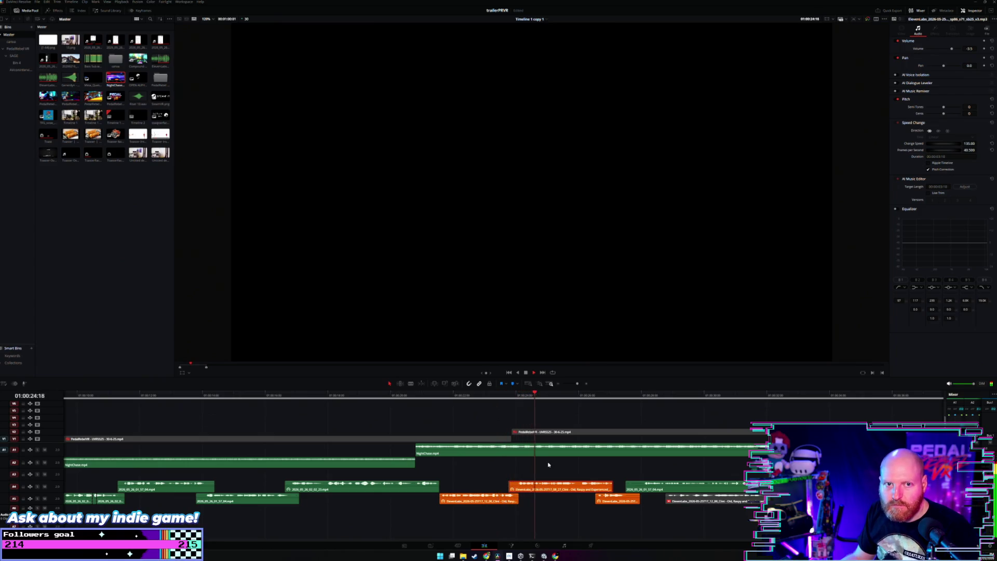
Slow the A4 ElevenLabs clip to about 99% speed, review it, and save the project.
click(561, 492)
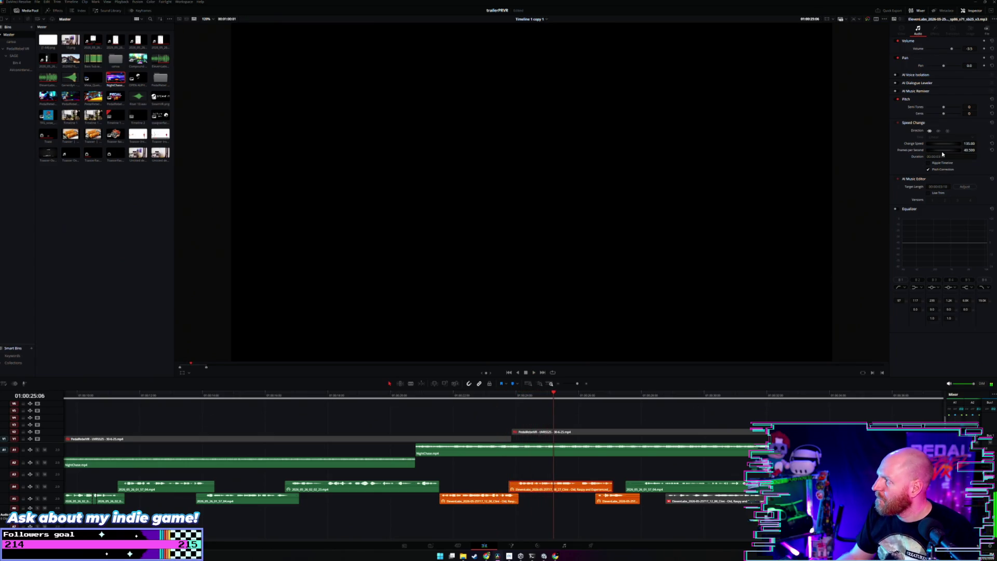
drag(950, 146, 938, 149)
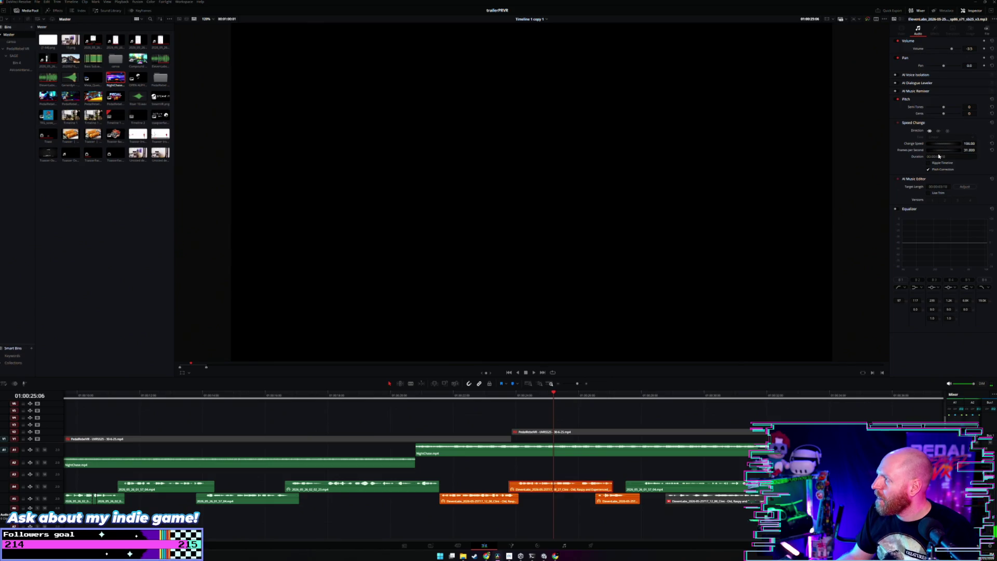
click(514, 399)
key(space)
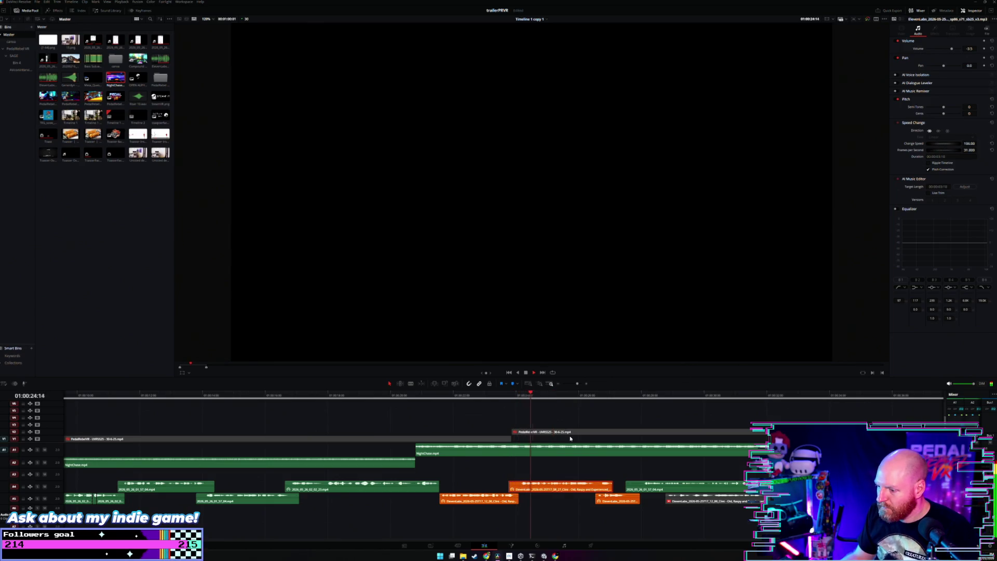
key(space)
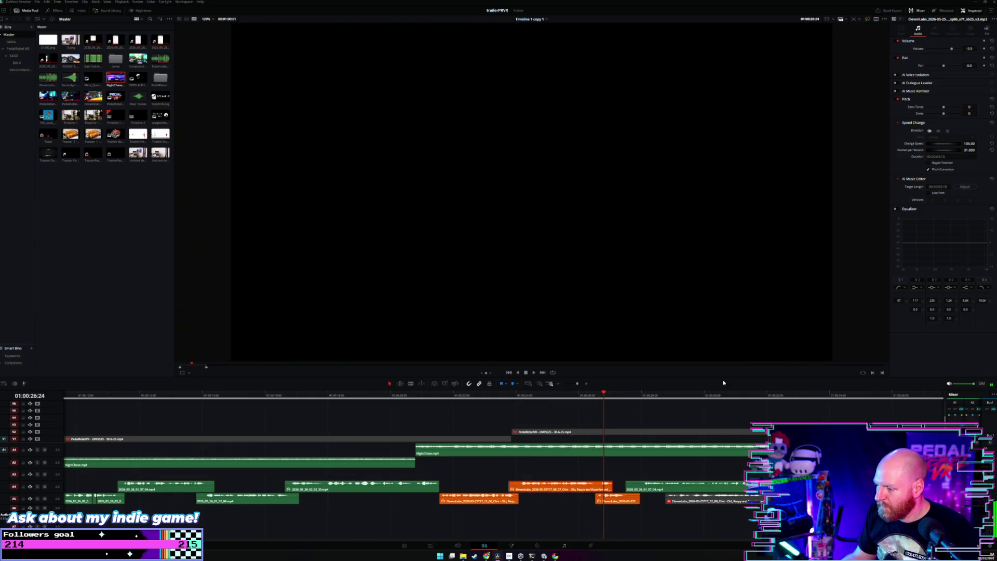
key(ctrl+s)
Try 107% speed on the clip, then set its speed to exactly 100% and review.
drag(947, 146, 950, 146)
click(511, 398)
key(space)
key(space)
click(967, 144)
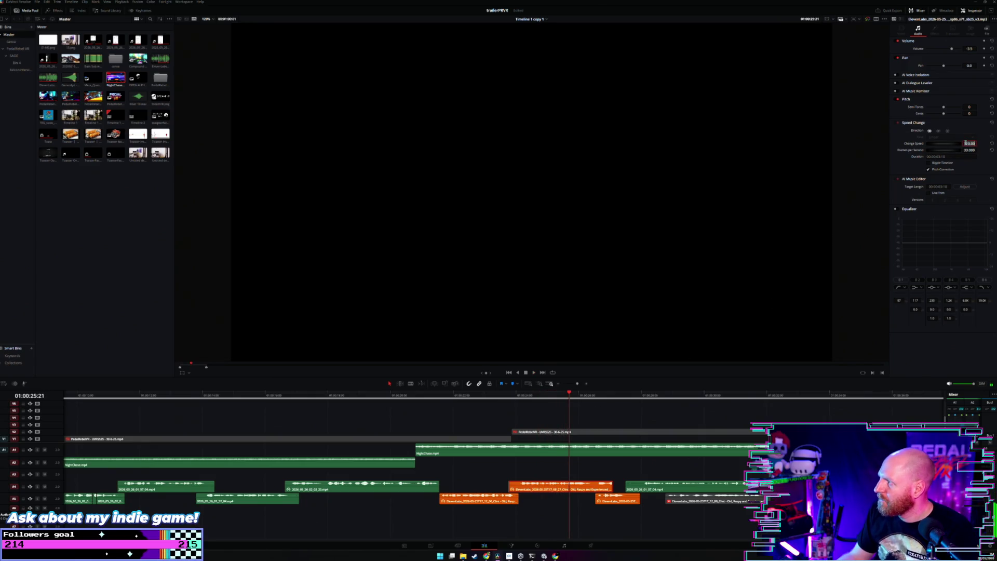
text(100)
key(Return)
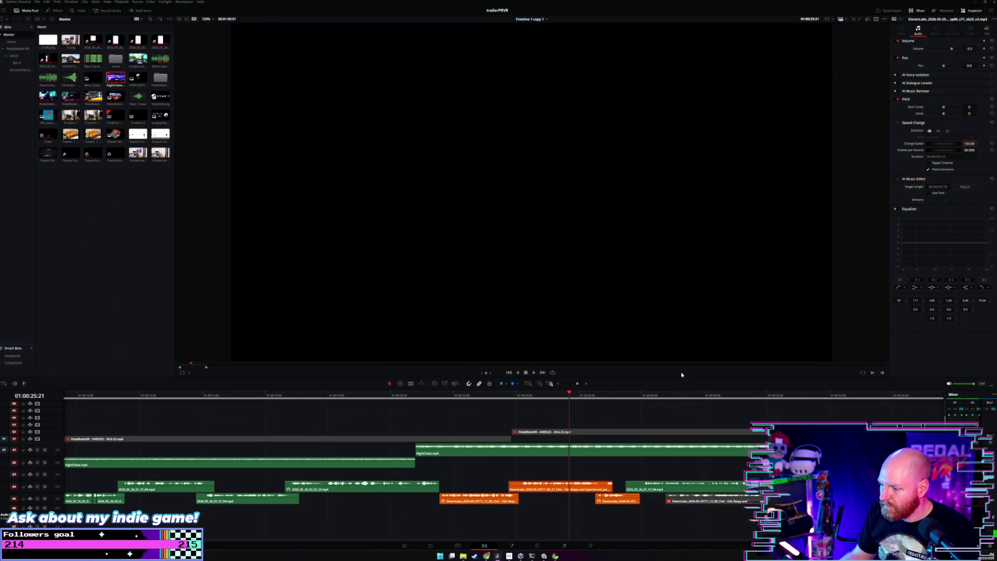
click(513, 398)
key(space)
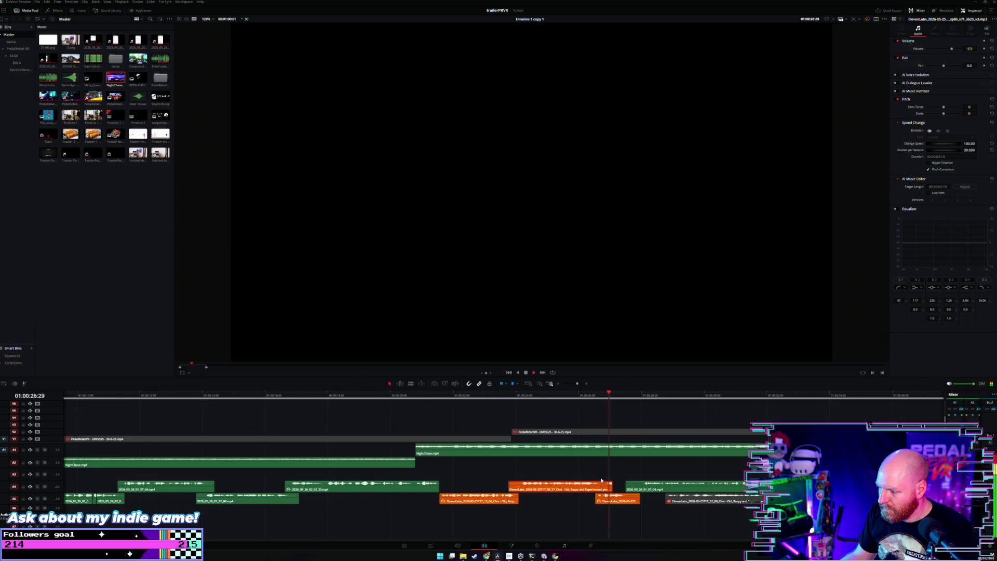
key(space)
Trim the orange voiceover clip's end shorter and replay the section to check it.
drag(612, 484, 602, 487)
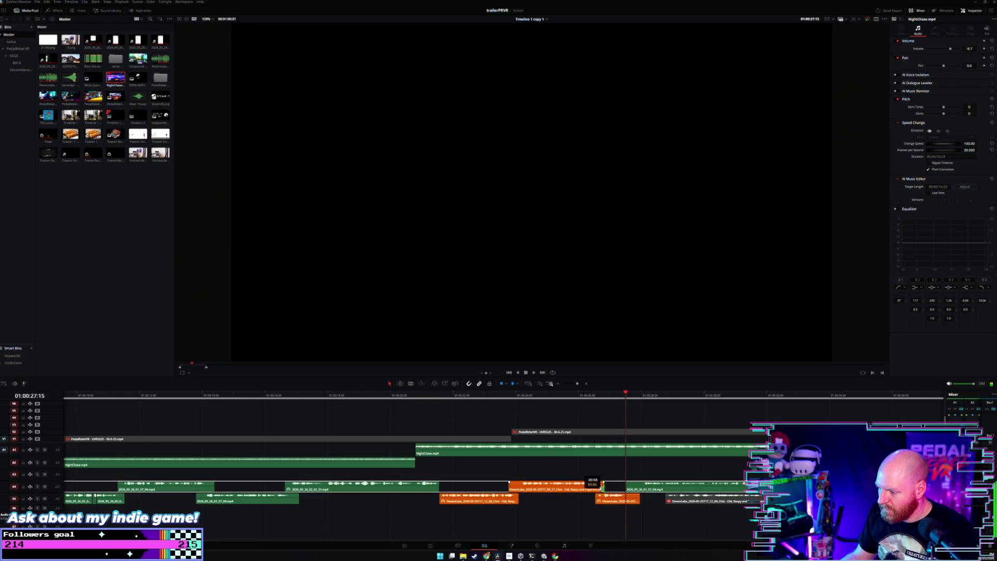
click(585, 491)
click(609, 500)
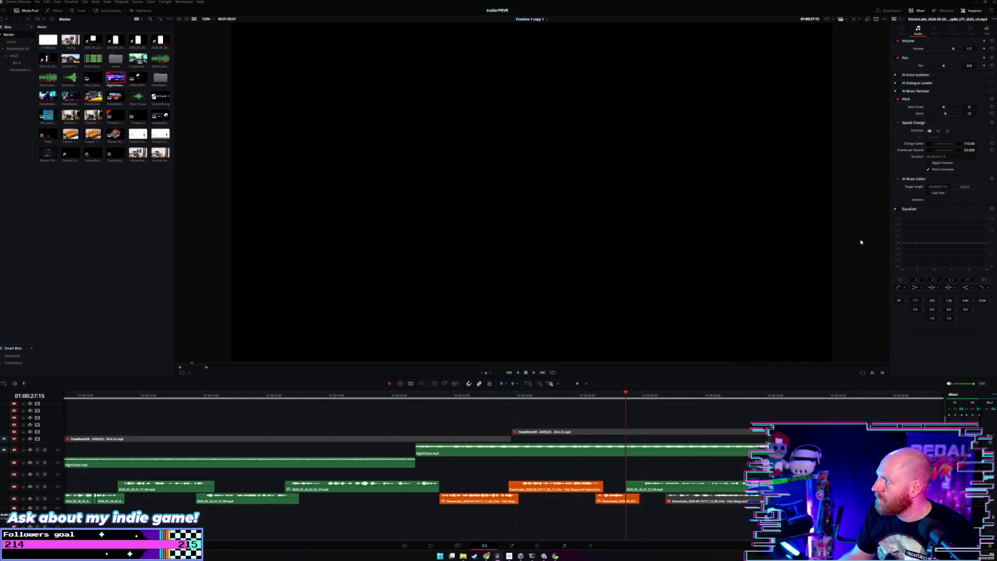
click(569, 395)
key(space)
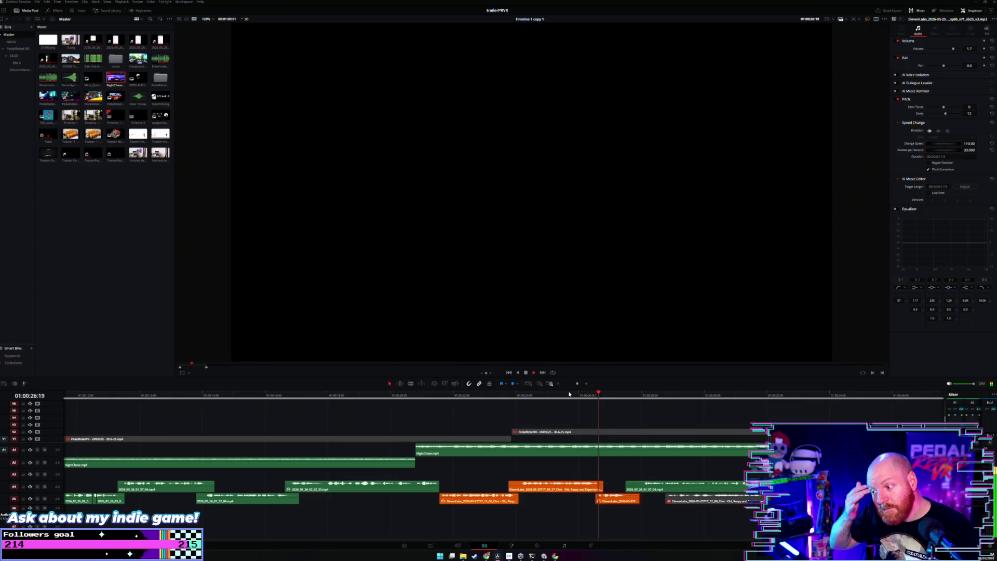
key(space)
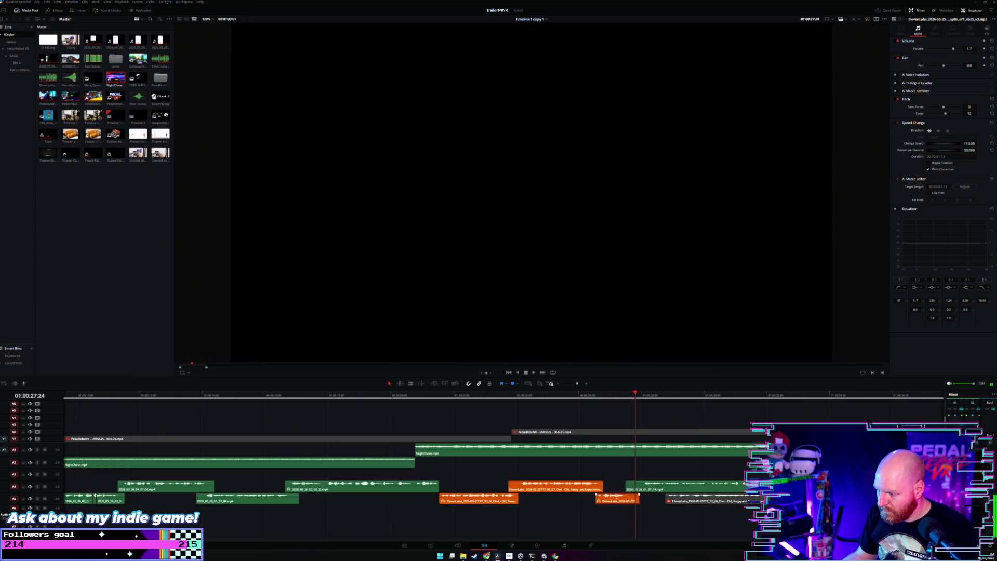
Drop the ElevenLabs clip one track lower at the playhead, save, and shift the green A4 clip later.
drag(596, 494, 636, 506)
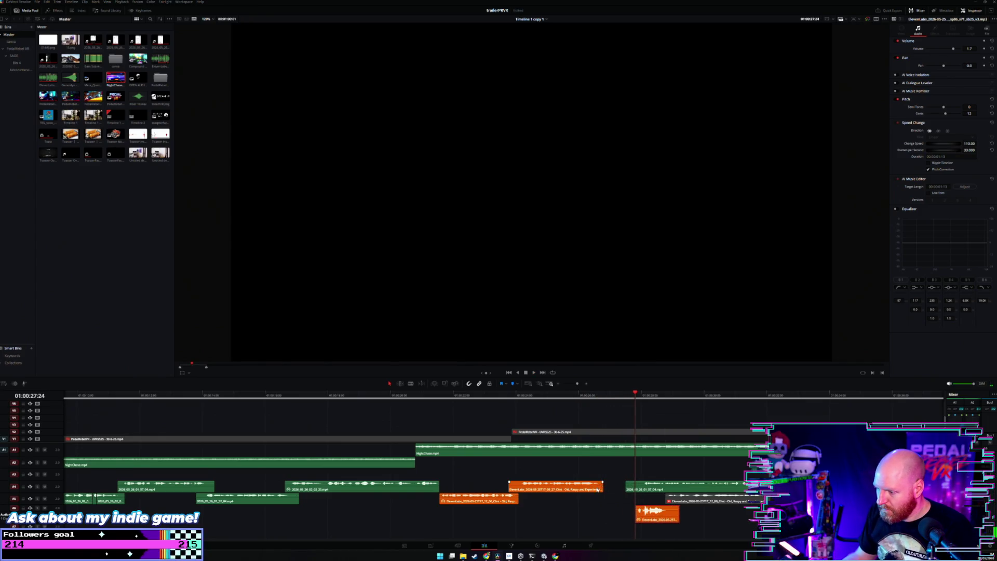
key(ctrl+s)
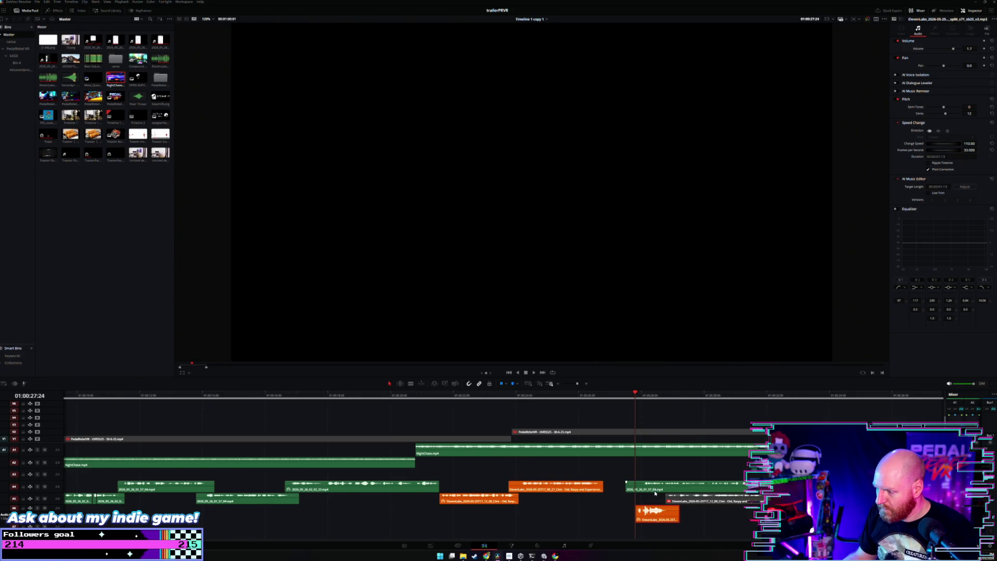
drag(657, 491, 701, 490)
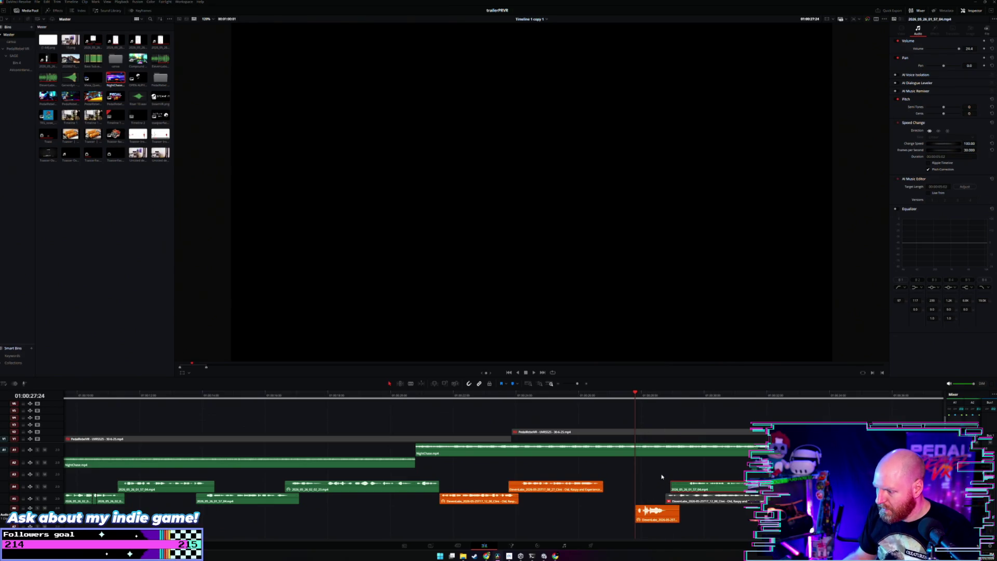
drag(602, 488, 635, 487)
click(620, 455)
click(607, 399)
Lengthen the end of the orange A4 clip and play back the rearranged section.
scroll(602, 413, up, 2)
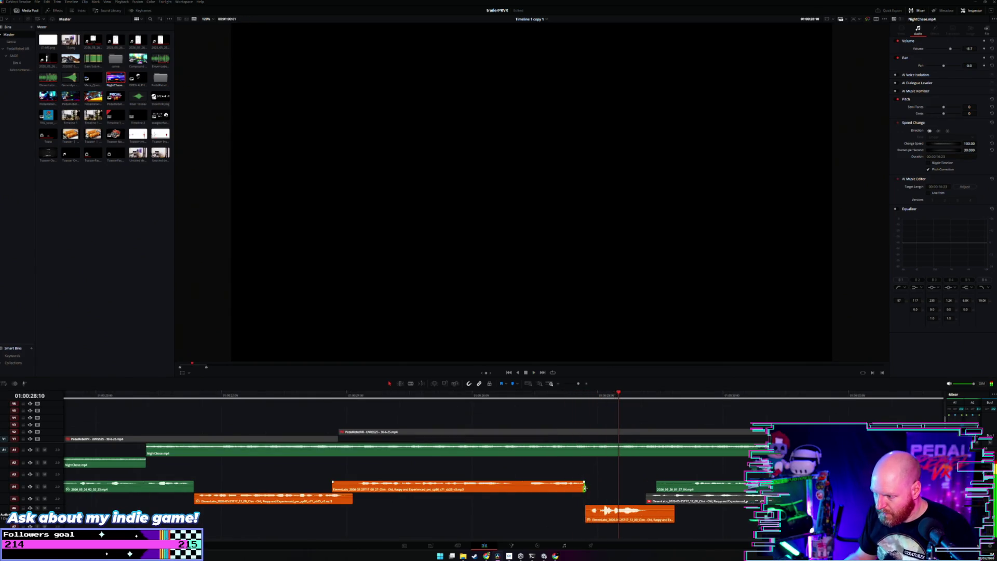
drag(584, 487, 607, 487)
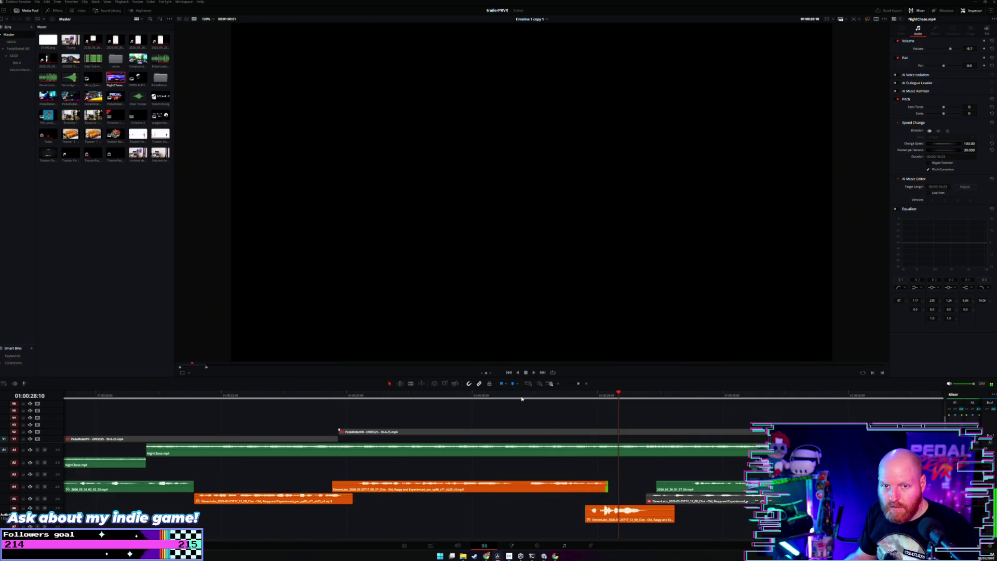
click(494, 411)
key(space)
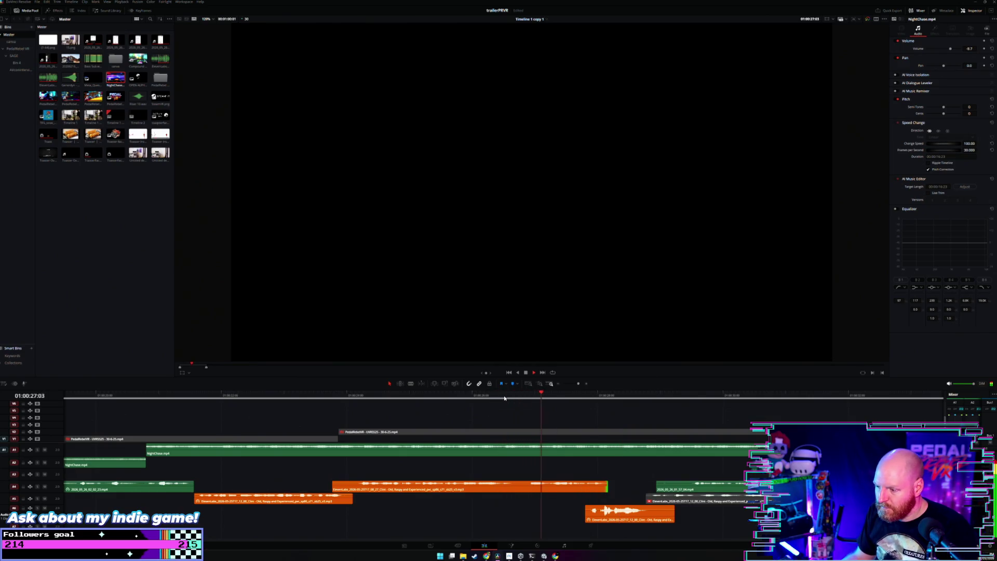
key(space)
Shift the bottom orange clip slightly later and replay the section to check timing.
drag(608, 519, 622, 523)
click(519, 411)
key(space)
key(ctrl+minus)
key(space)
key(space)
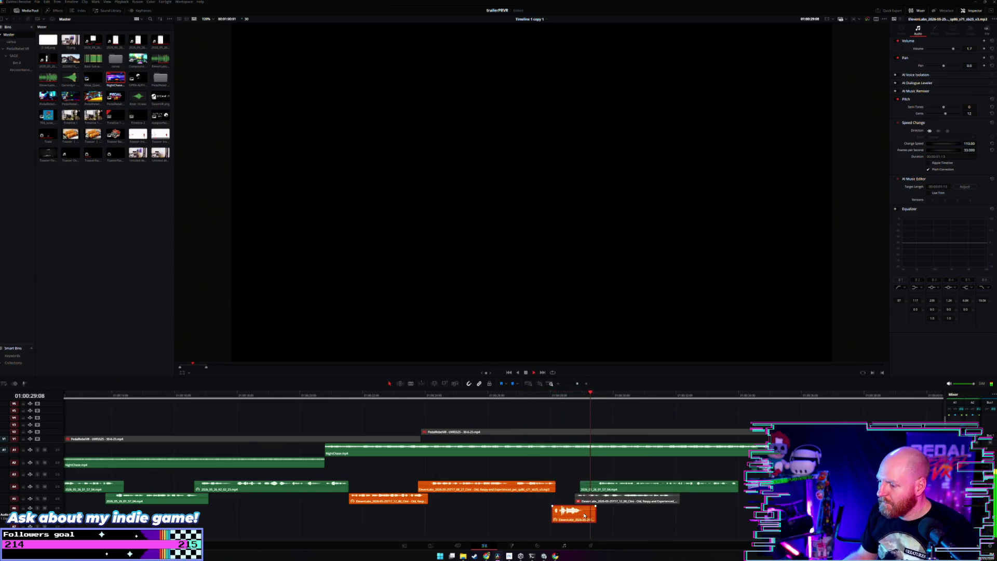
click(529, 396)
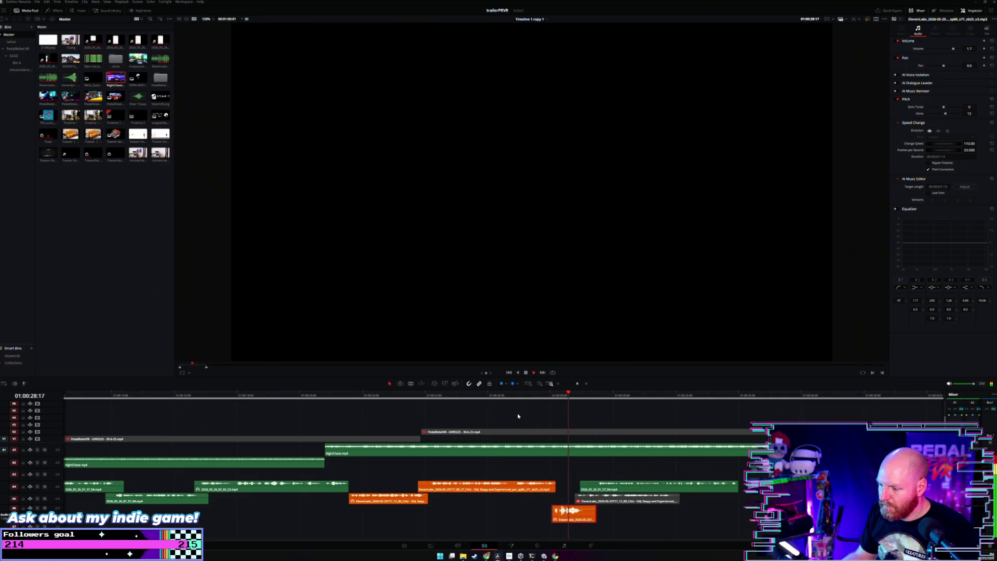
click(370, 396)
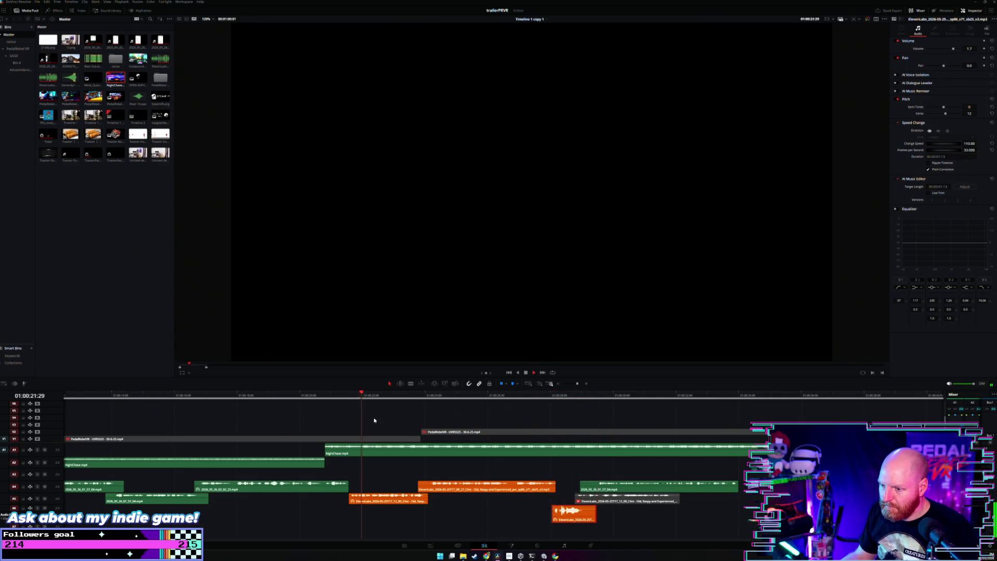
Select the orange voiceover clip carrying the EQ and open its context menu.
click(404, 500)
key(space)
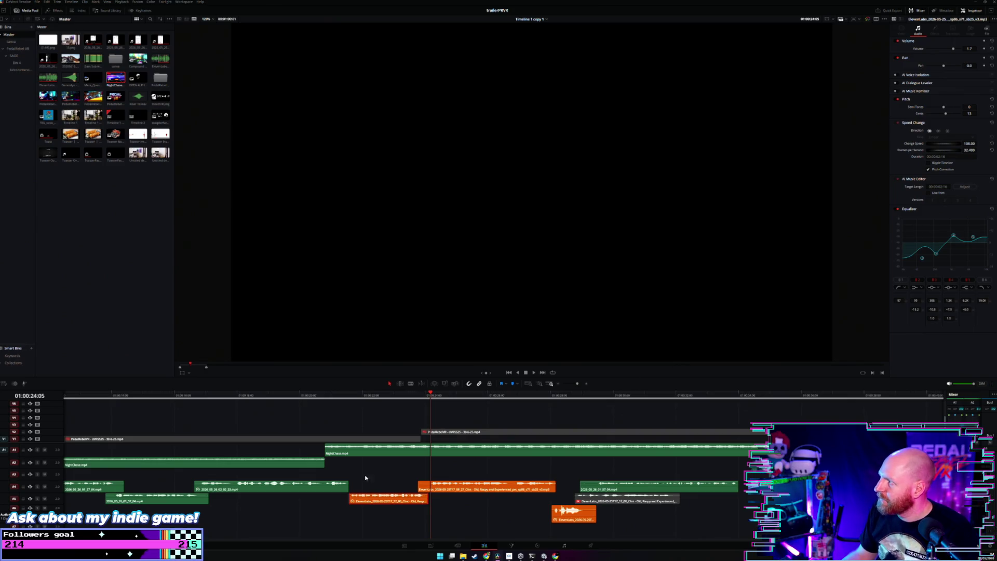
right_click(381, 500)
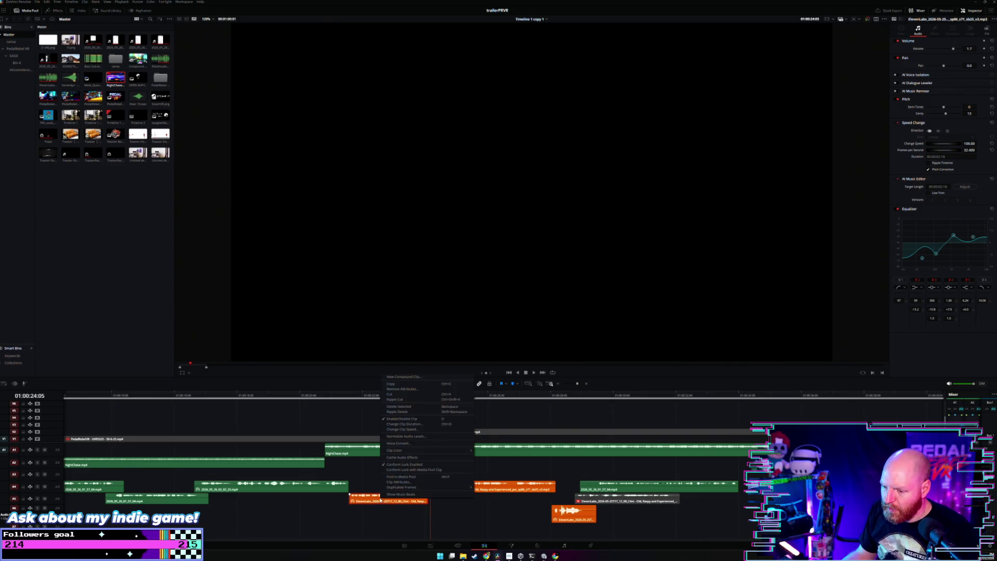
Copy the EQ'd clip and paste its Volume and Equalizer attributes onto two other orange clips.
click(419, 384)
right_click(466, 488)
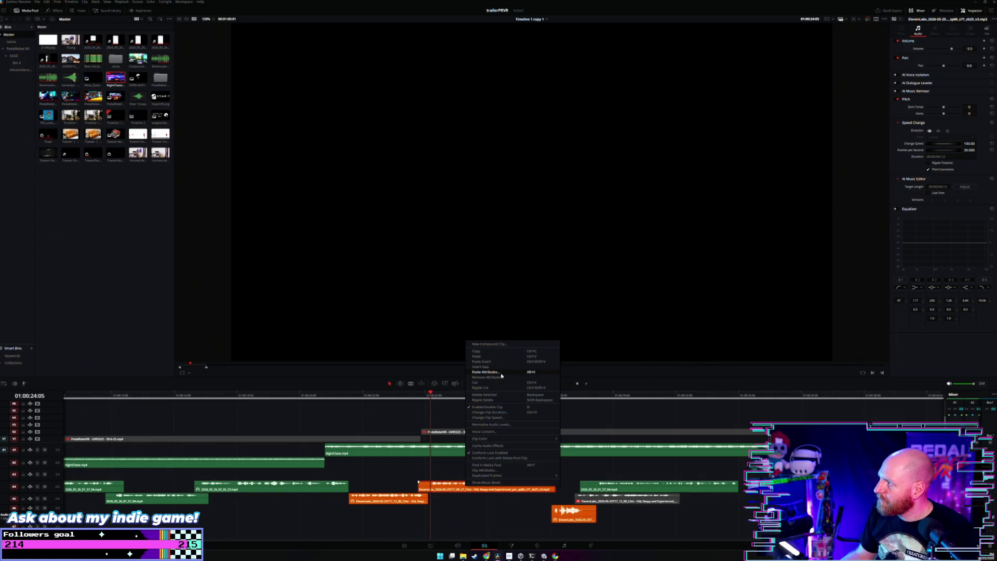
click(486, 372)
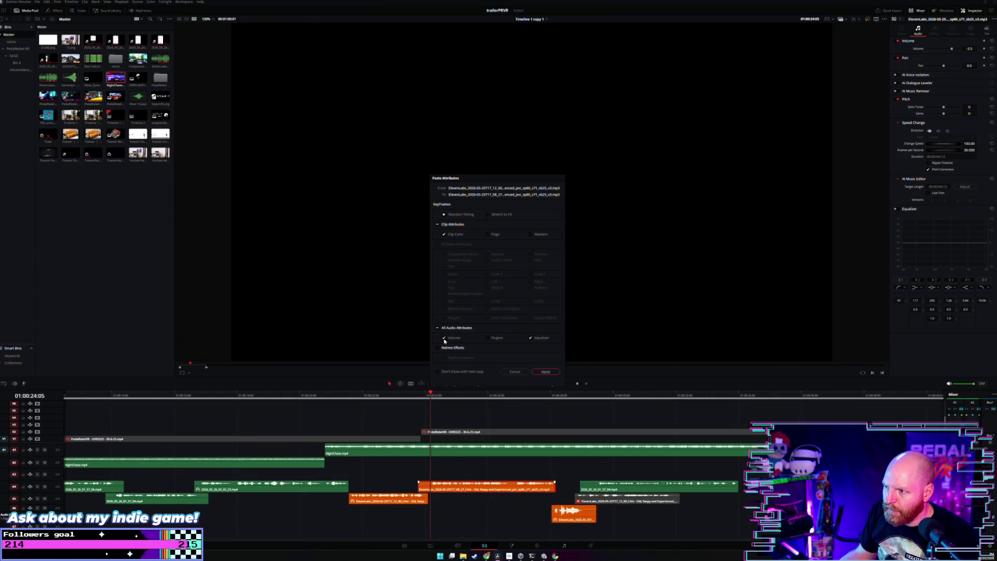
click(544, 372)
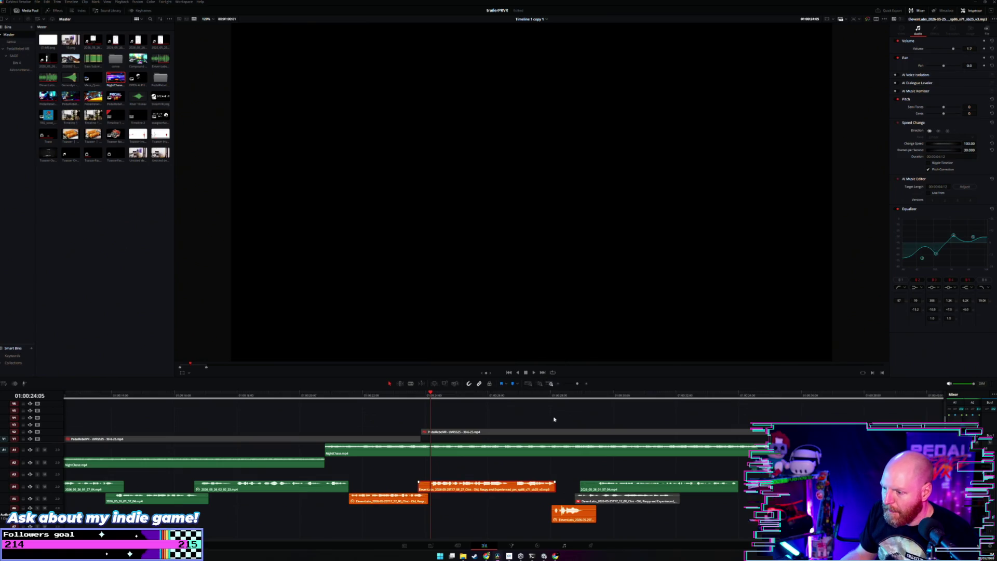
right_click(569, 511)
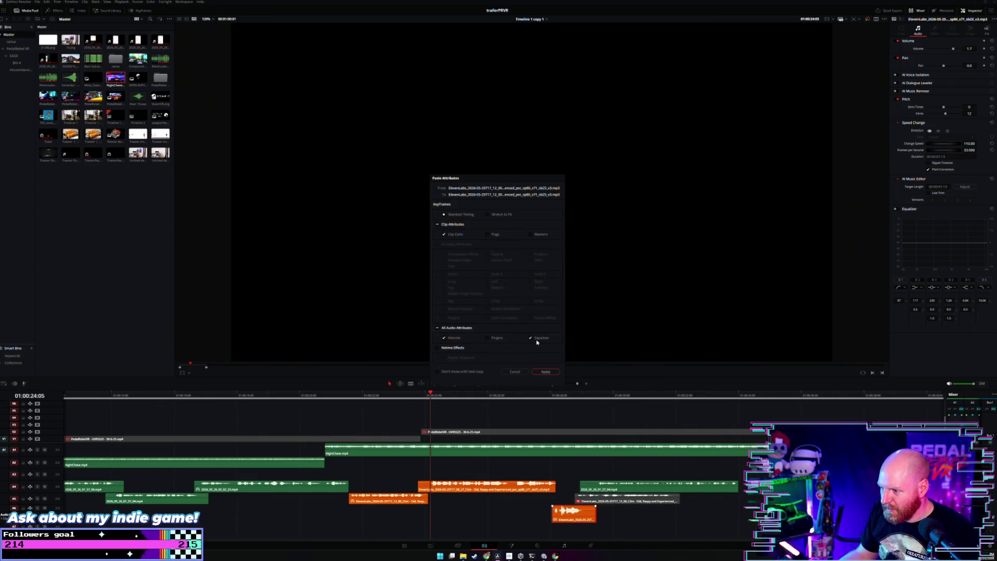
click(545, 373)
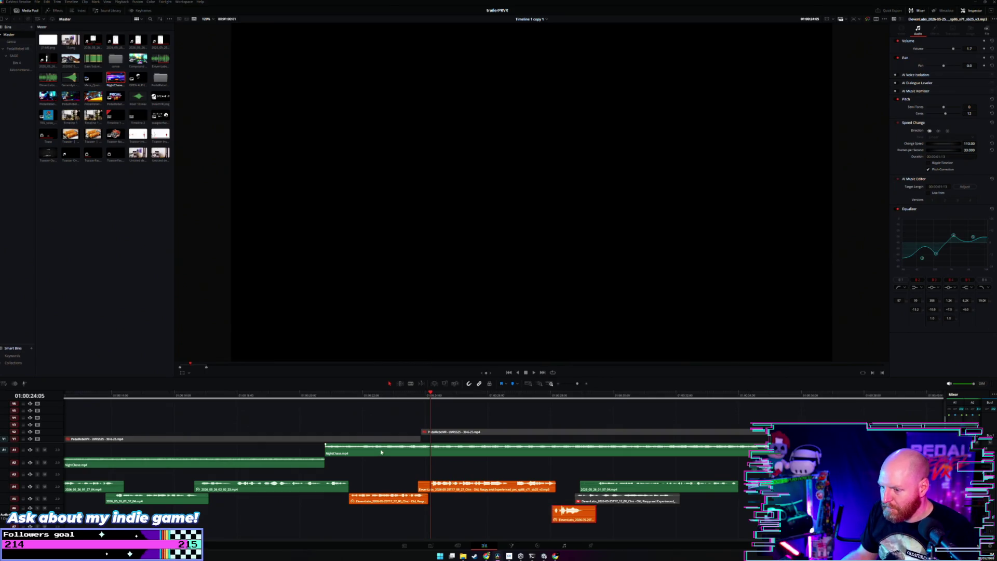
Lower one orange clip's volume to -2.20 dB and move the small A6 clip four frames earlier.
click(340, 397)
key(space)
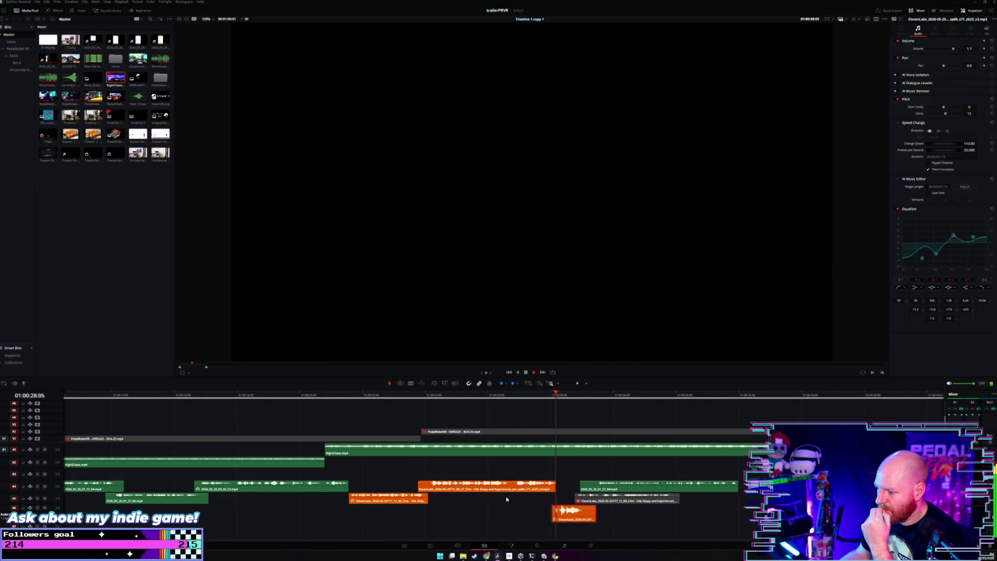
key(space)
drag(503, 482, 502, 484)
drag(574, 516, 571, 516)
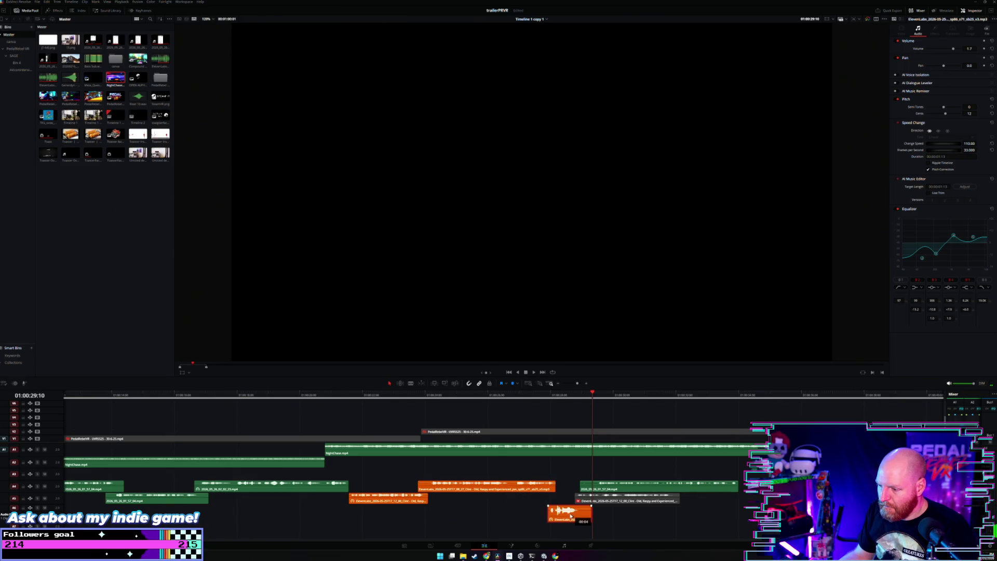
click(404, 399)
key(space)
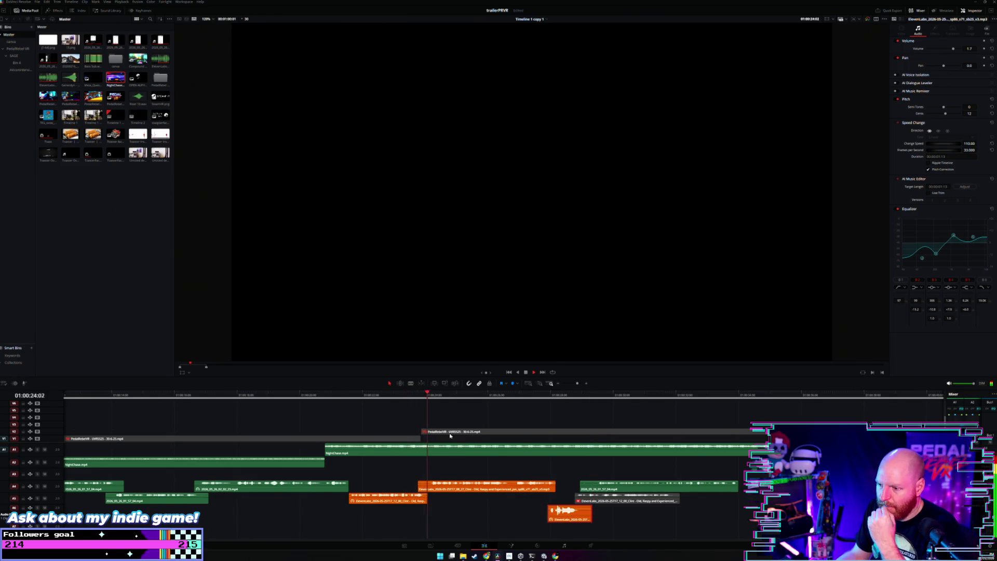
Nudge the small orange clip slightly later on the timeline.
click(503, 464)
key(ctrl+minus)
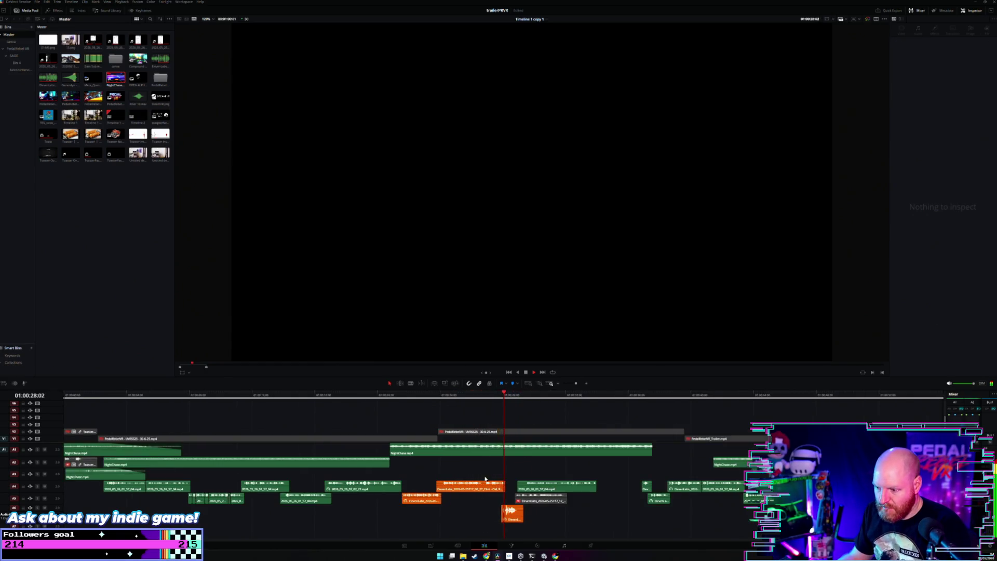
drag(512, 513, 563, 491)
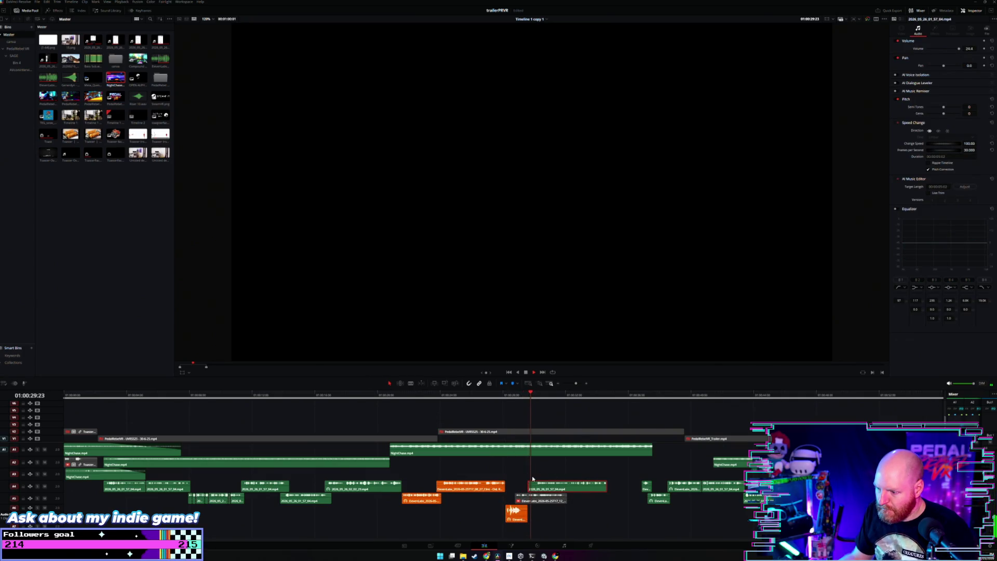
key(ctrl+equal)
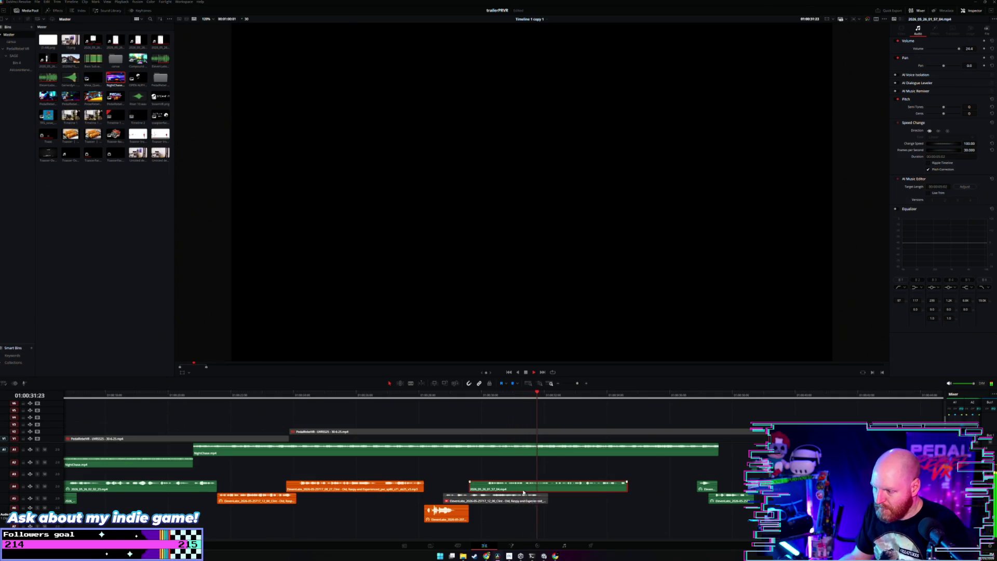
key(ctrl+minus)
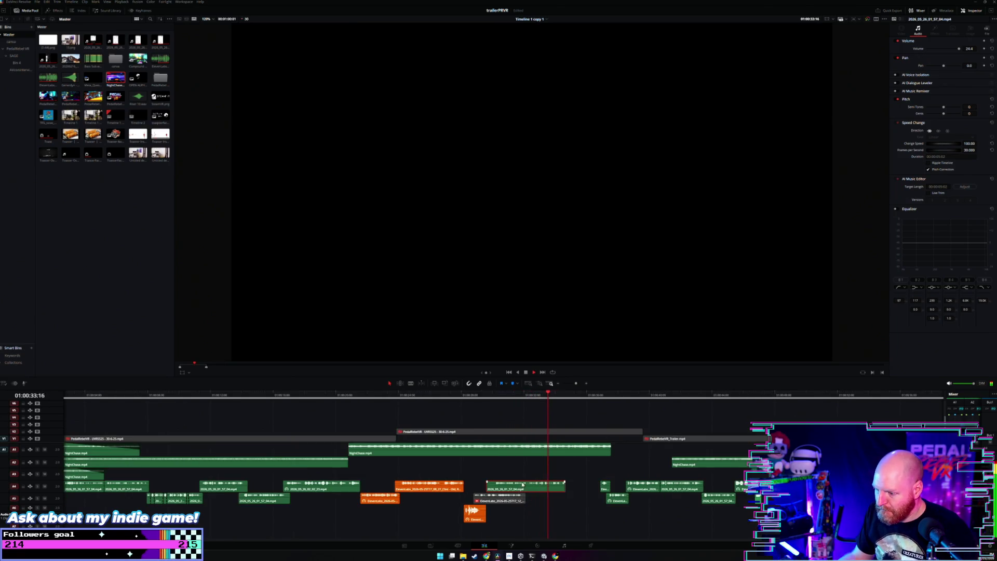
Raise the A4 clip's volume to about 28.4 dB and play the section to hear it.
mouse_move(525, 481)
drag(525, 481, 526, 479)
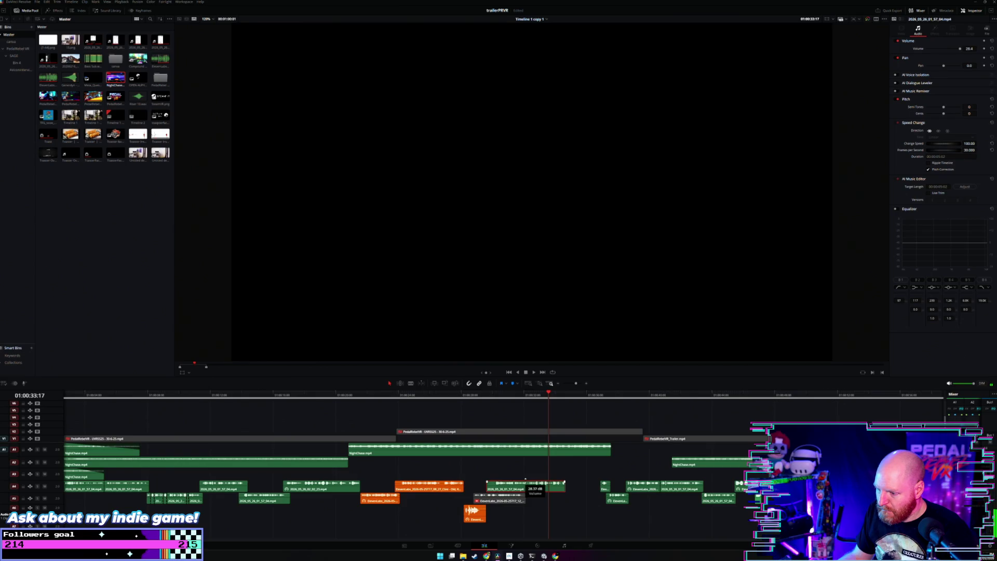
click(487, 416)
key(space)
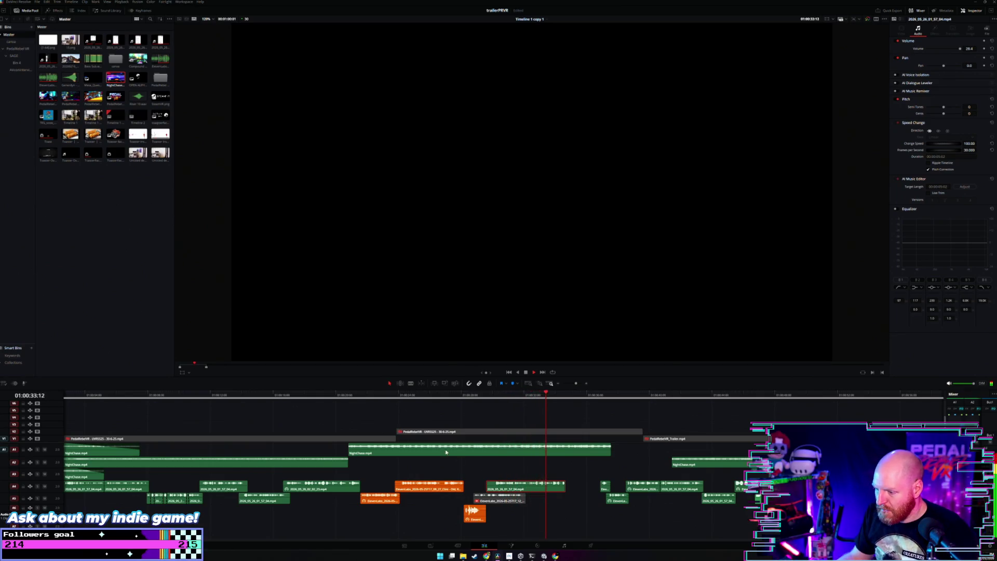
scroll(519, 475, up, 2)
key(space)
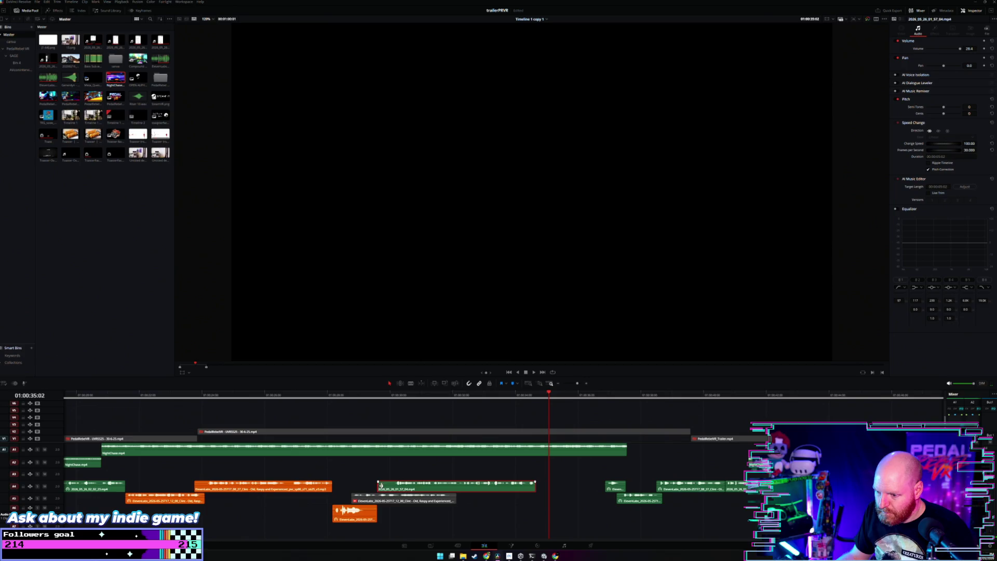
key(space)
Replay the voiceover and select the three audio clips together.
click(378, 394)
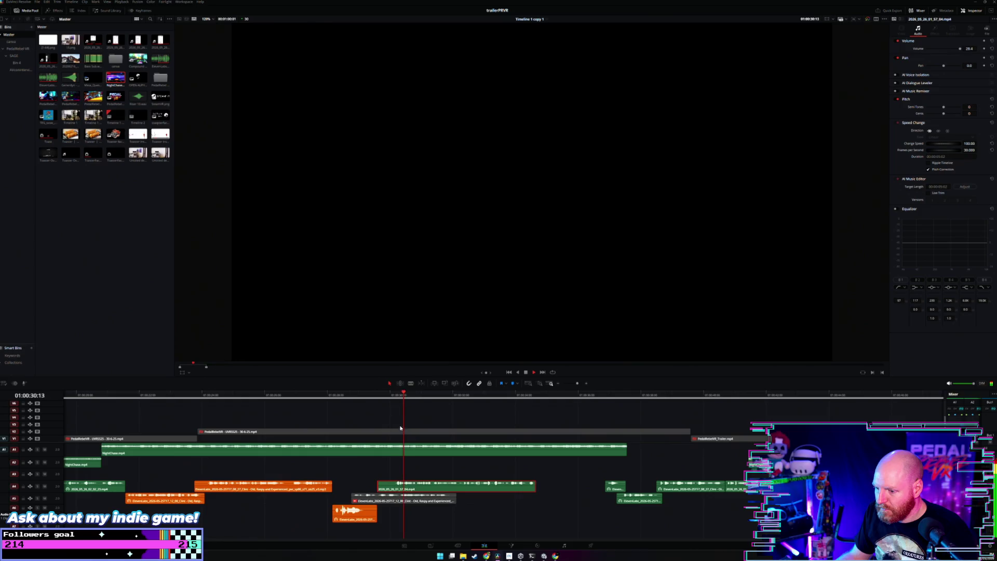
scroll(417, 436, down, 1)
scroll(417, 436, down, 1)
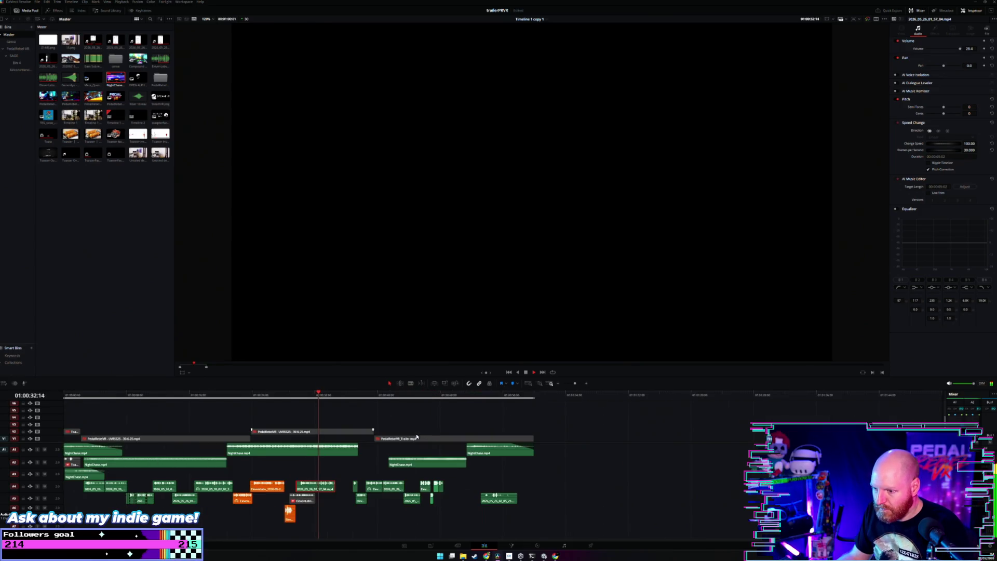
scroll(416, 437, up, 1)
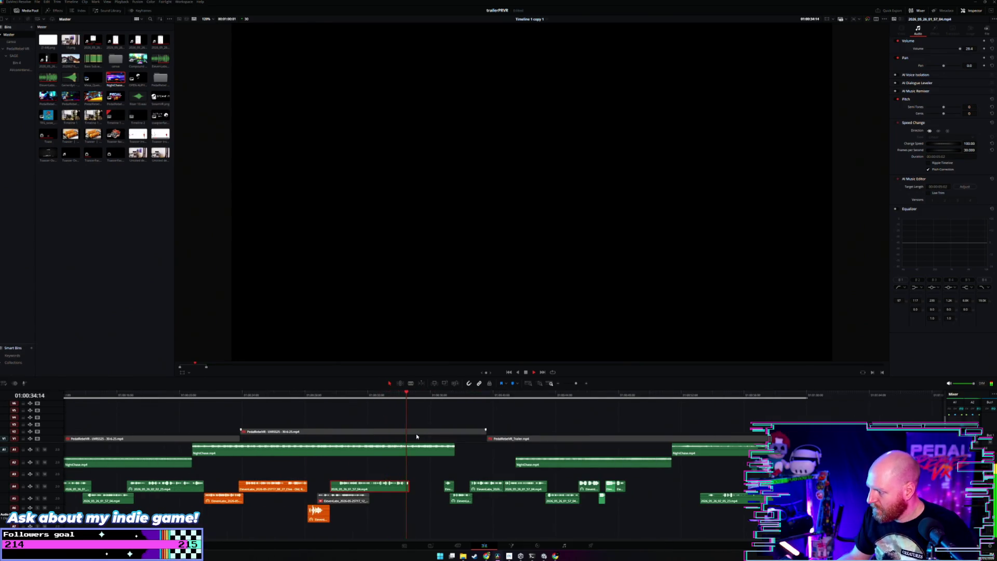
scroll(416, 437, up, 2)
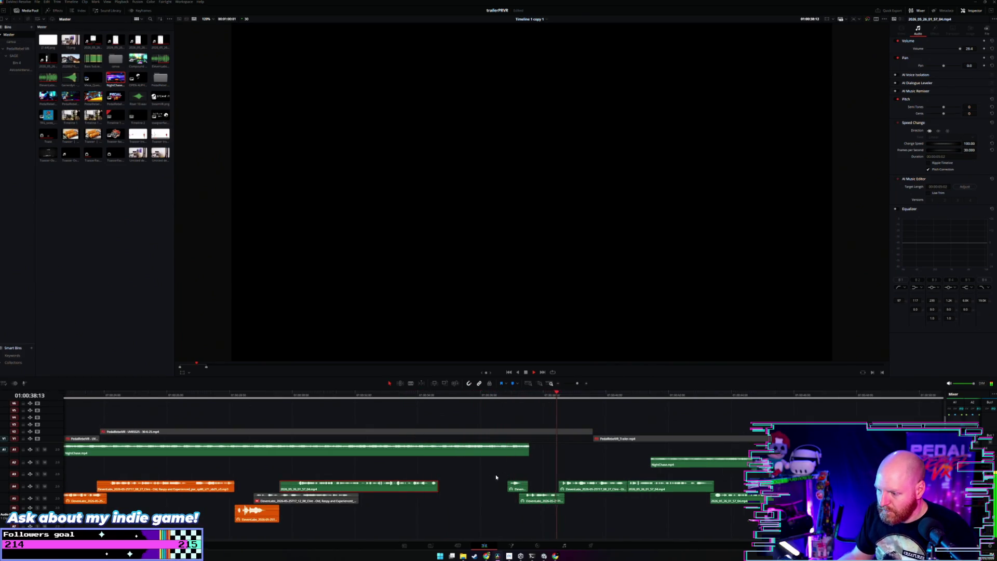
mouse_move(488, 474)
mouse_down()
mouse_move(582, 507)
mouse_move(467, 487)
mouse_up()
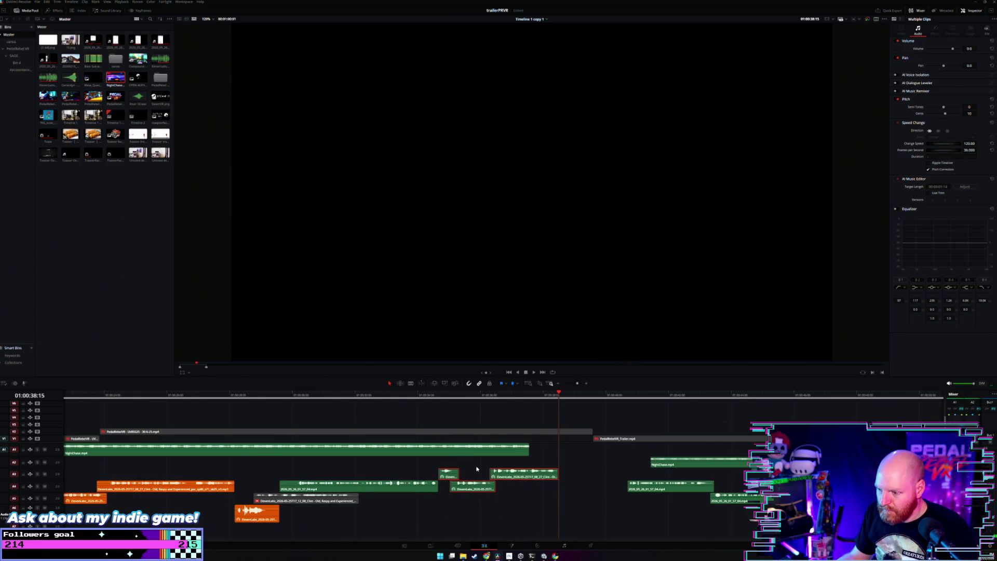
Select the small ElevenLabs clip on A3 and play from just before the voiceover.
click(448, 465)
click(450, 475)
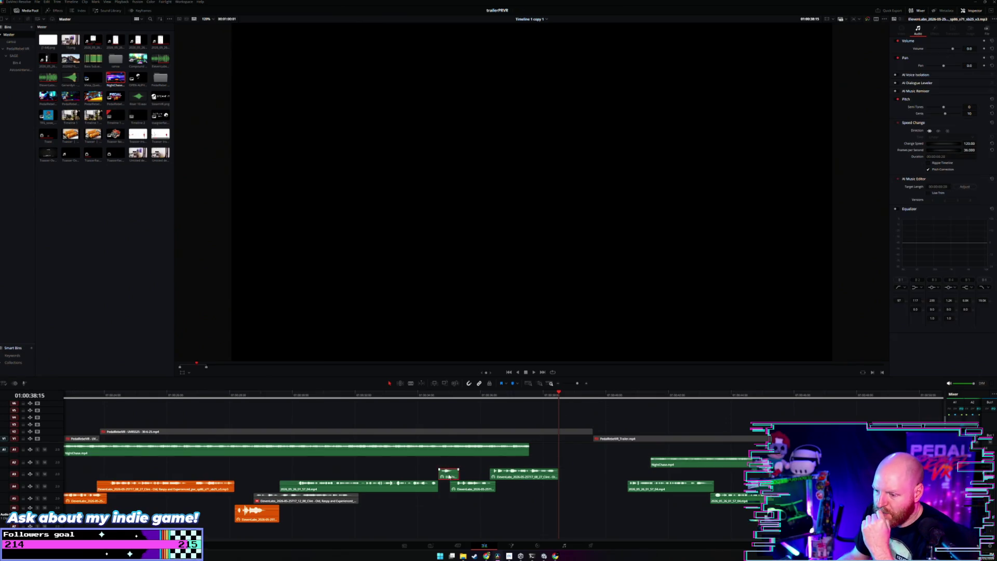
click(443, 400)
key(space)
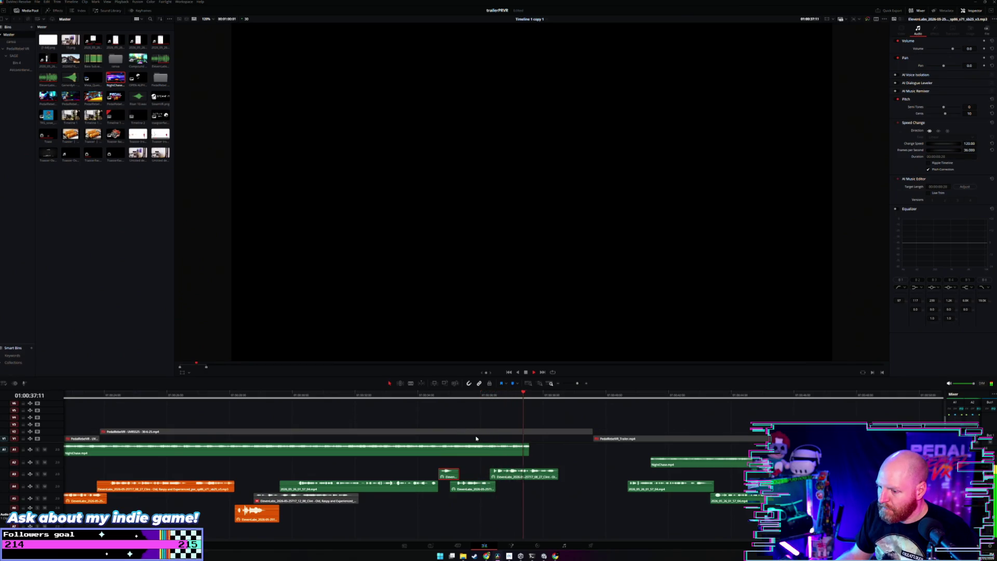
key(space)
Select the three A3/A4 voiceover clips and pull an EQ band down to cut those frequencies.
drag(445, 460, 505, 488)
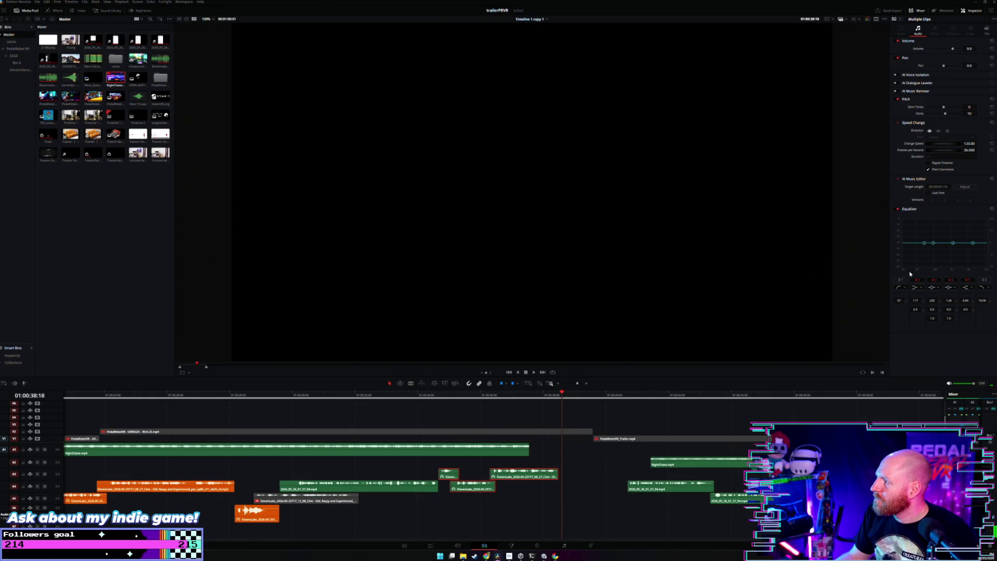
drag(924, 243, 923, 254)
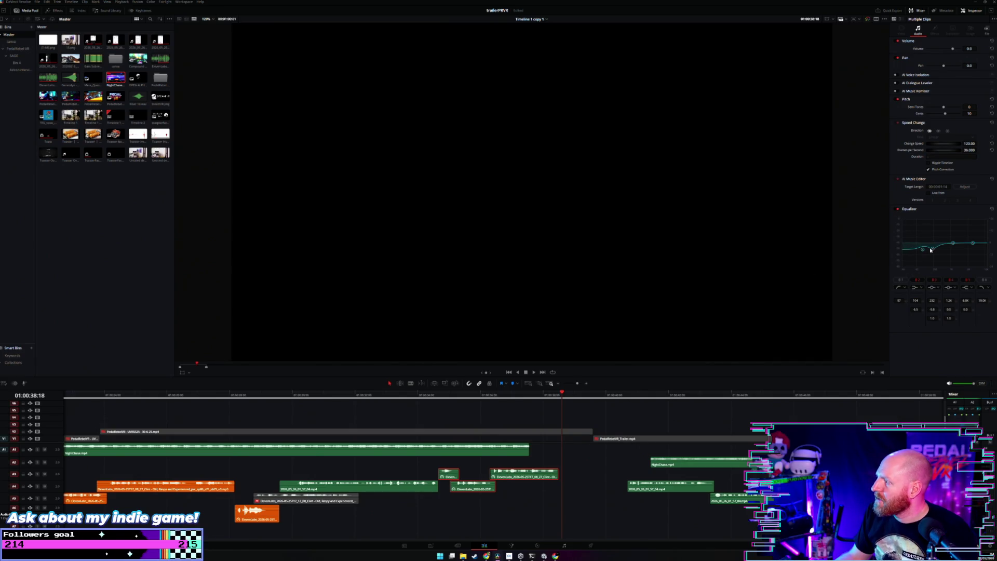
click(409, 396)
key(space)
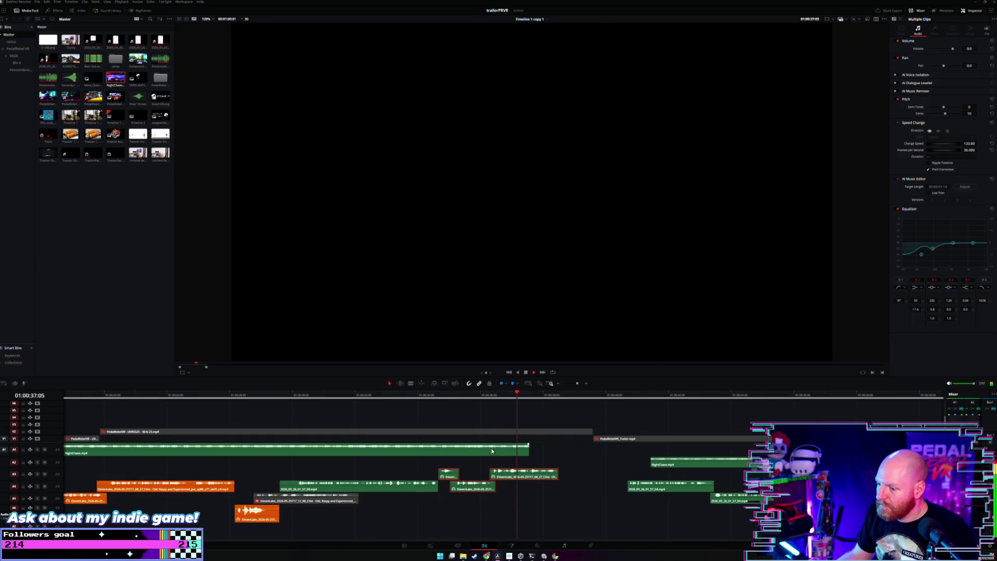
key(space)
Replay the equalized voiceover twice, leaving the playhead at 01:00:34:27.
click(426, 395)
key(space)
key(space)
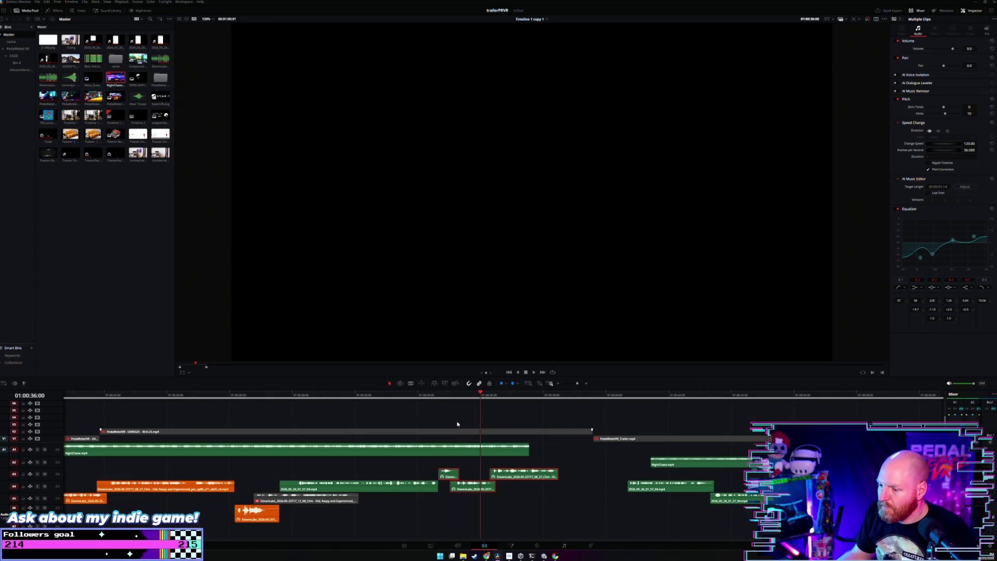
click(428, 397)
key(space)
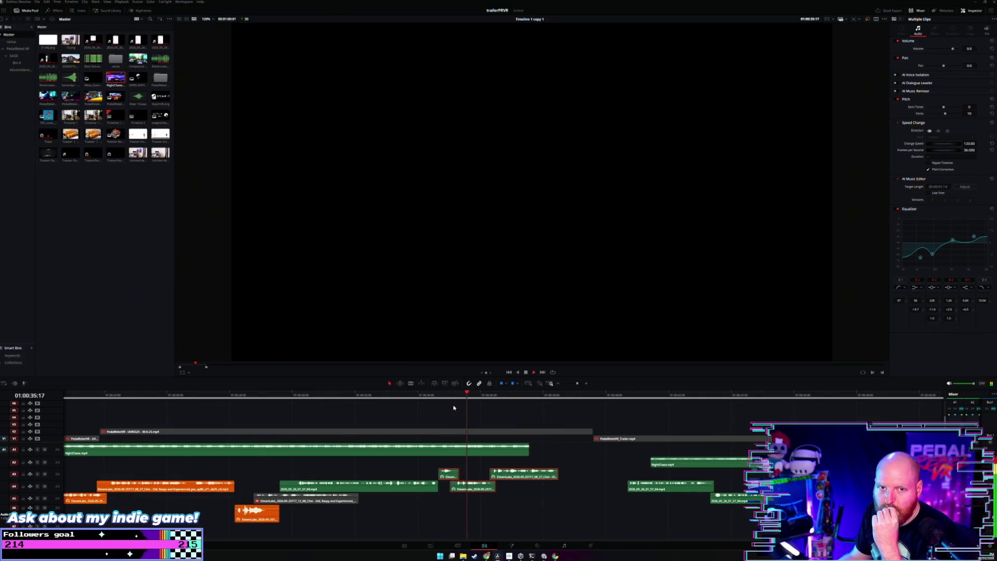
click(445, 410)
click(446, 398)
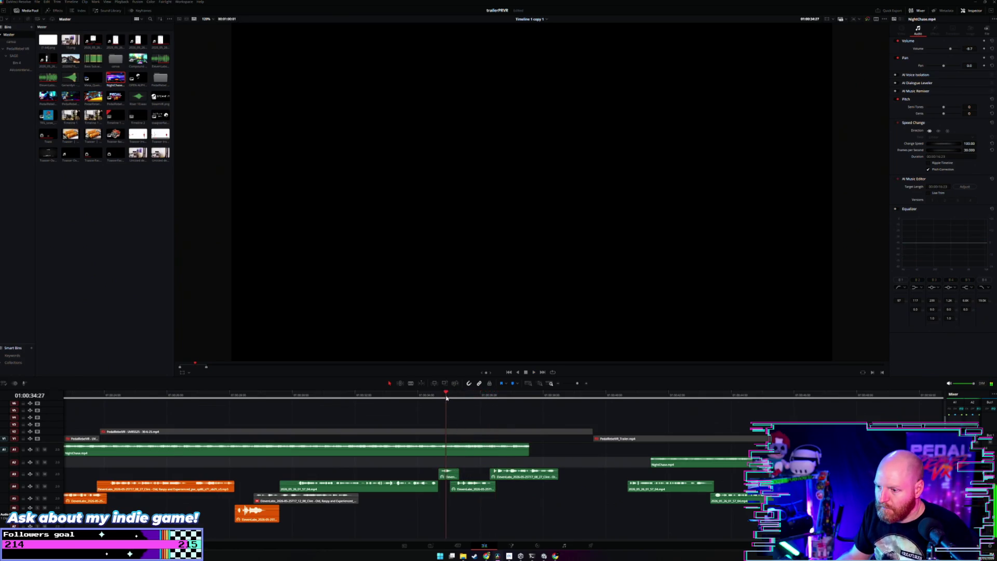
Reselect the small A3 clip, review the voiceover, and trim NightChase.mp4's end shorter.
click(453, 475)
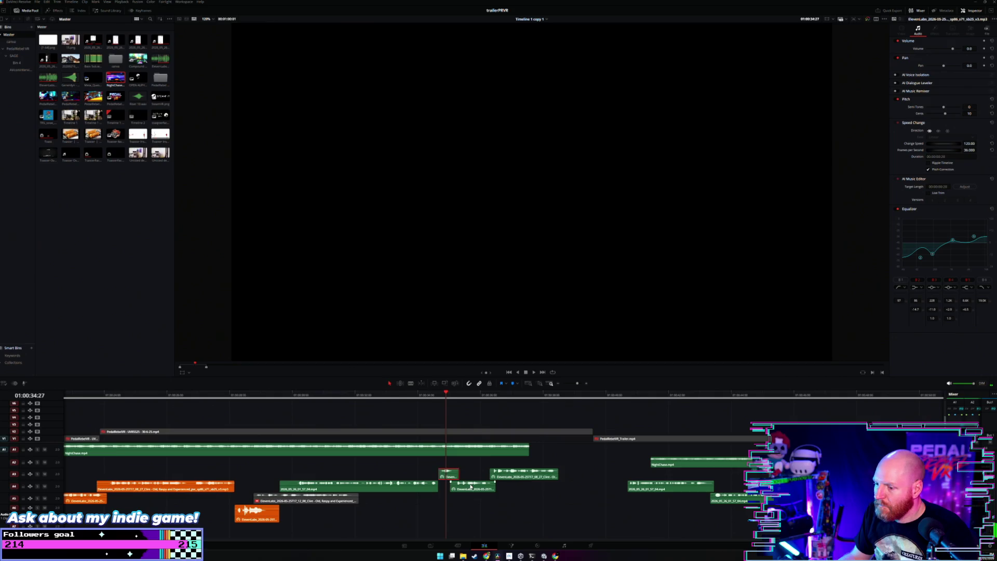
click(467, 394)
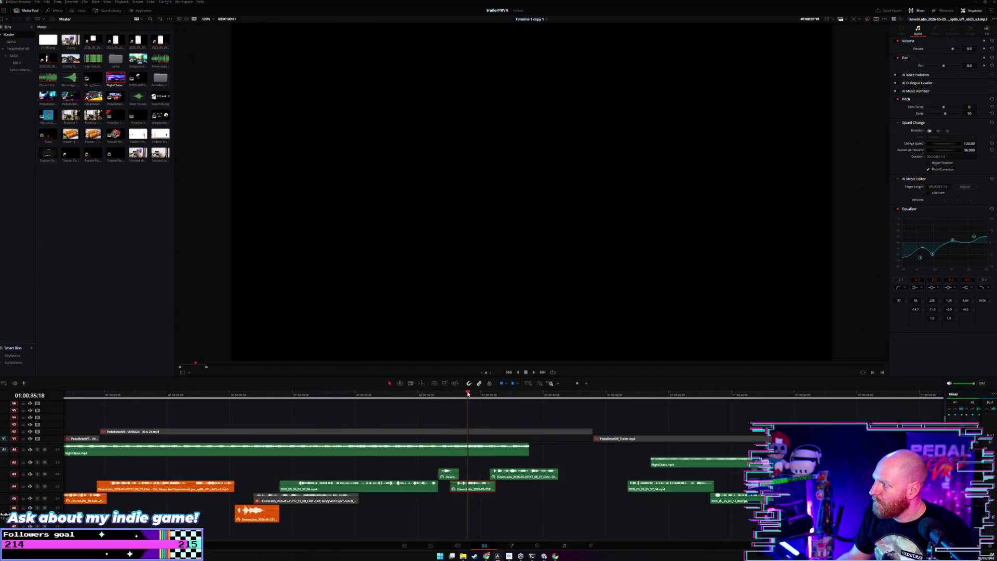
click(509, 396)
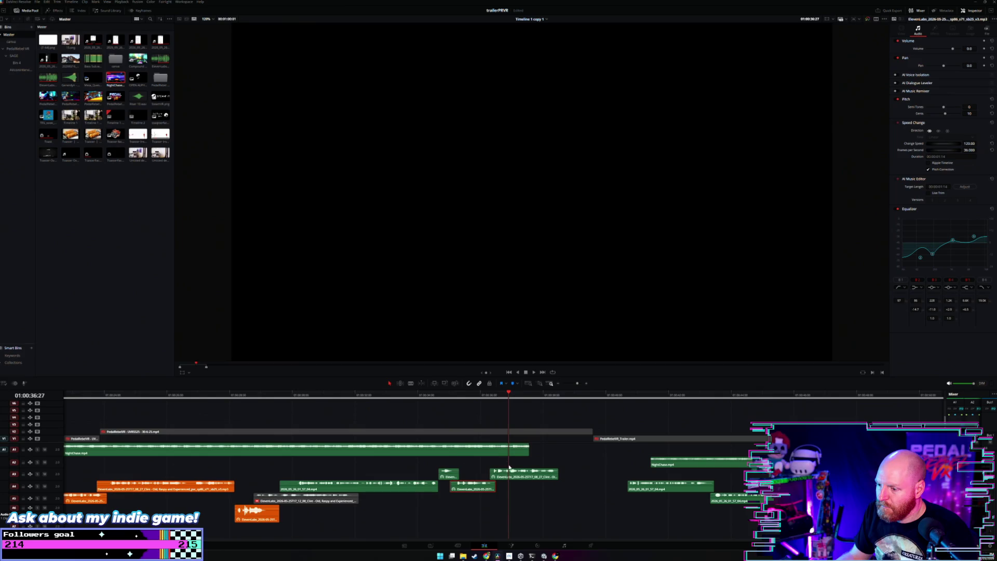
click(435, 395)
key(space)
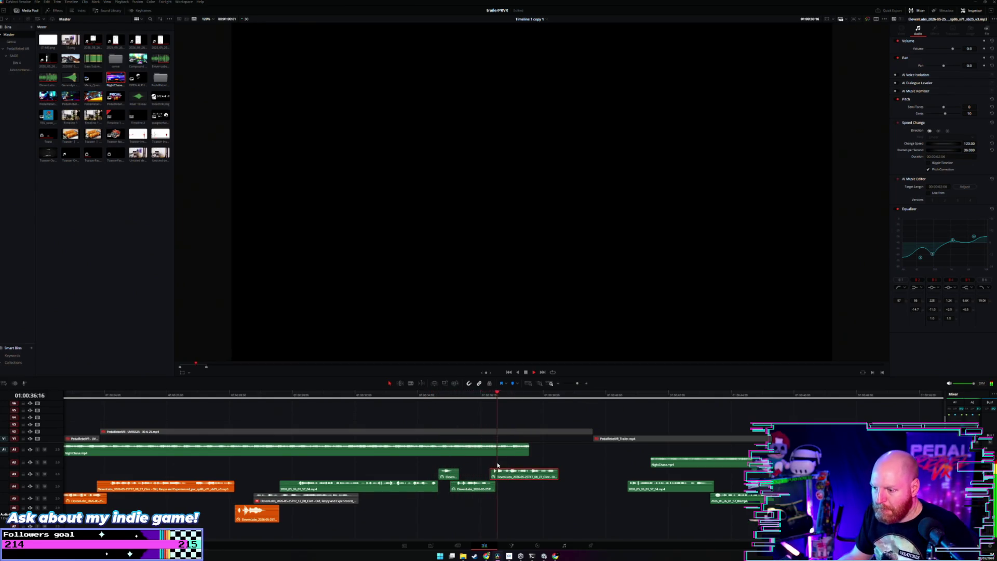
key(space)
drag(530, 450, 438, 450)
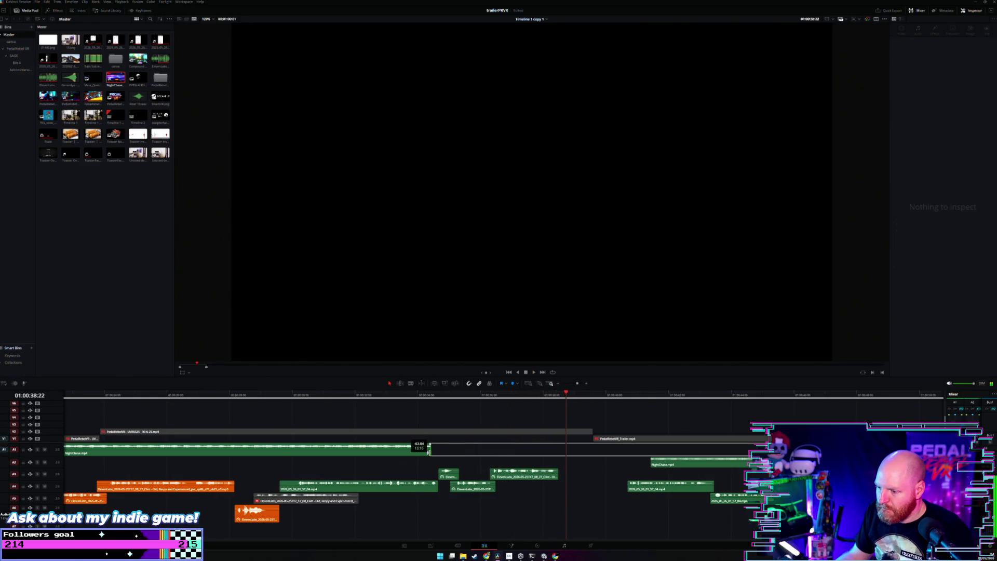
Cut EQ band 2 of the voiceover clips to about -16.5 dB, move the dip to about 300 Hz, and audition it.
drag(516, 457, 446, 492)
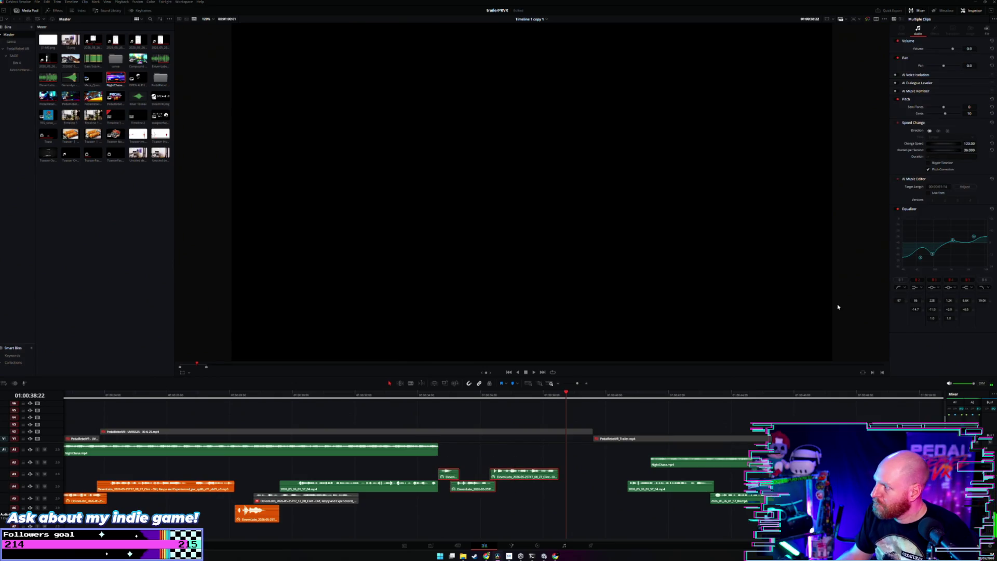
drag(934, 262, 934, 264)
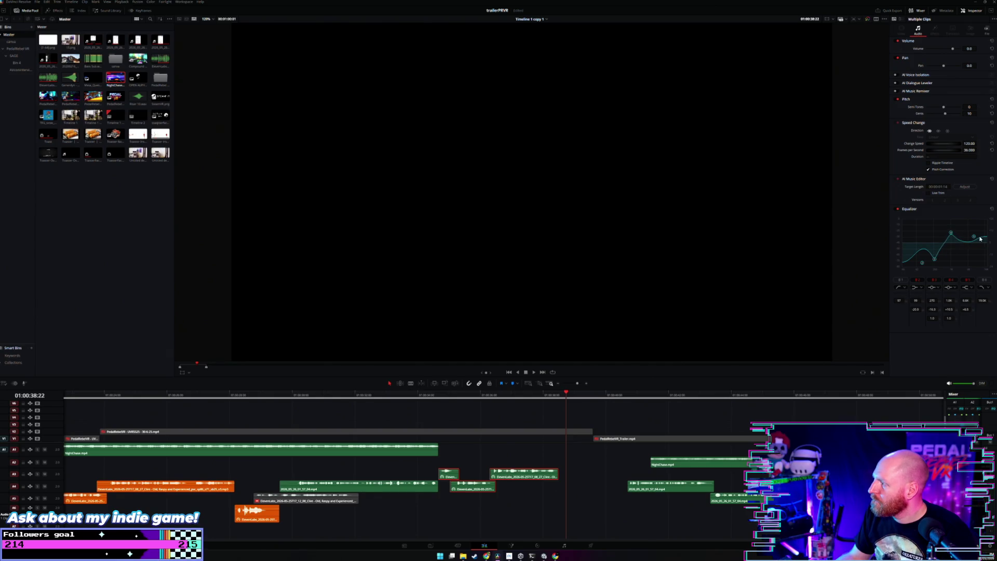
drag(936, 260, 930, 262)
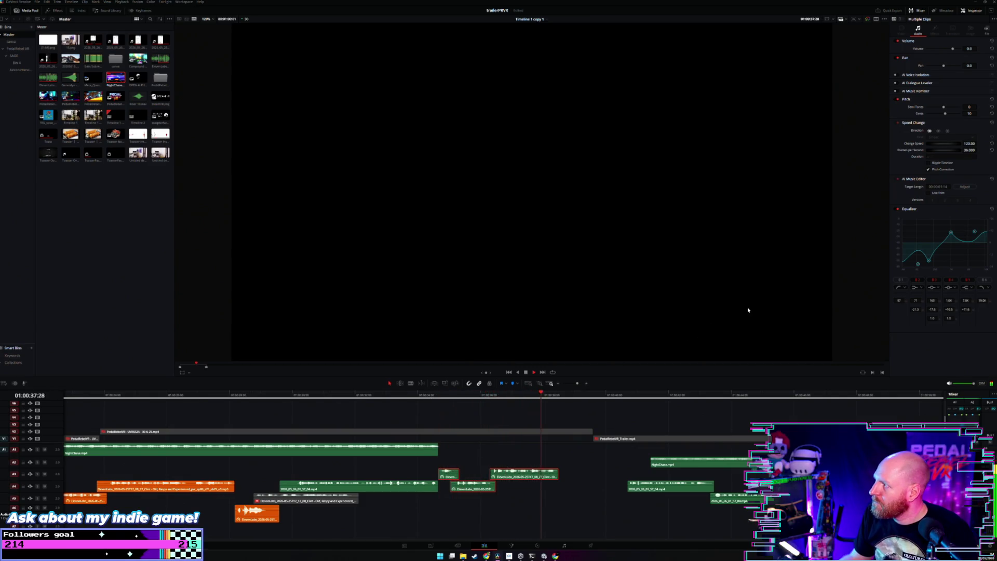
key(space)
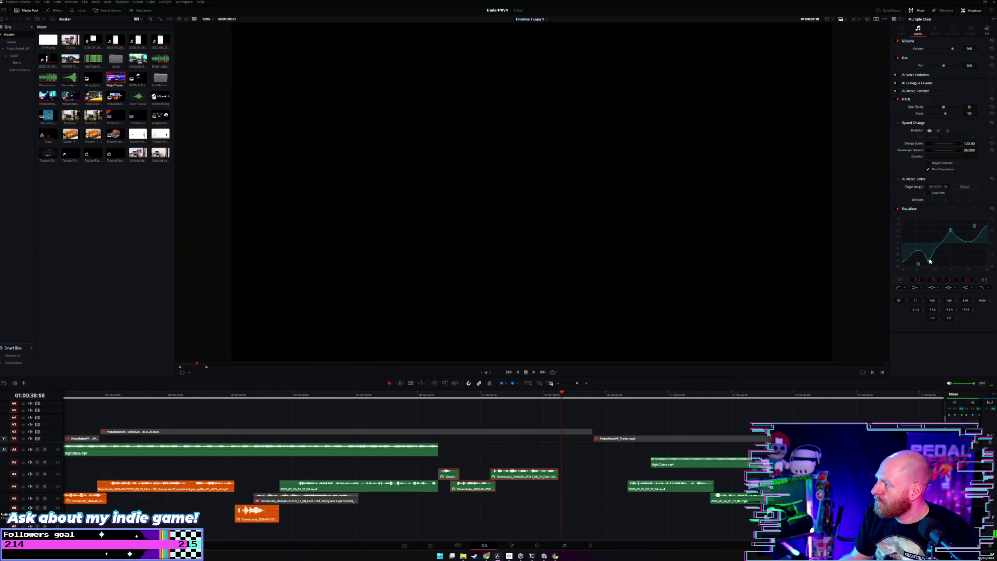
drag(930, 268, 937, 269)
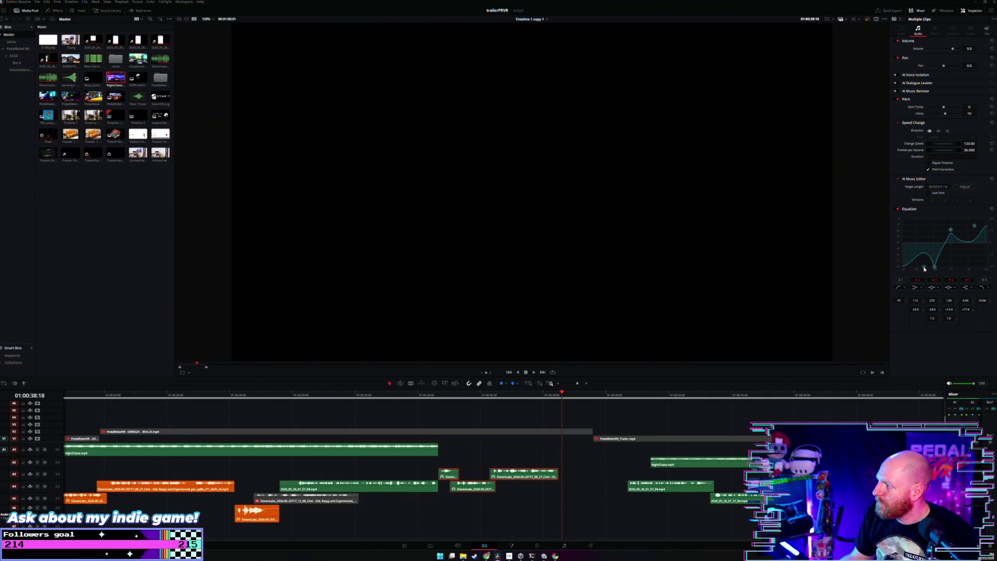
click(445, 397)
key(space)
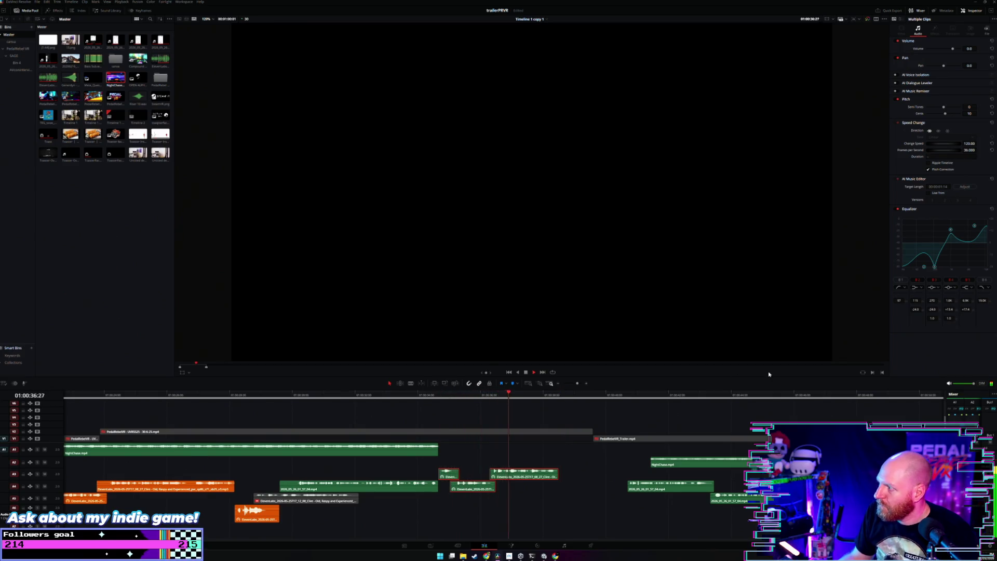
key(space)
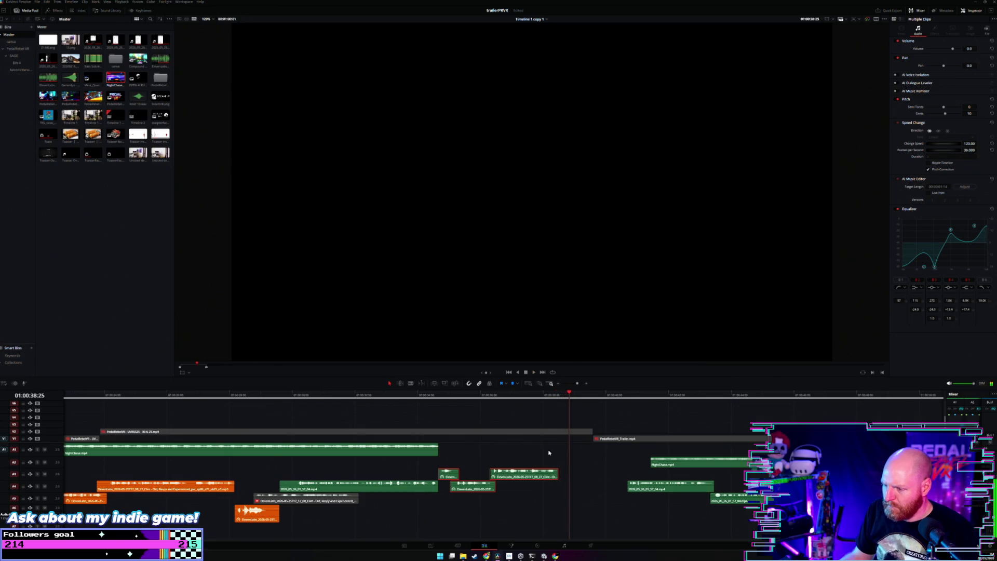
Save the project, then drop the small A3 clip's fourth EQ band to about -6.5 dB and preview.
click(450, 477)
key(ctrl+s)
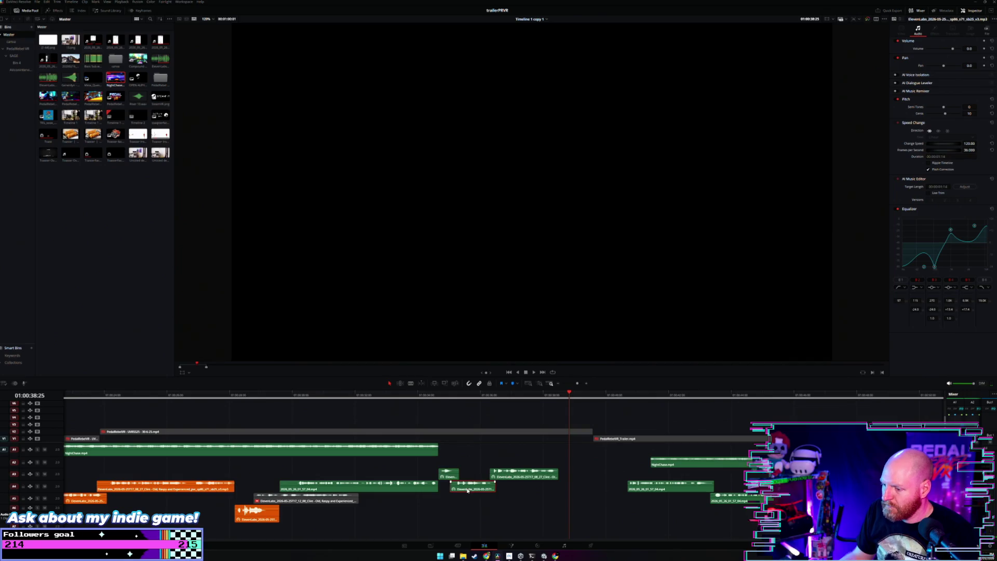
drag(457, 398, 501, 408)
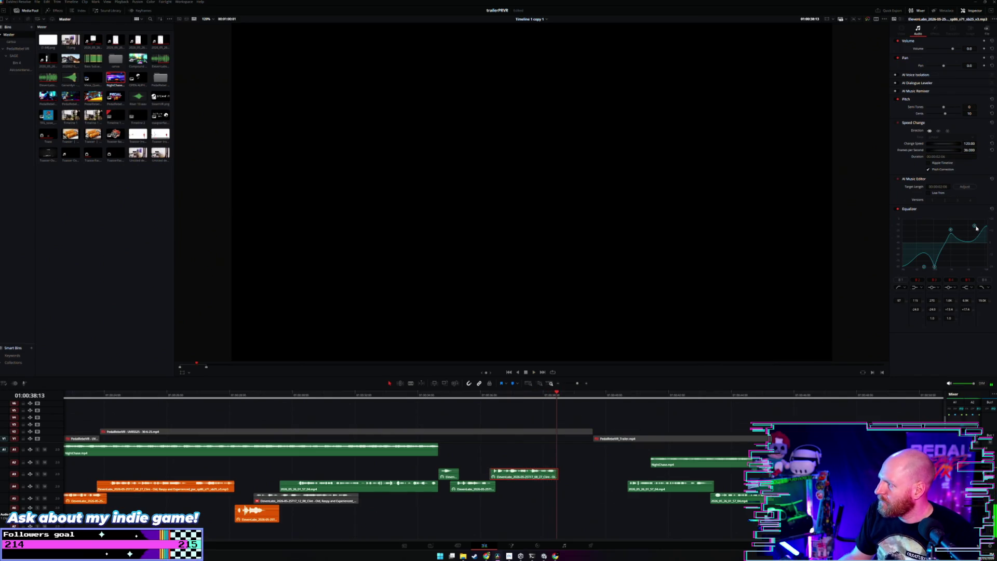
drag(954, 239, 957, 250)
click(499, 396)
key(space)
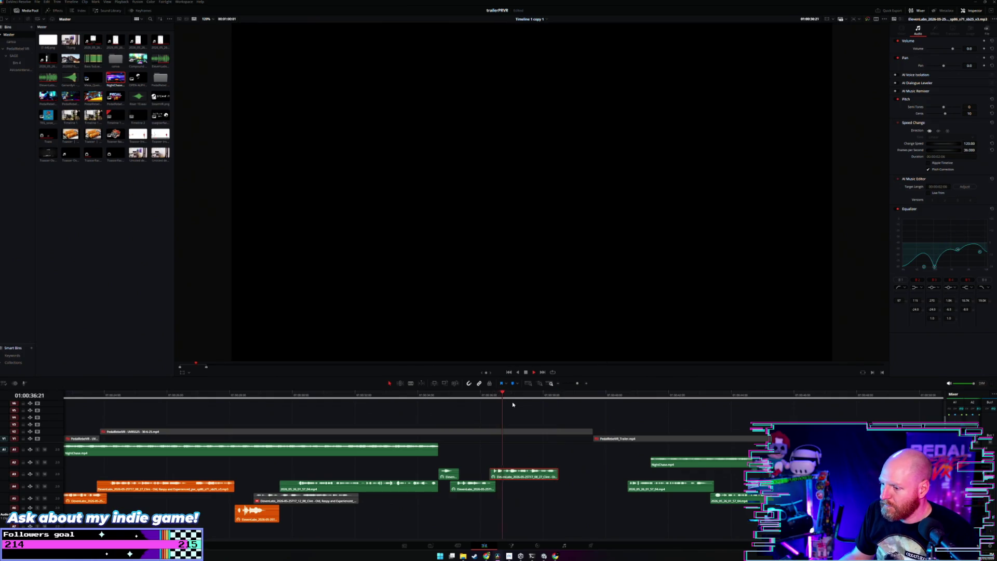
Play back the voiceover sections from 01:00:24:20 through 01:00:38:20 to review them.
key(space)
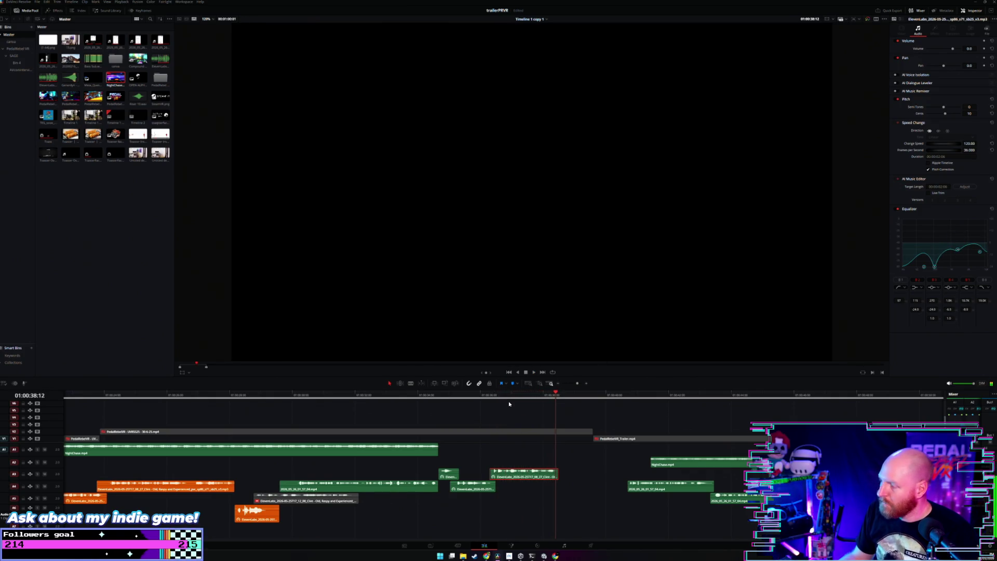
click(164, 396)
key(space)
click(221, 490)
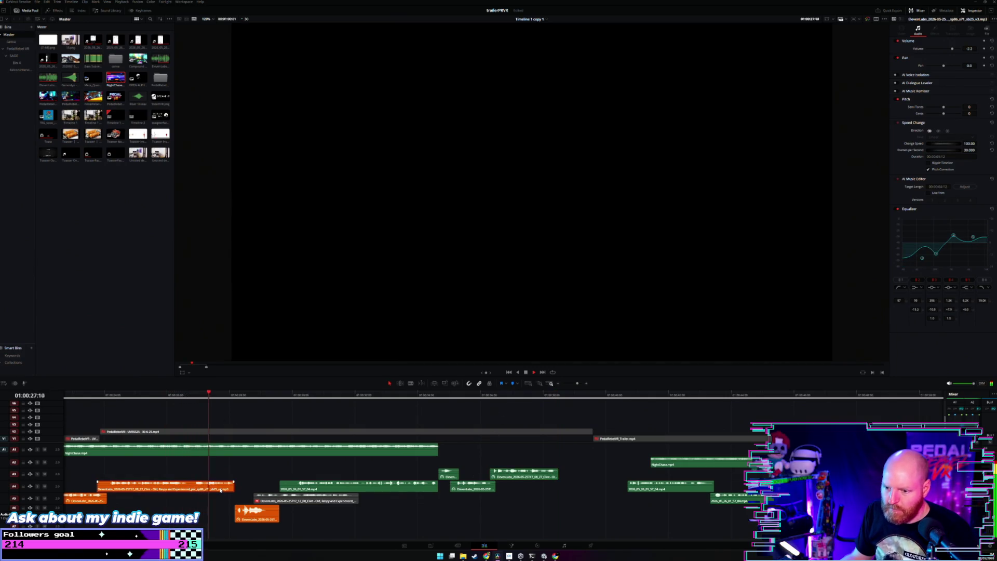
key(space)
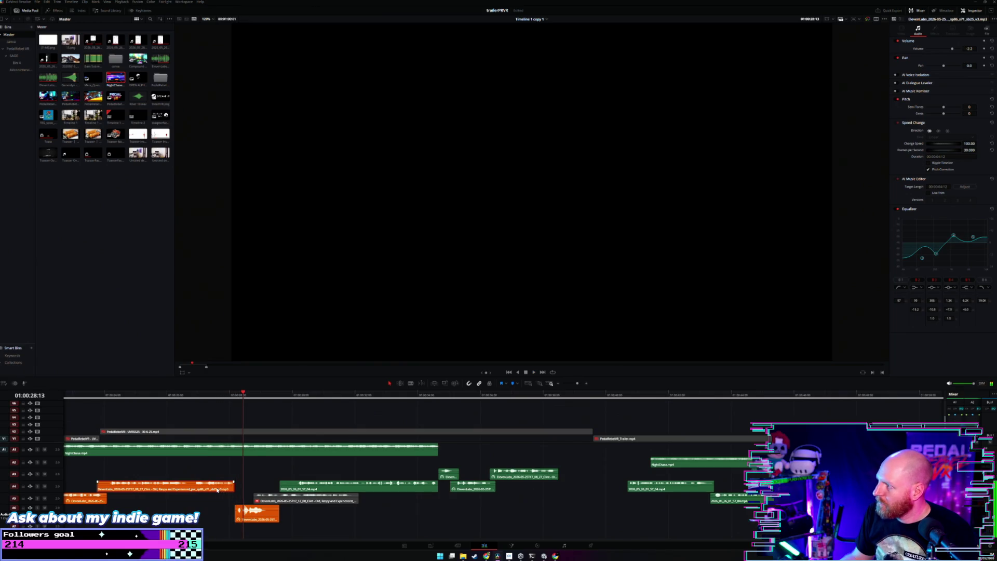
click(125, 396)
key(space)
click(398, 397)
key(space)
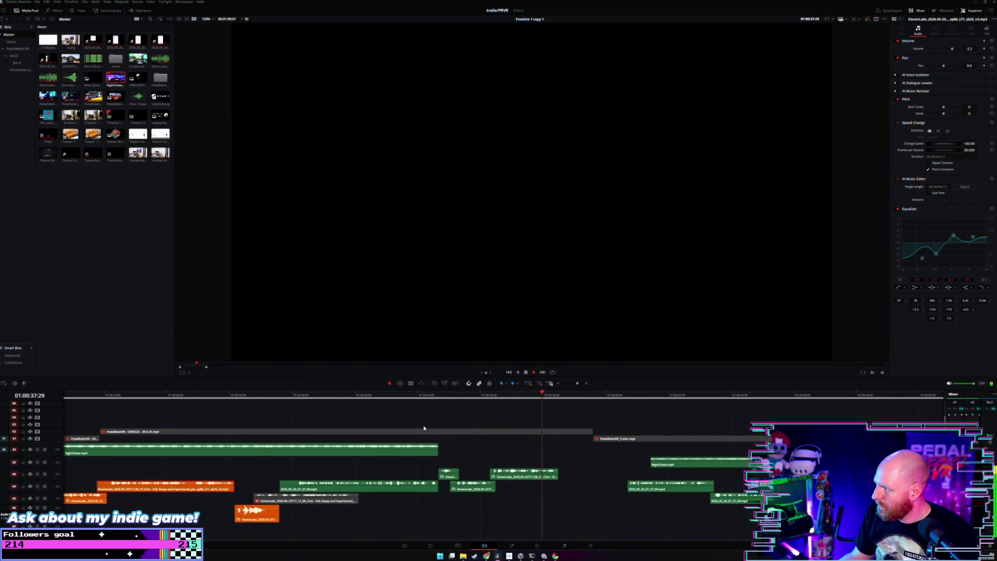
key(space)
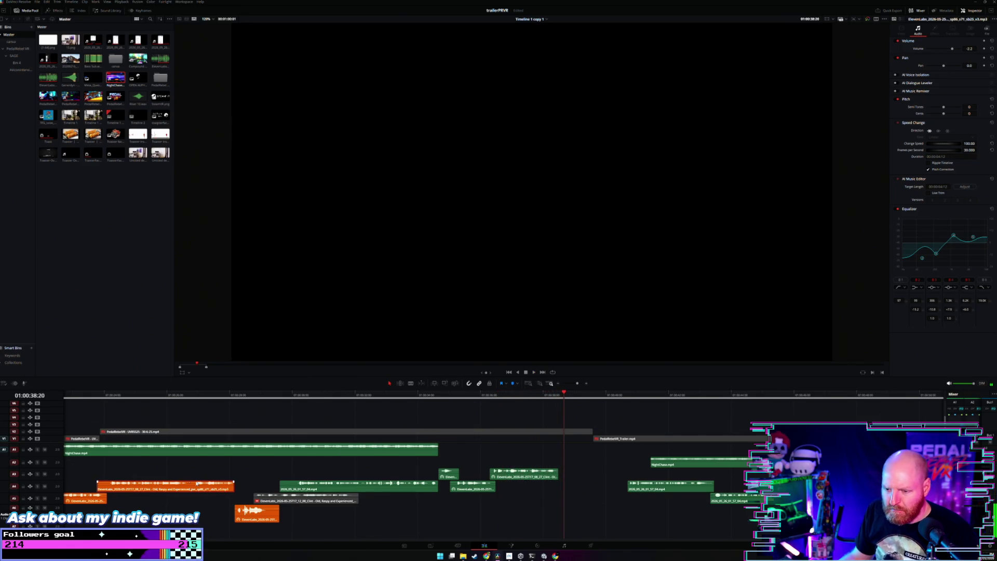
Marquee-select the three ElevenLabs clips on A3 and A4 and bring up their clip actions menu.
right_click(186, 487)
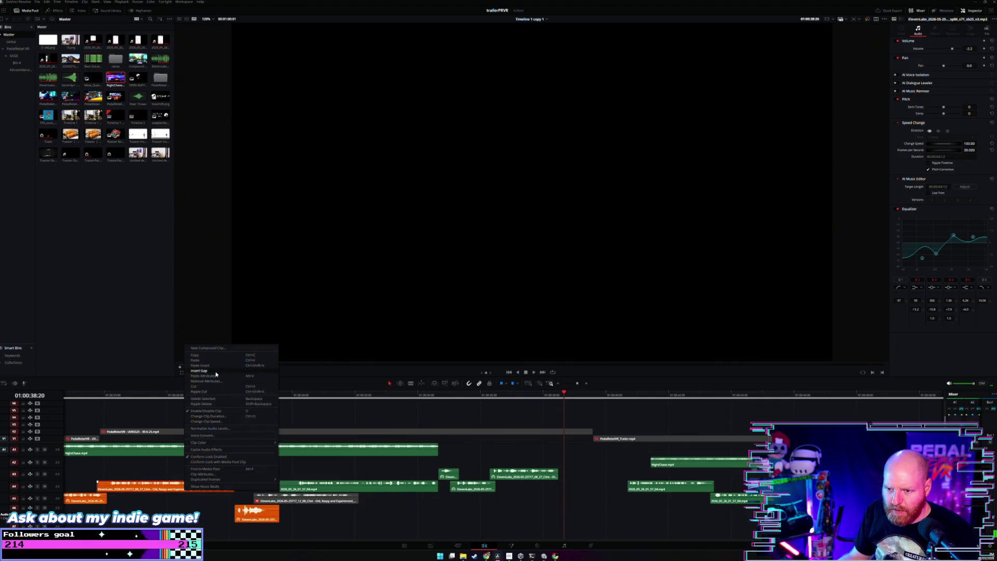
click(389, 442)
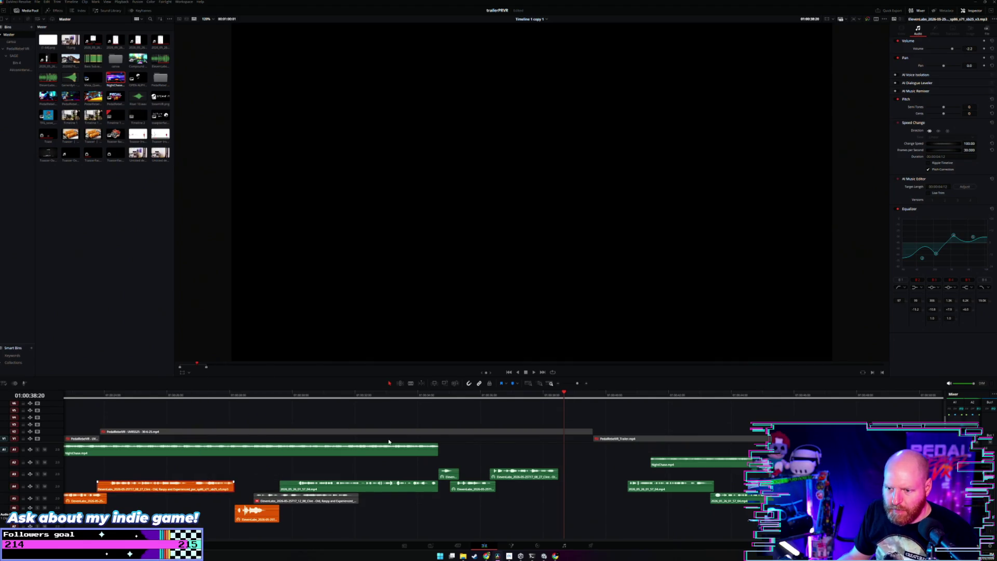
drag(452, 455, 499, 490)
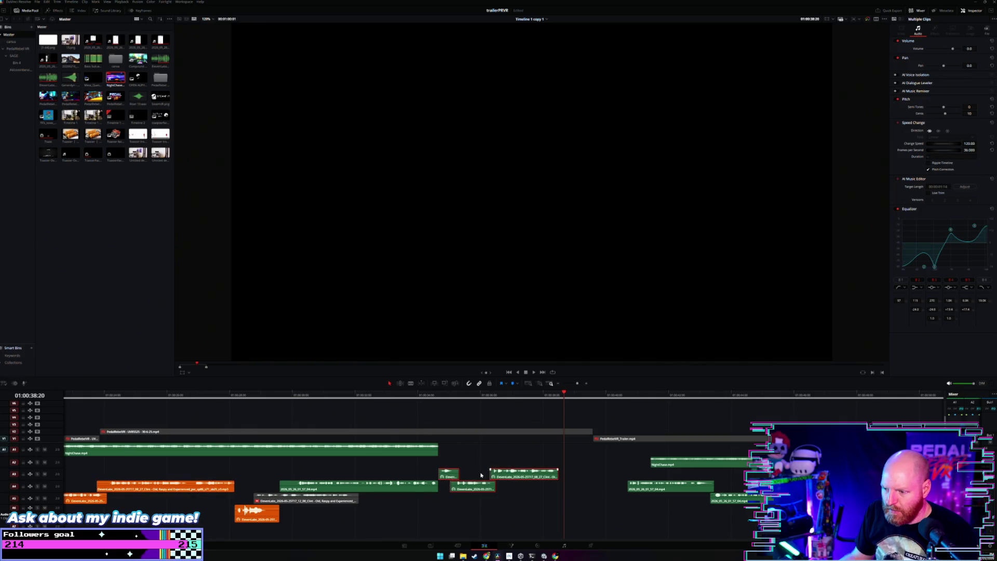
right_click(453, 475)
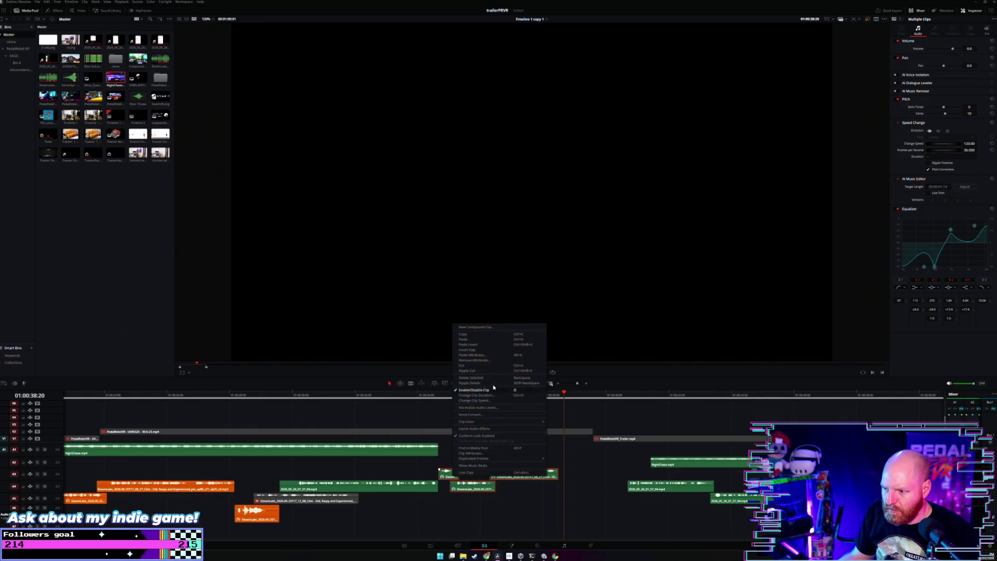
Remove the Equalizer attribute from the three ElevenLabs clips, then replay the section.
click(481, 360)
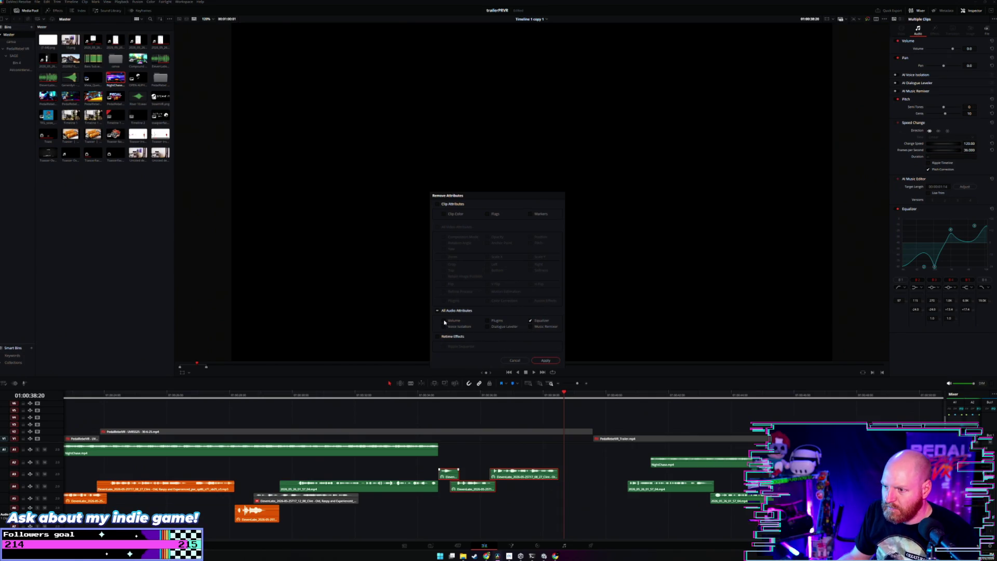
click(542, 362)
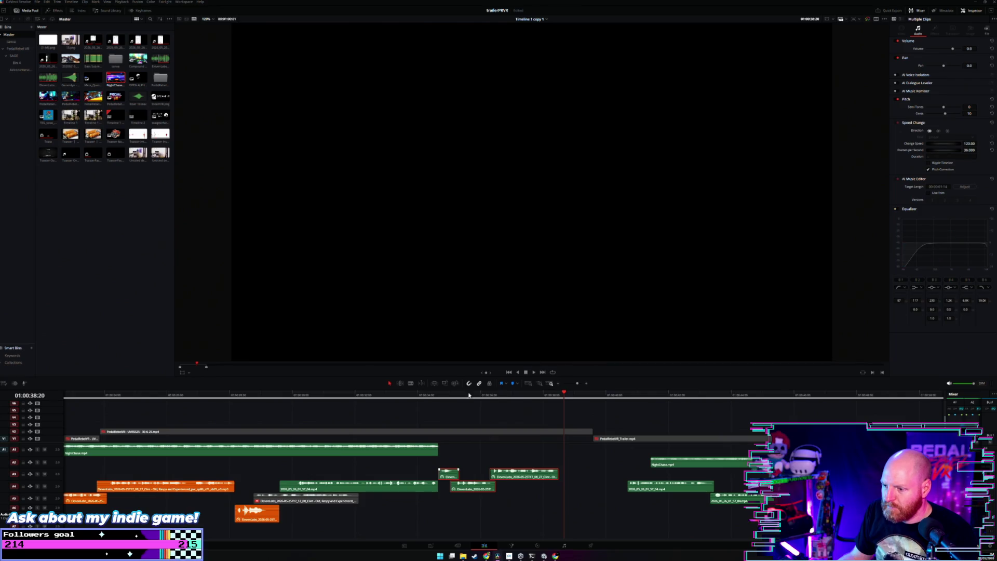
click(419, 397)
key(space)
click(453, 451)
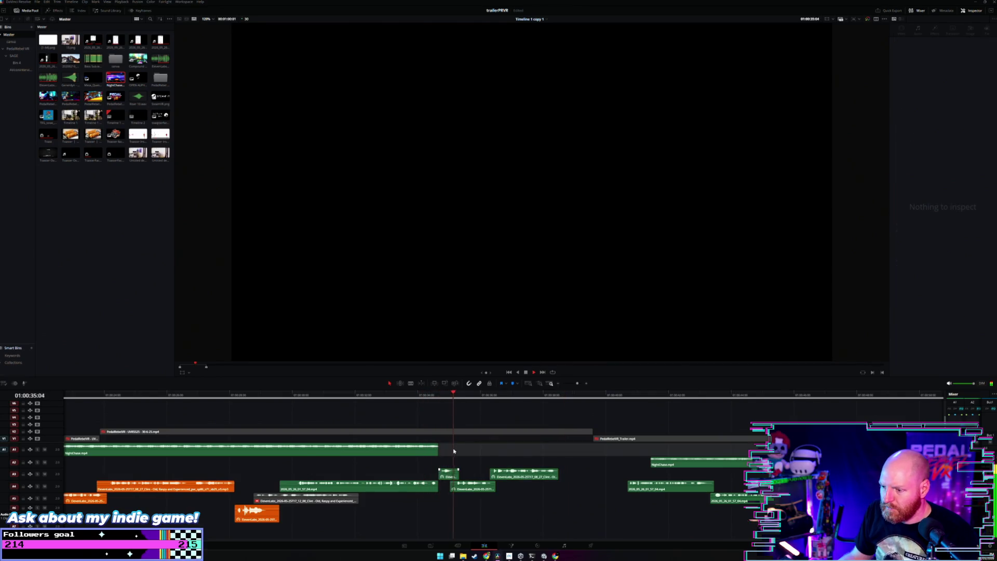
Extend NightChase.mp4's end by +03:25 and select the ElevenLabs clips near the playhead.
scroll(436, 452, right, 1)
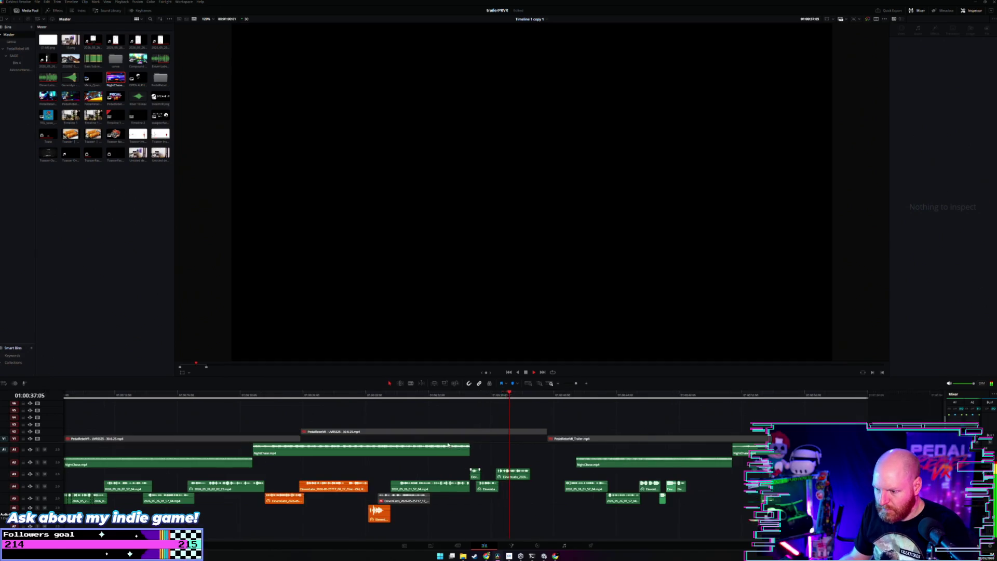
scroll(423, 454, right, 1)
drag(422, 454, 541, 449)
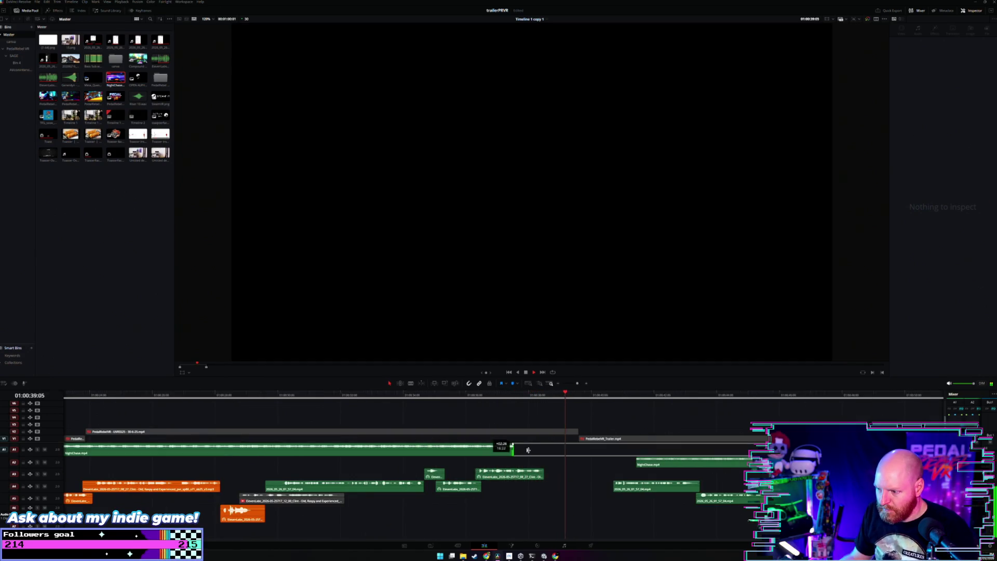
click(424, 396)
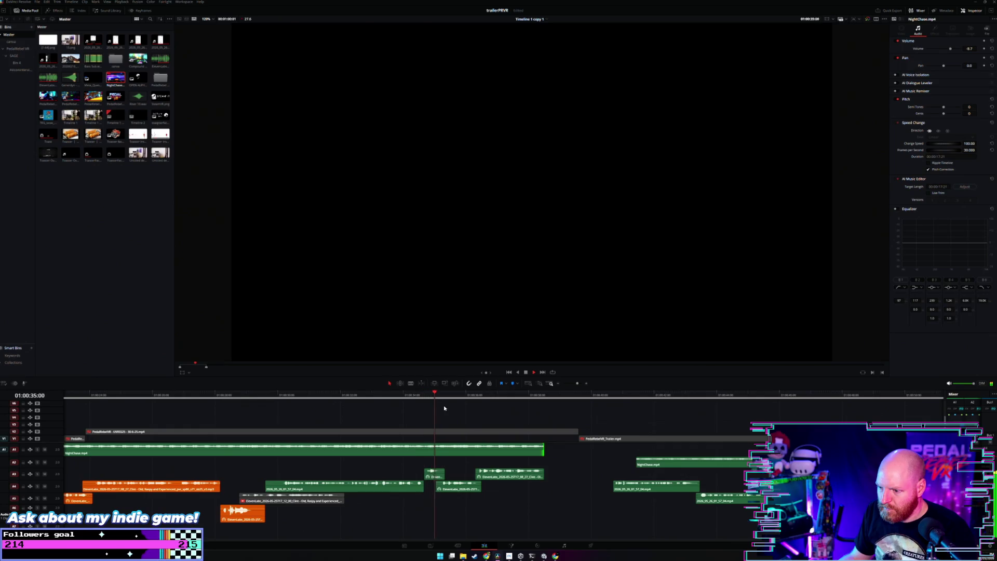
drag(483, 466, 445, 495)
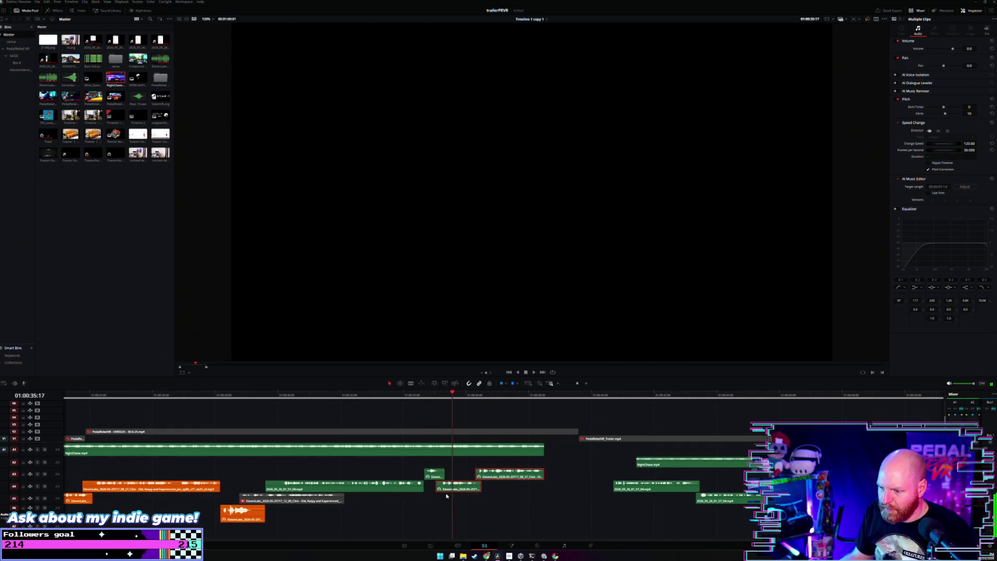
drag(506, 464, 443, 491)
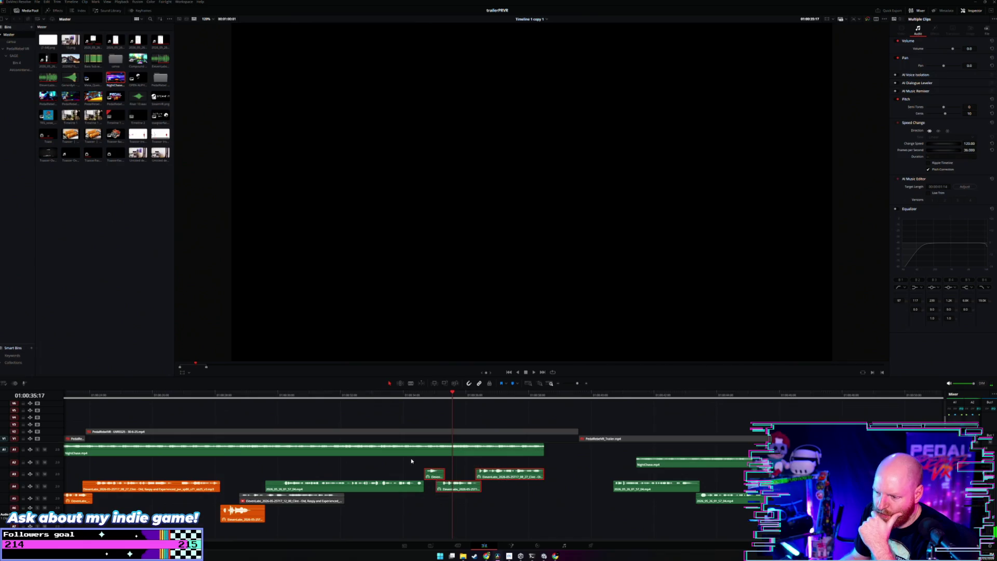
Drag the Fairlight FX Distortion effect from the Effects library onto the small A3 ElevenLabs clip.
click(56, 11)
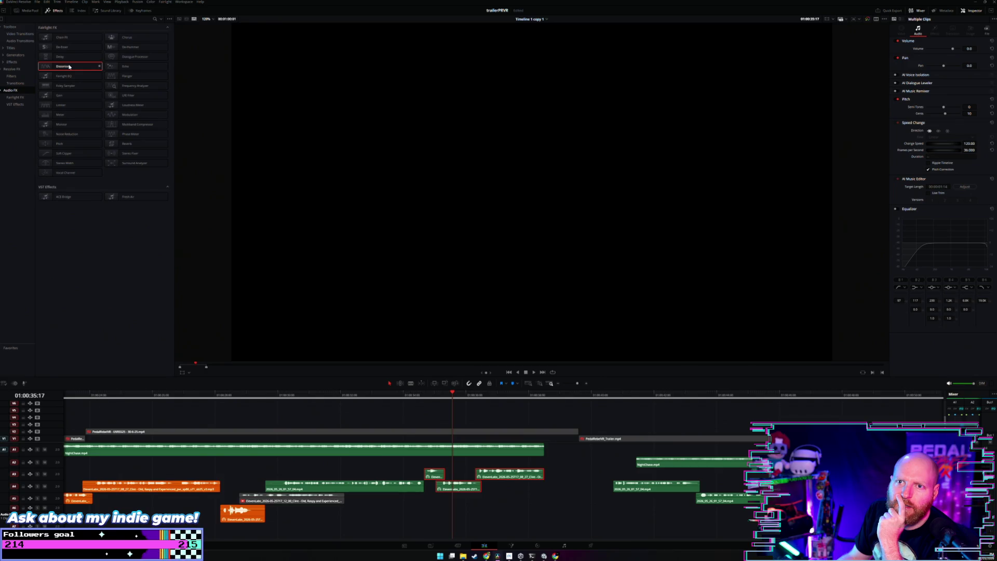
drag(69, 67, 487, 475)
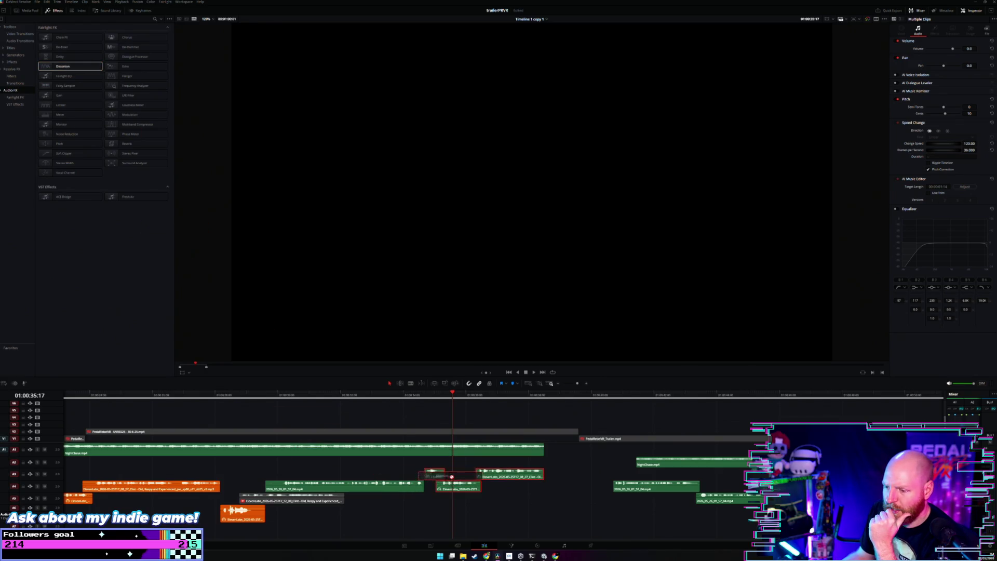
drag(487, 475, 488, 474)
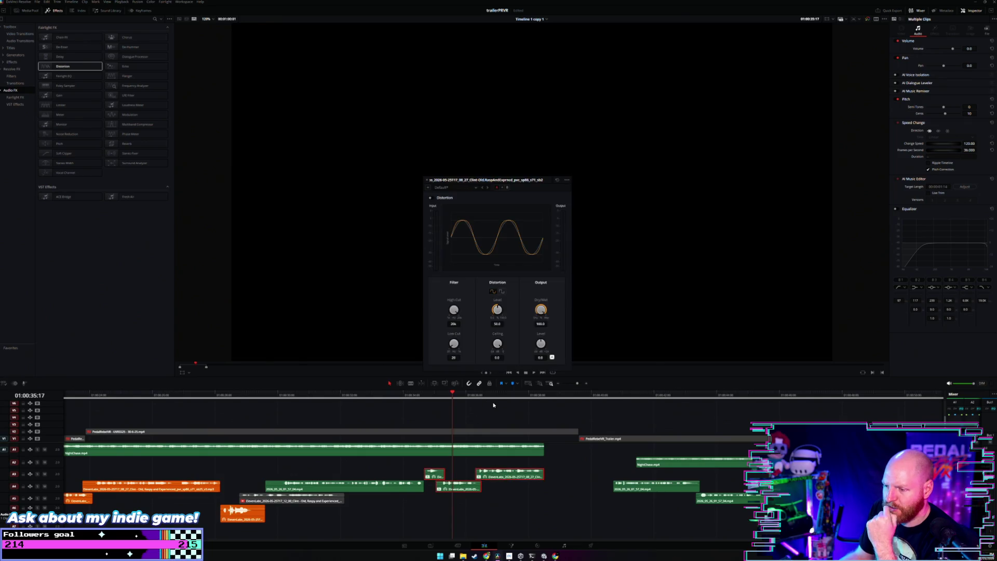
Audition the distorted A3 clip and reselect the small A3 voiceover clip.
click(493, 391)
key(space)
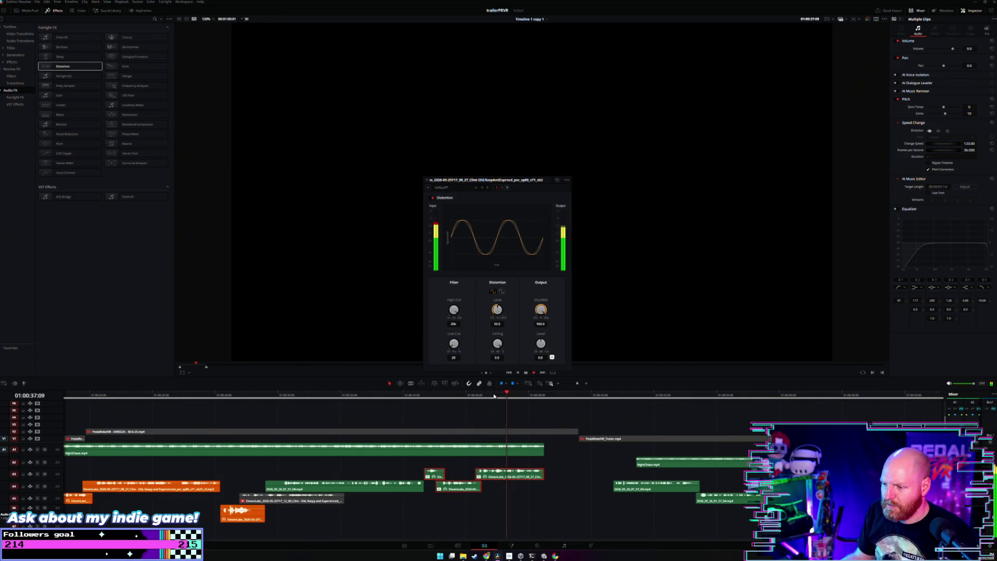
click(485, 393)
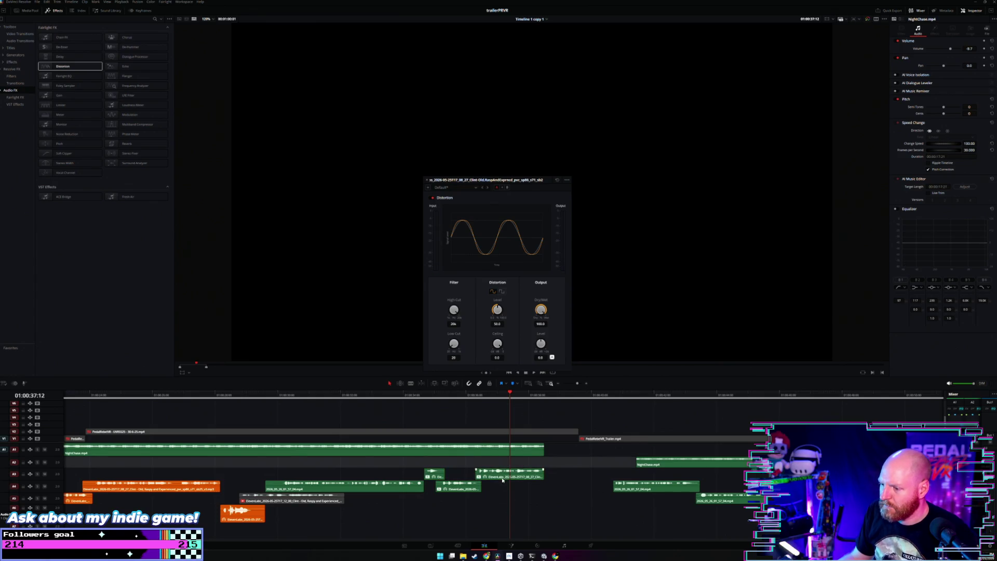
click(502, 475)
click(458, 483)
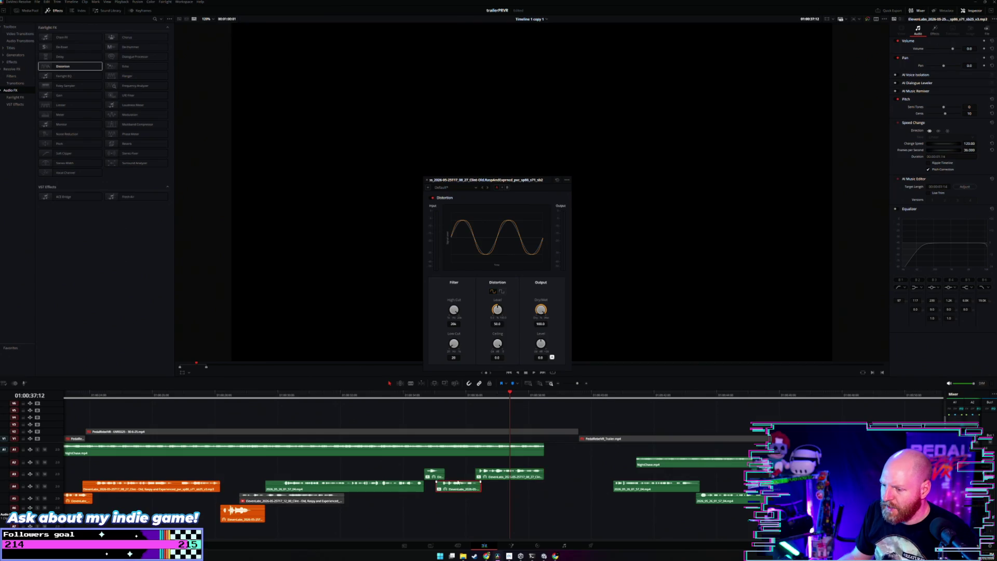
click(439, 477)
click(413, 397)
key(space)
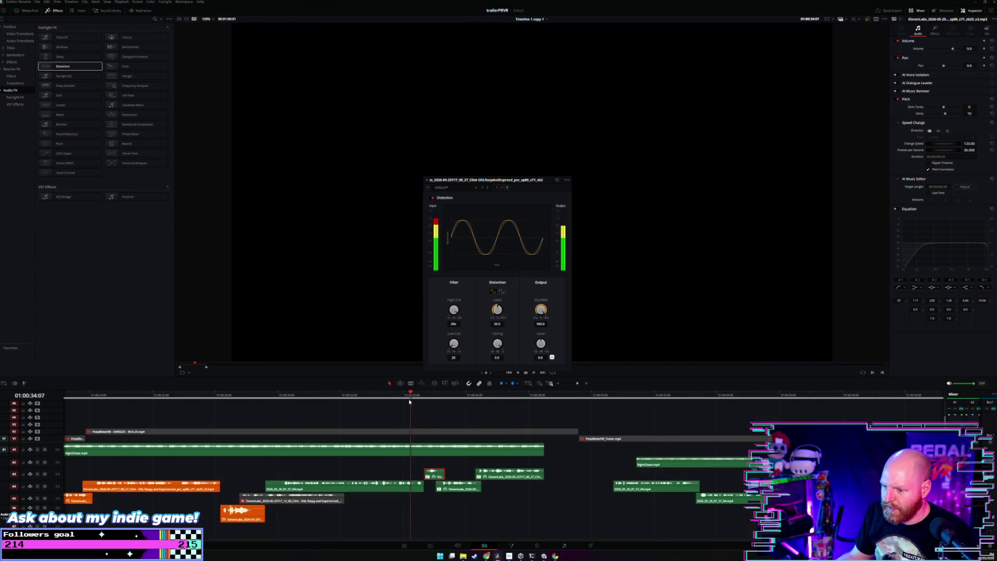
click(401, 488)
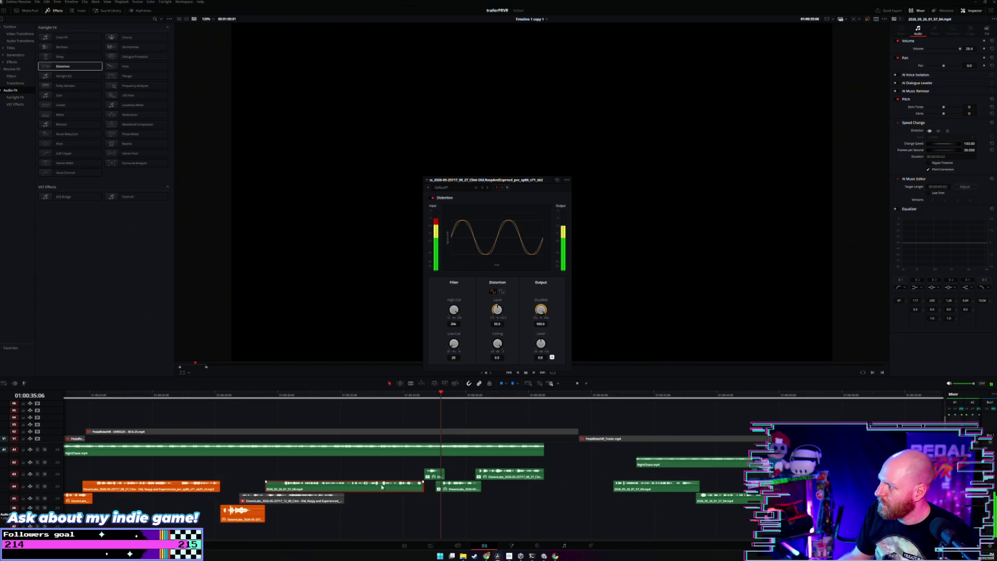
Enable the A3 clip's equalizer and cut a band to -13.4 dB at 176 Hz.
click(198, 489)
click(434, 477)
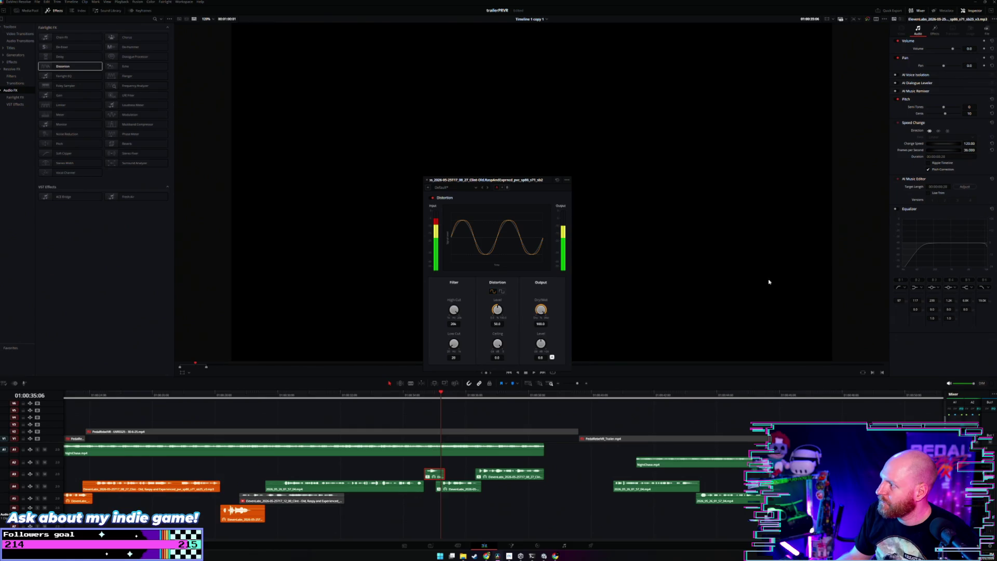
click(897, 209)
mouse_move(924, 245)
mouse_down()
mouse_move(930, 258)
mouse_move(902, 266)
mouse_up()
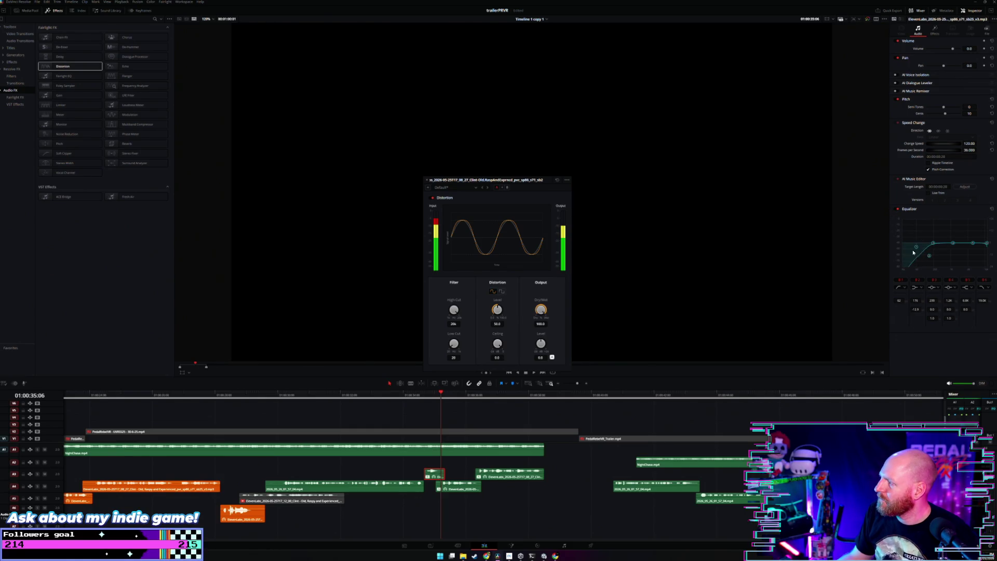
Reselect the A3 clip, park the playhead at 01:00:34:20, and close the Distortion settings window.
click(458, 452)
click(404, 488)
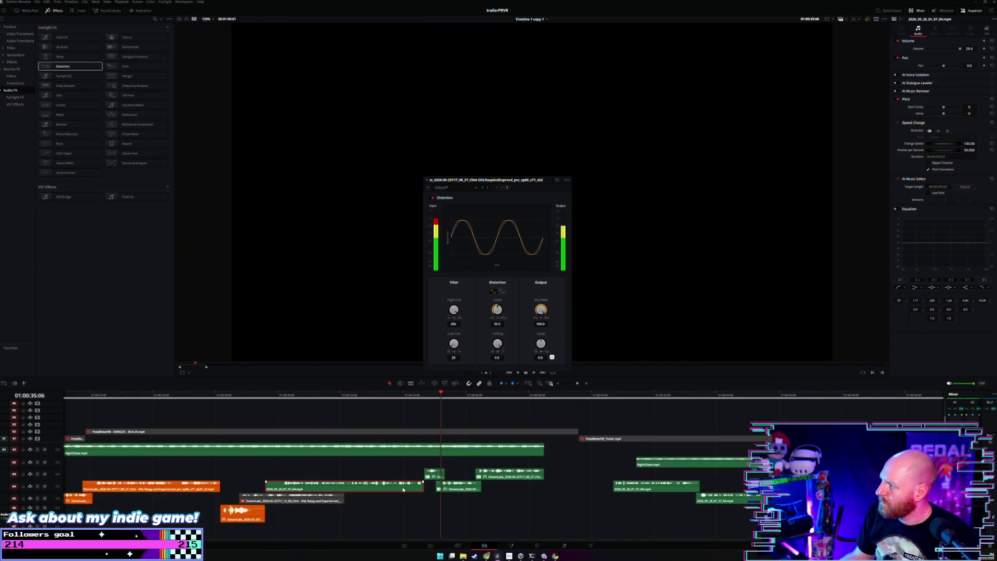
click(436, 477)
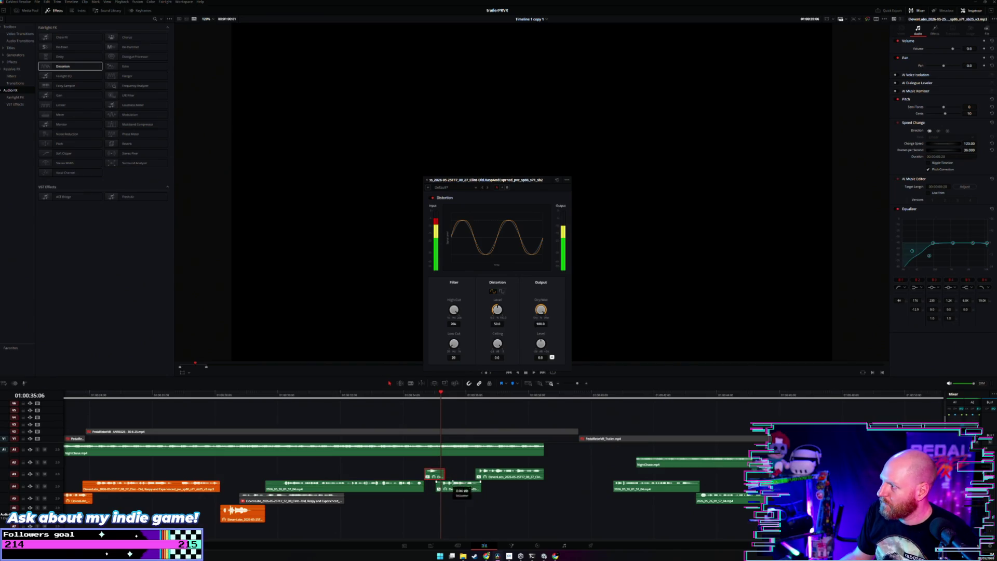
click(424, 399)
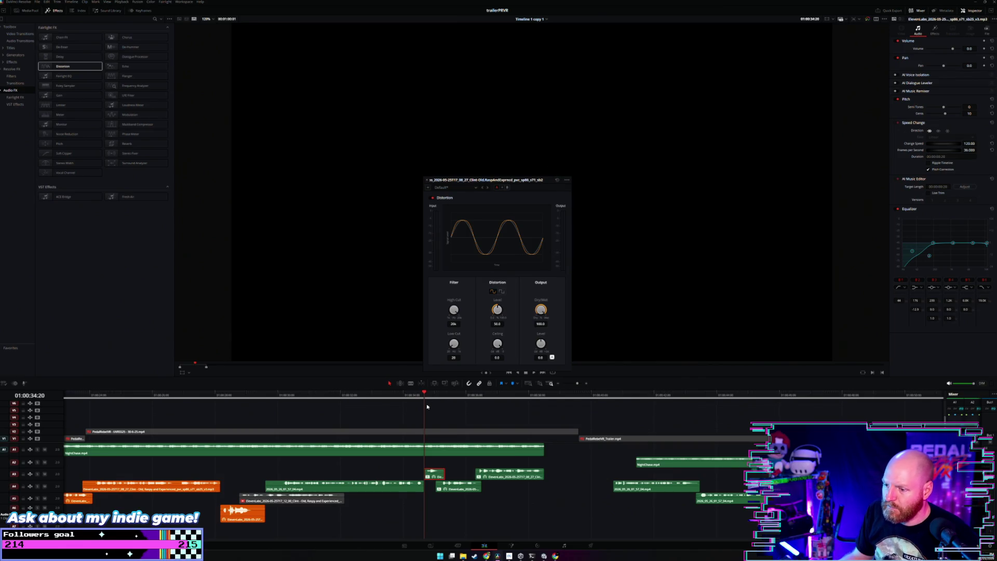
click(427, 180)
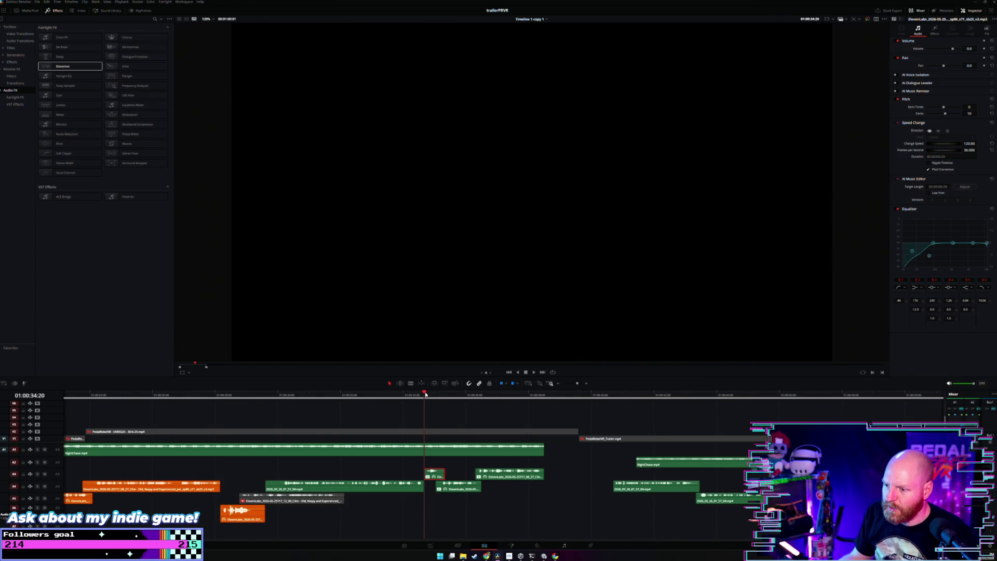
Trim NightChase.mp4's end back so it stops where the short voiceover begins.
scroll(426, 395, up, 2)
key(space)
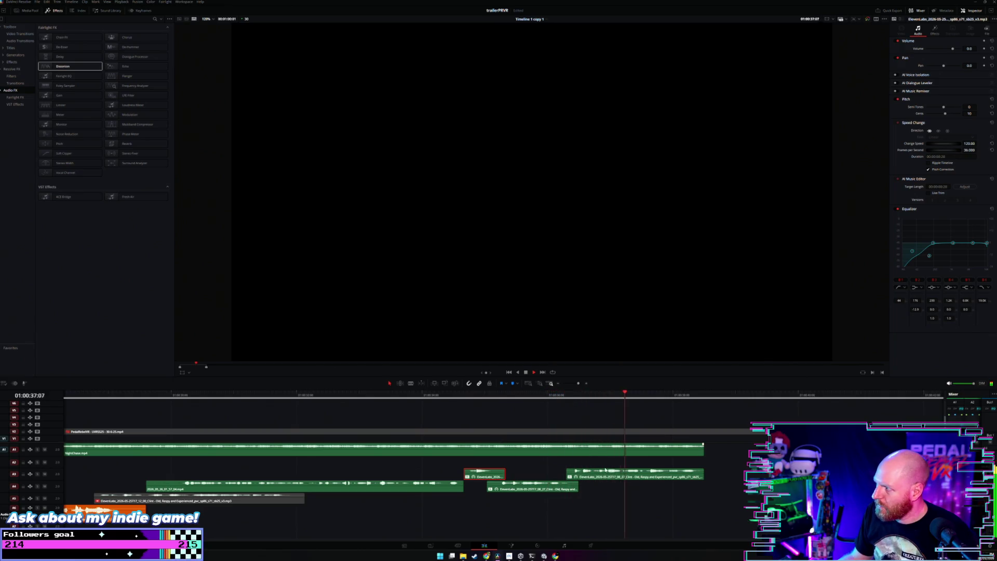
click(466, 464)
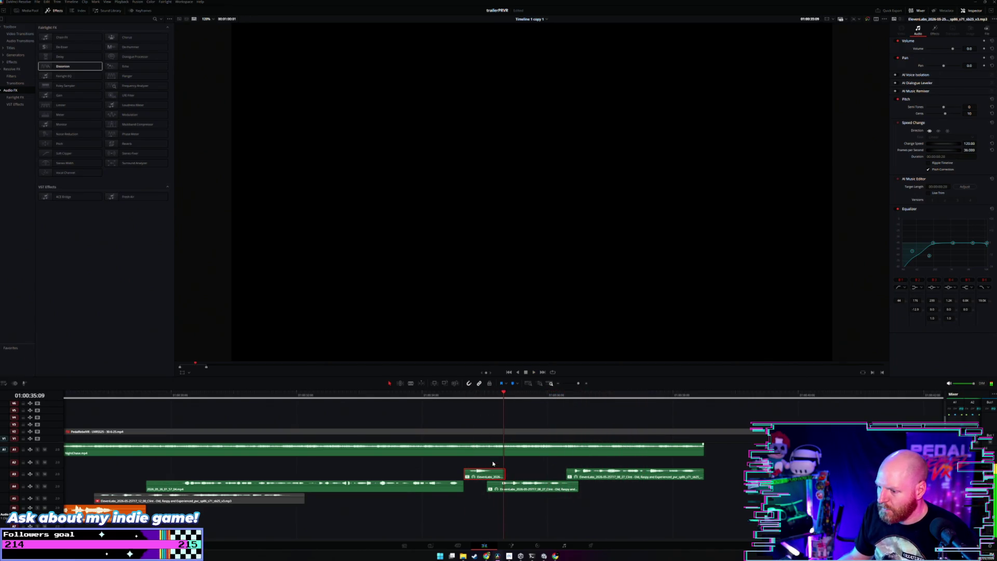
drag(704, 450, 462, 451)
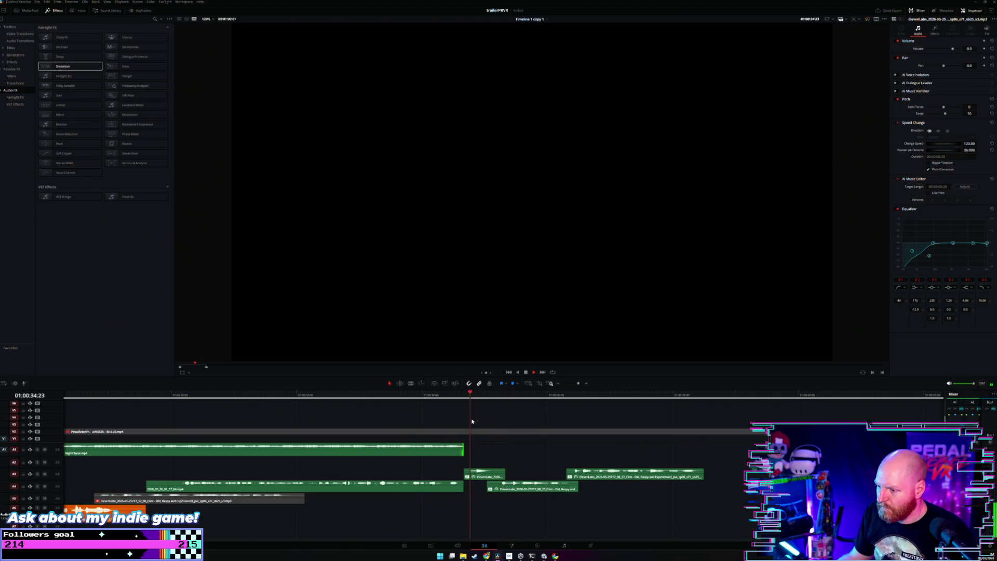
key(space)
Lower two of the A3 clip's EQ bands for a deeper dip and save the project.
click(484, 474)
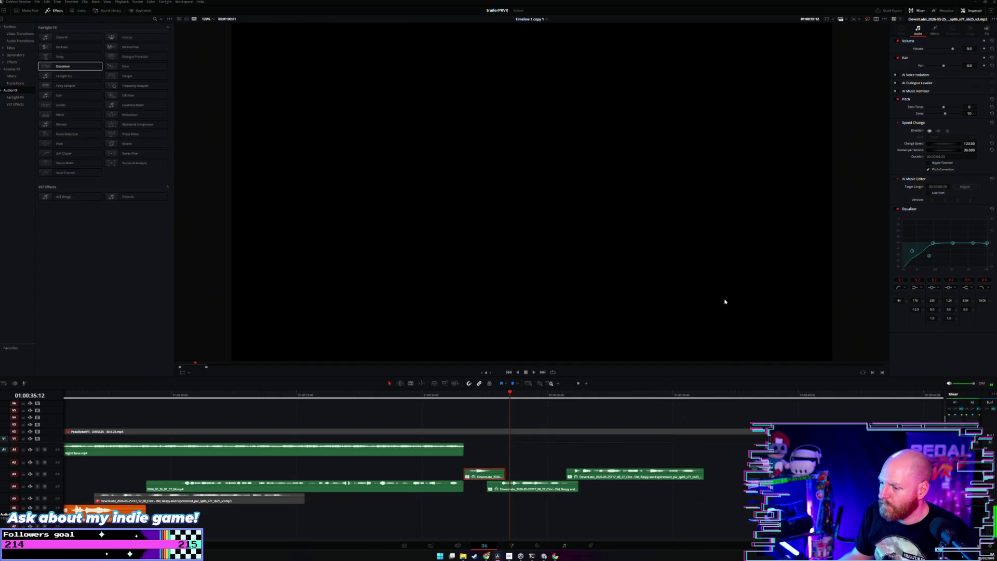
click(934, 30)
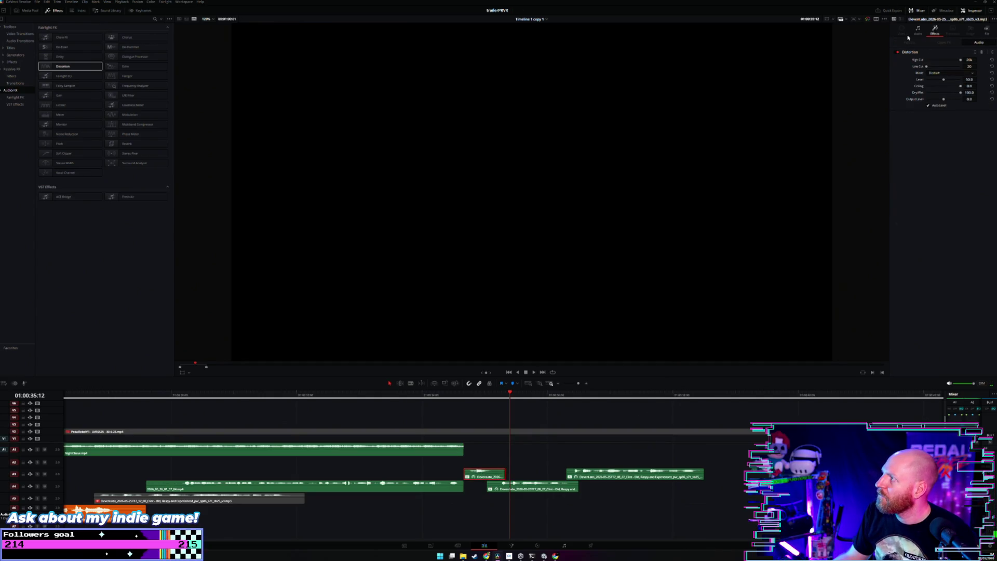
click(918, 30)
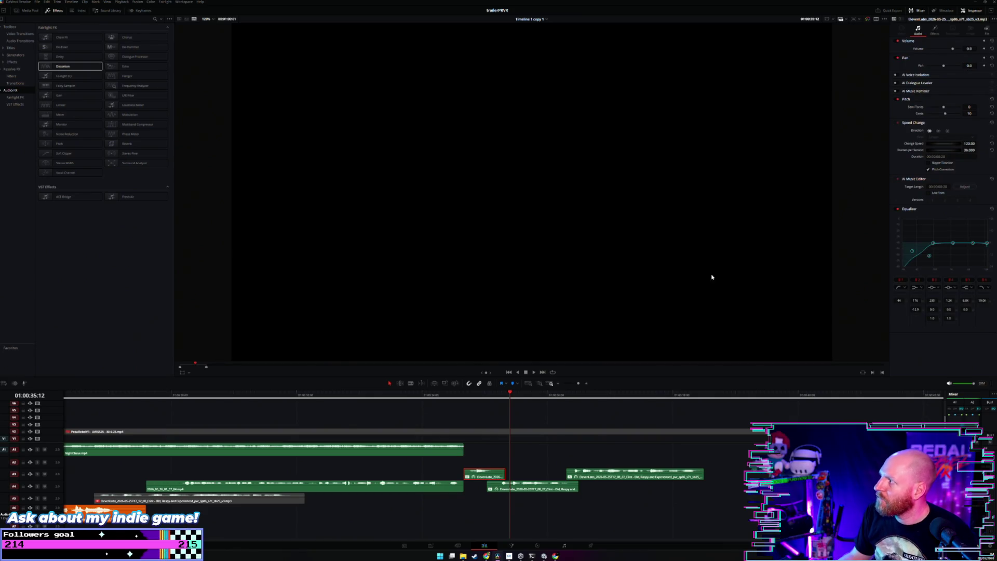
mouse_move(933, 243)
mouse_down()
mouse_move(940, 255)
mouse_move(916, 256)
mouse_up()
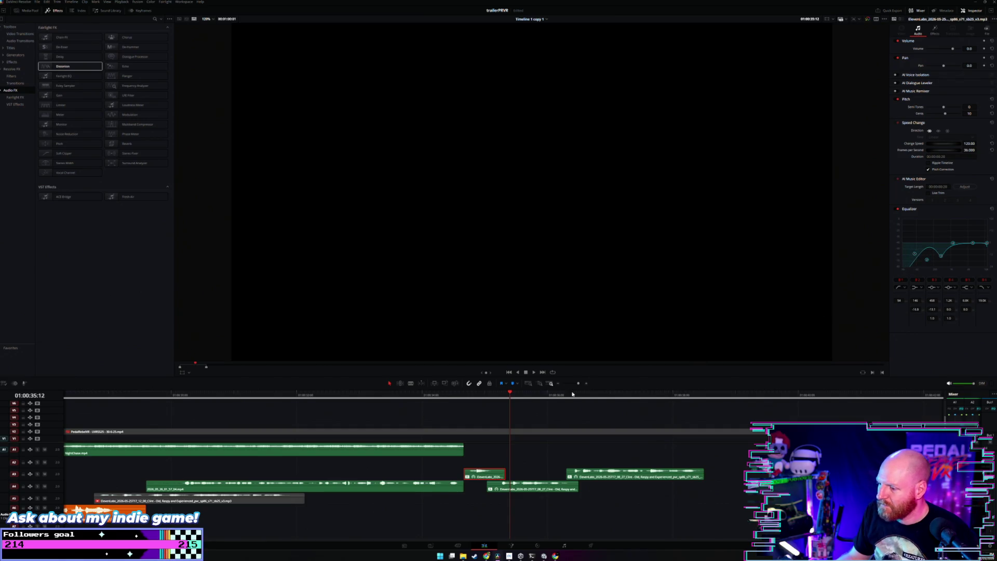
key(ctrl+s)
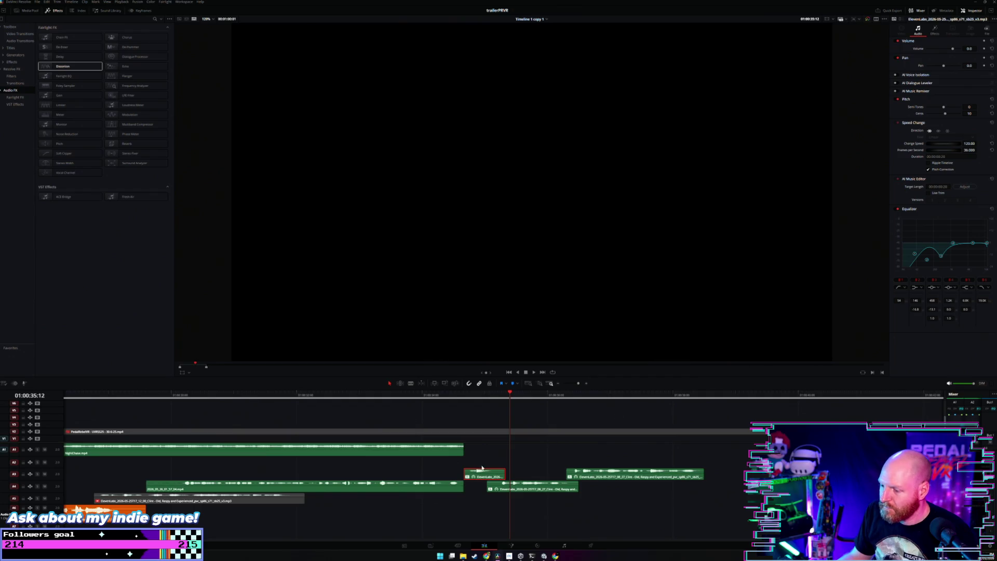
click(499, 487)
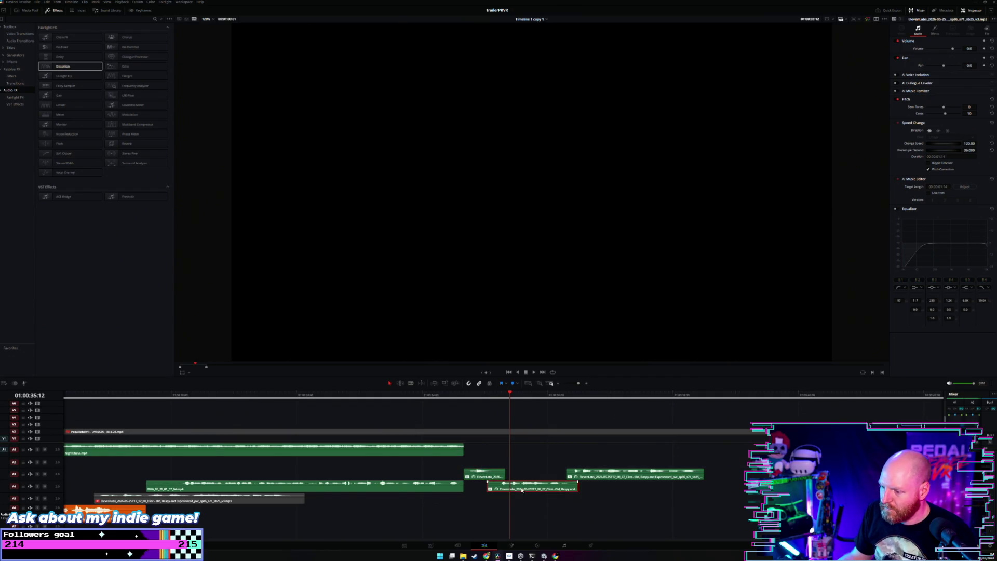
Enable the A4 clip's equalizer, pull band 3 down to about -12.9 dB, and audition it.
click(895, 209)
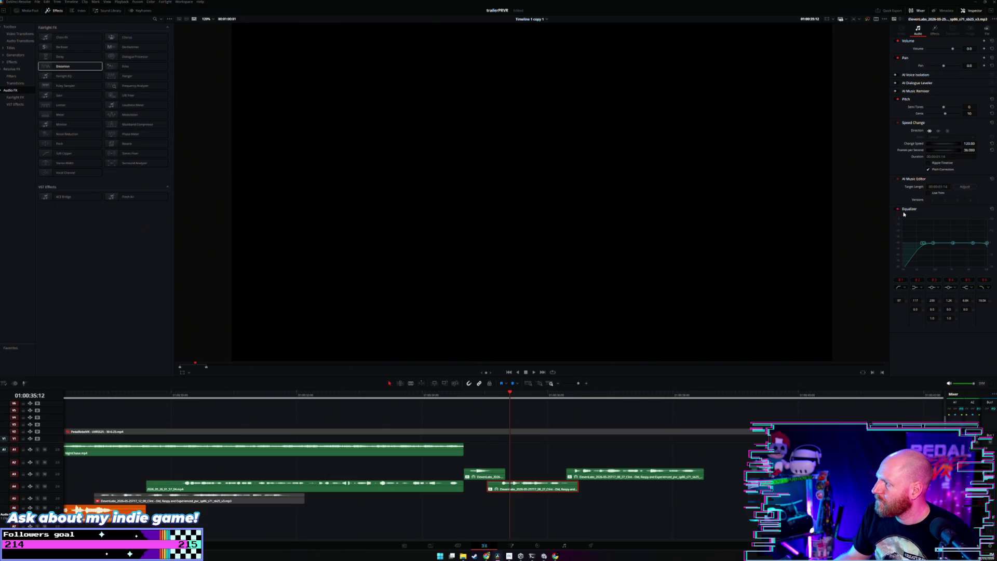
mouse_move(936, 243)
mouse_down()
mouse_move(938, 257)
mouse_move(925, 248)
mouse_move(917, 258)
mouse_up()
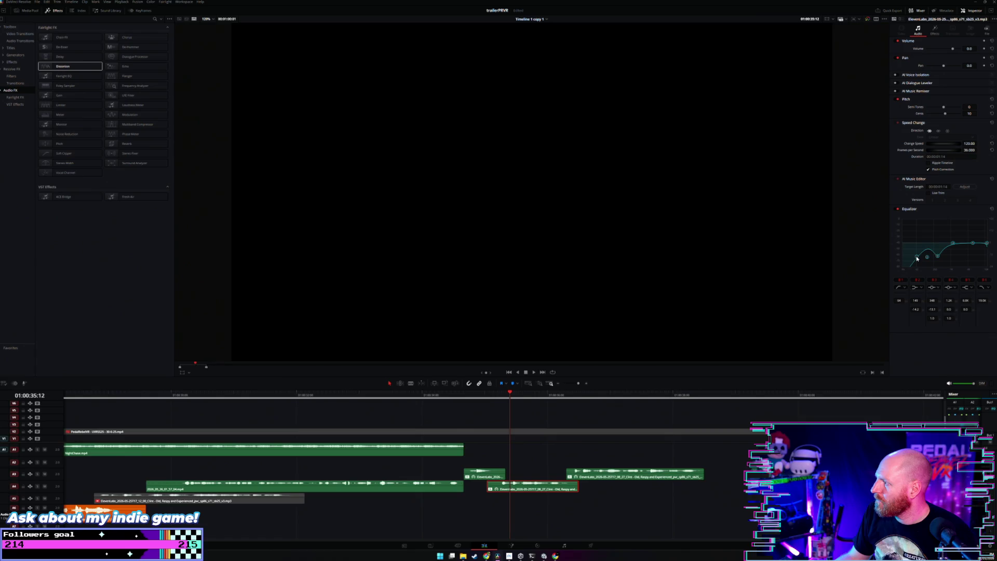
key(space)
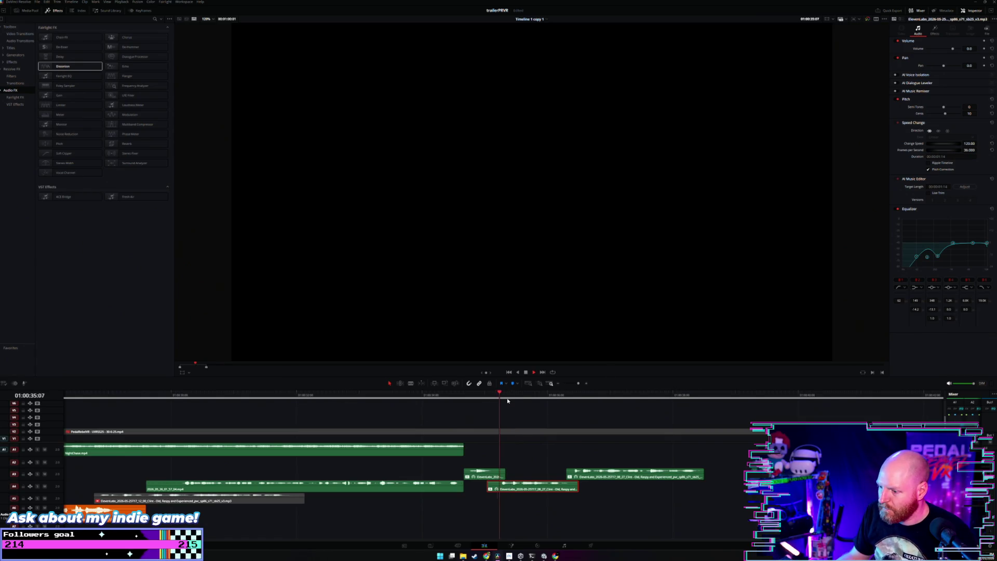
click(513, 397)
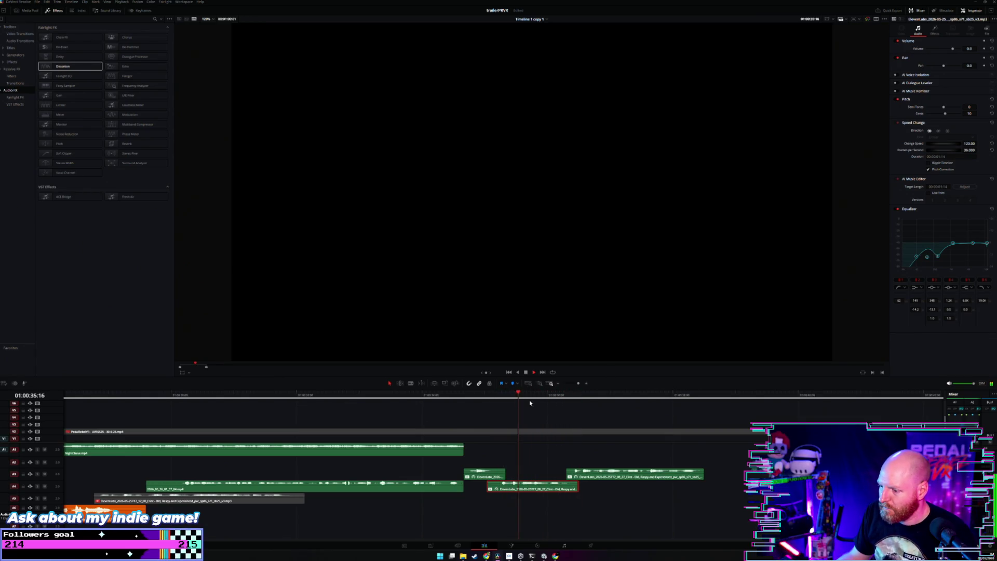
click(533, 486)
click(534, 486)
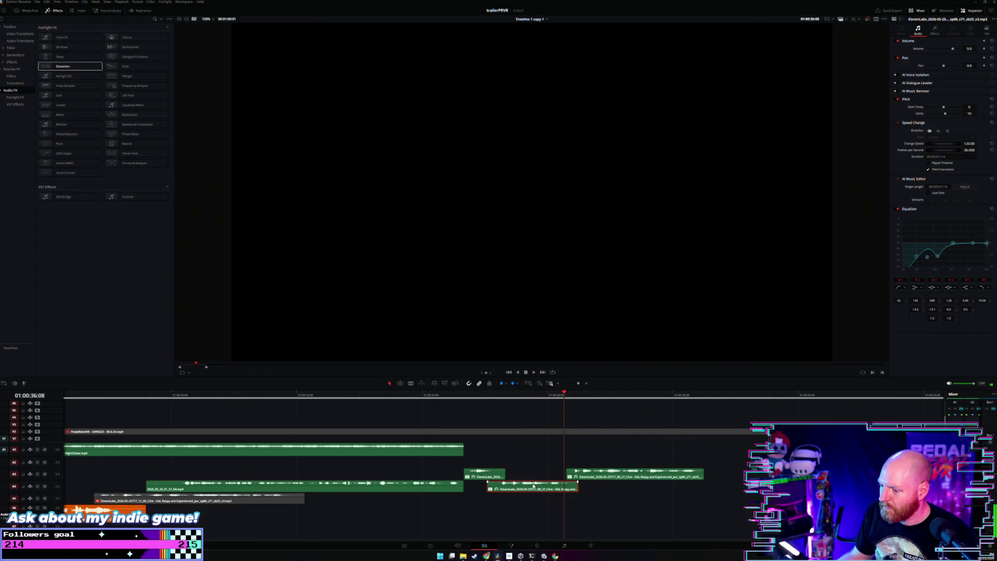
click(508, 396)
key(space)
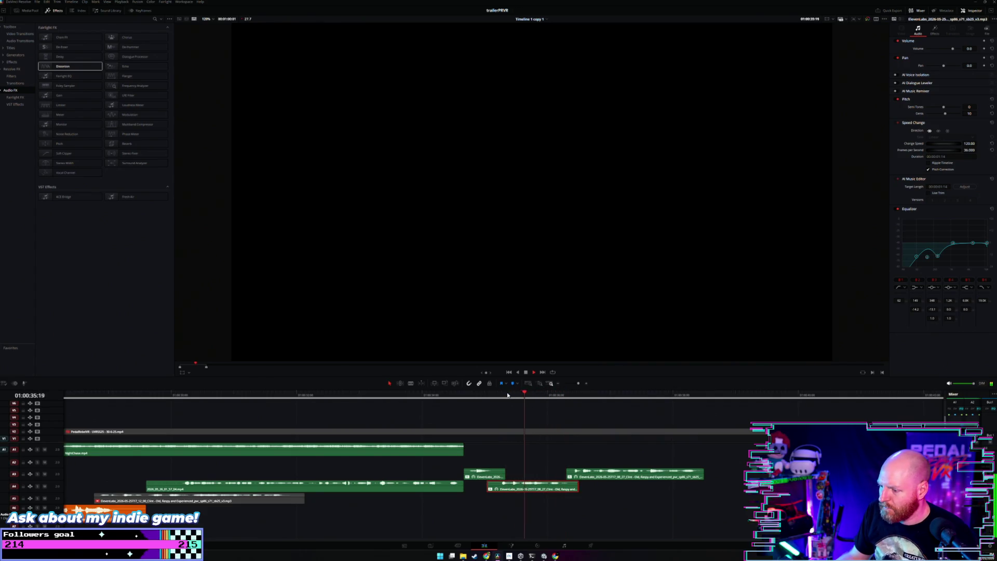
key(space)
Raise a high EQ band to +8.2 dB, compare playback with the A3 clip, then switch to Unity.
mouse_move(973, 243)
mouse_down()
mouse_move(987, 231)
mouse_move(963, 235)
mouse_move(974, 227)
mouse_up()
click(507, 398)
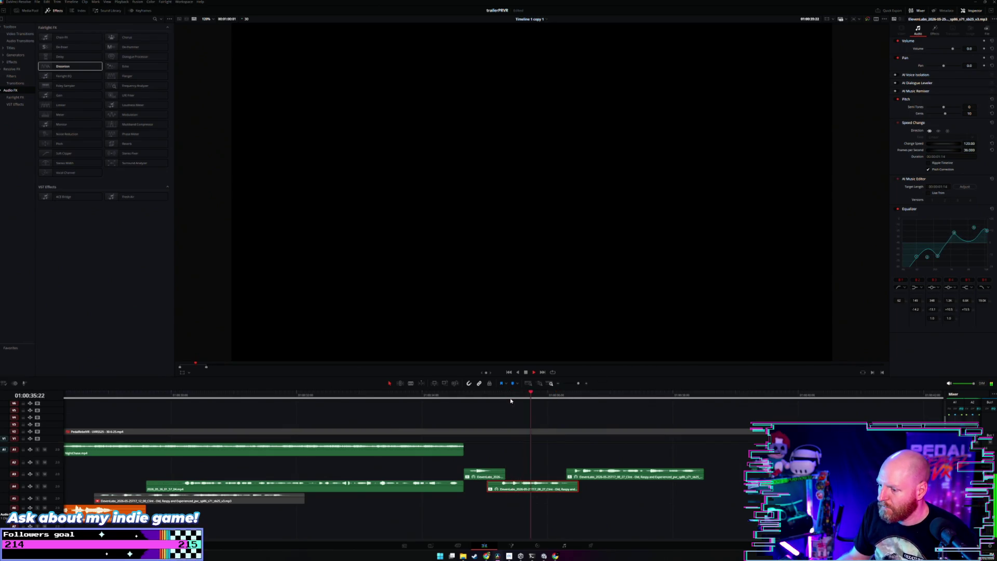
click(510, 399)
key(space)
click(510, 401)
key(space)
click(520, 488)
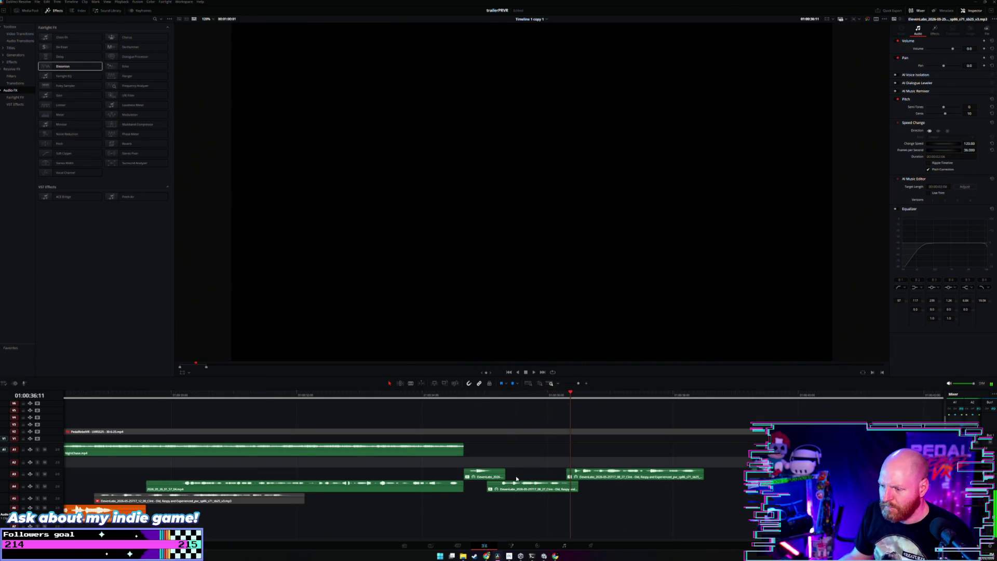
click(479, 396)
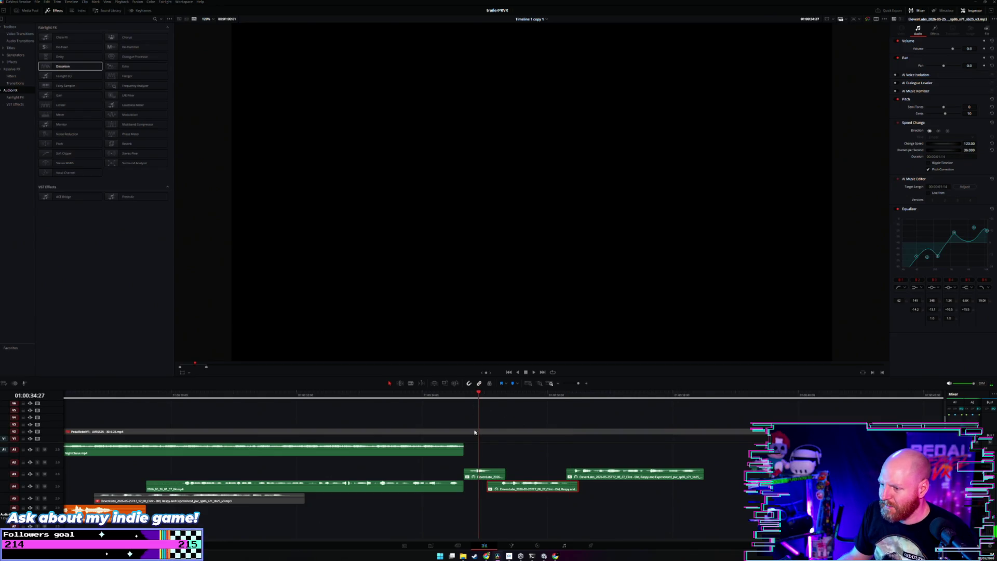
click(483, 474)
key(space)
key(space)
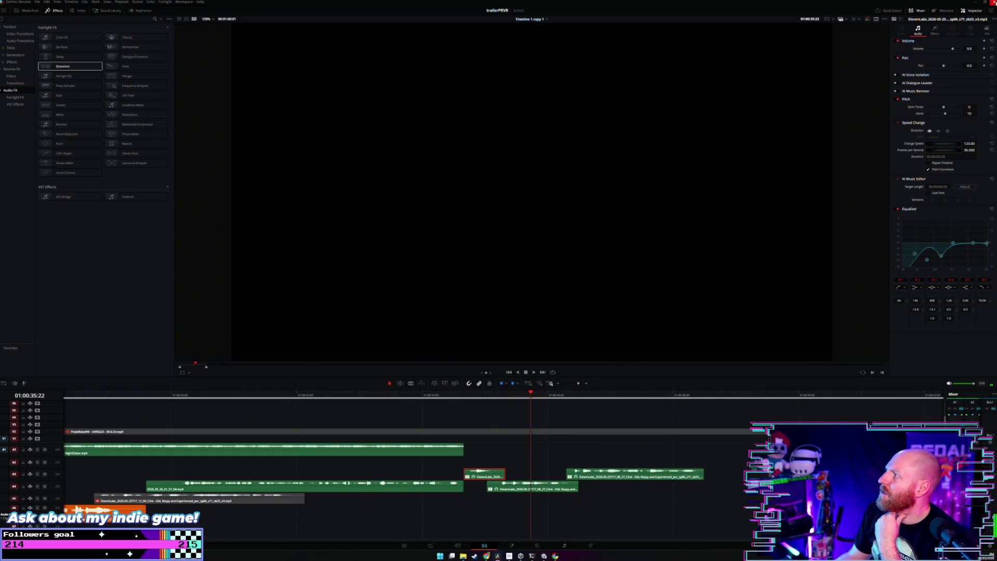
key(alt+Tab)
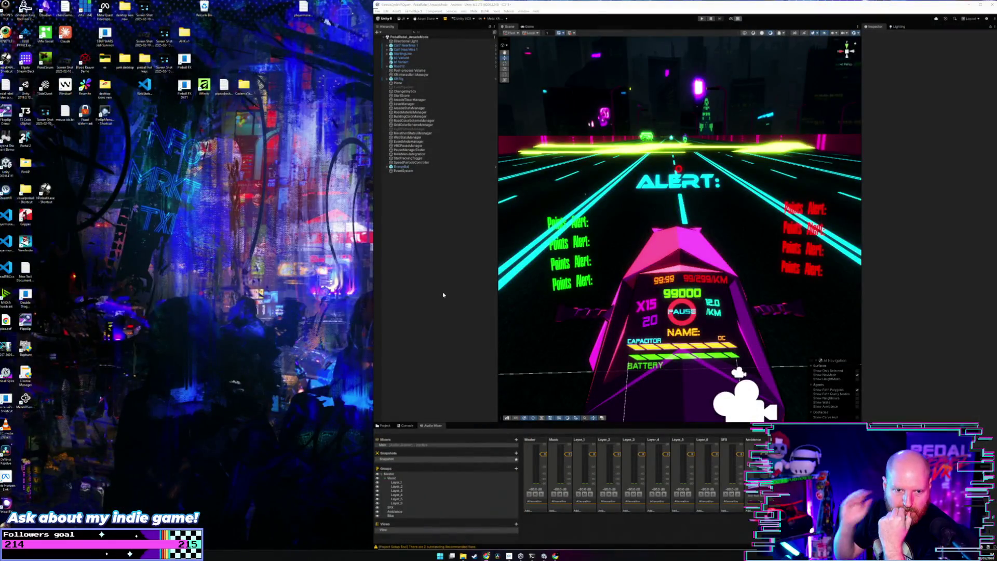
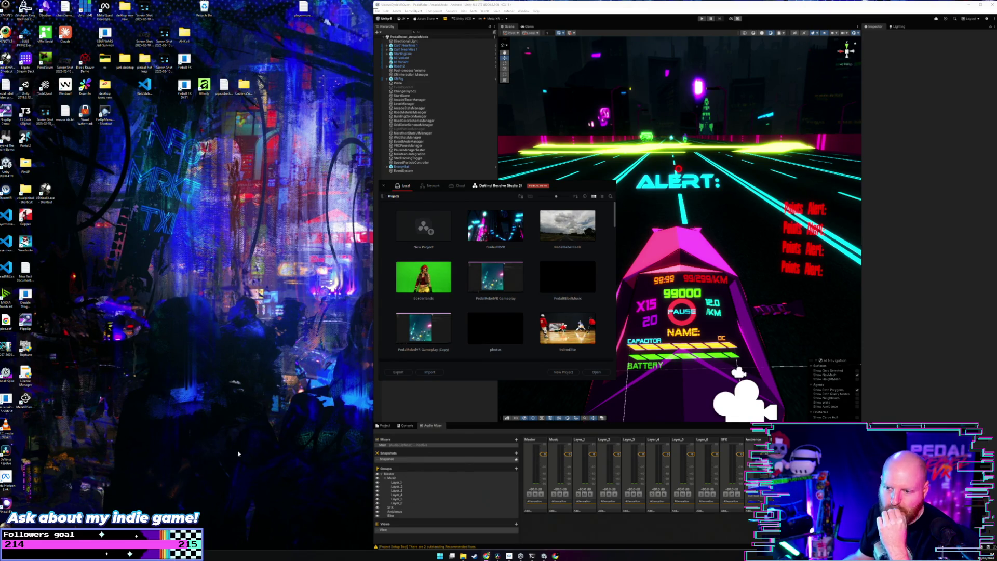
Open the trailerPRVR project and jump the playhead further into the timeline.
click(596, 372)
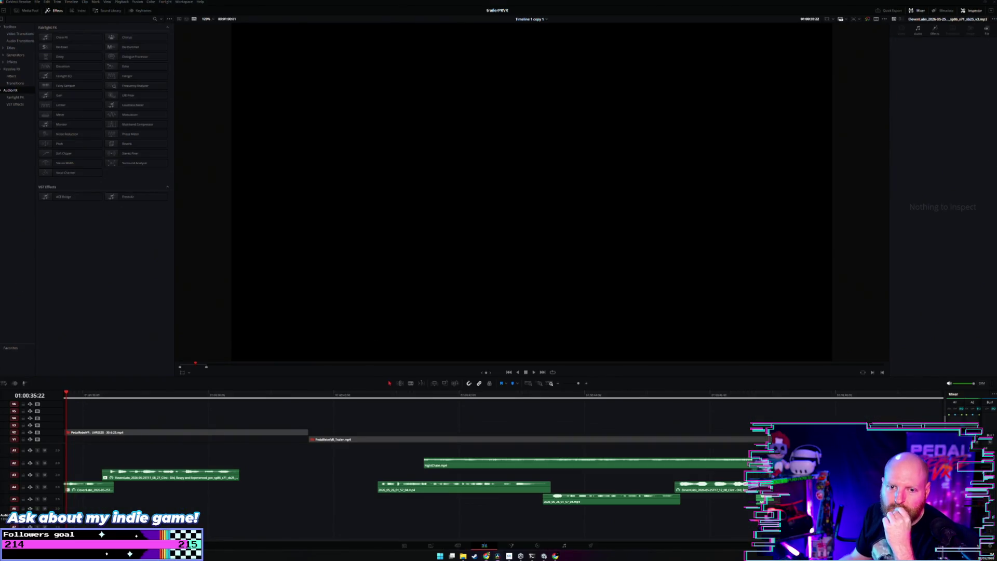
click(355, 390)
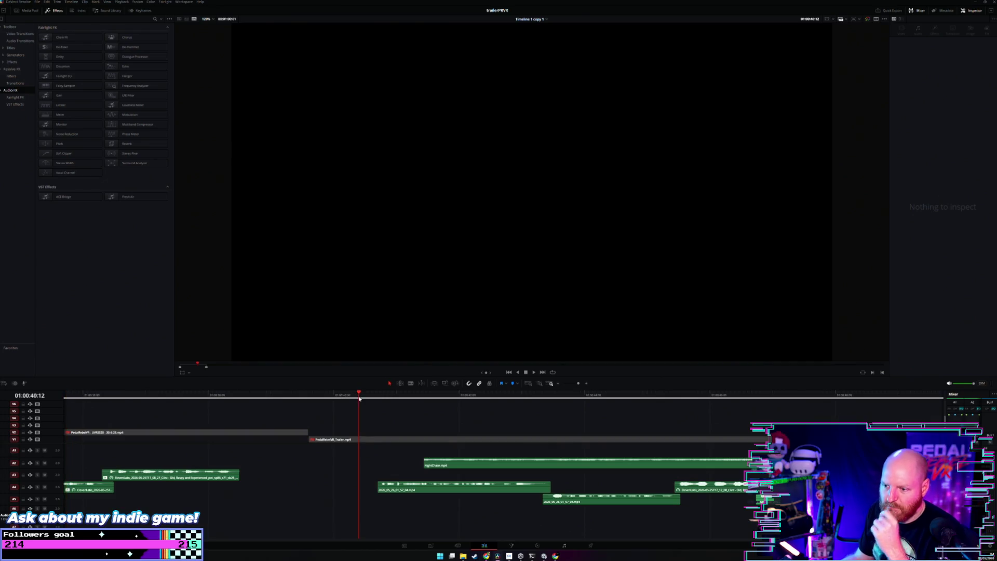
scroll(358, 400, down, 5)
Scrub to 01:00:34:20 and play the music section, stopping on the A4 clip.
drag(284, 404, 365, 400)
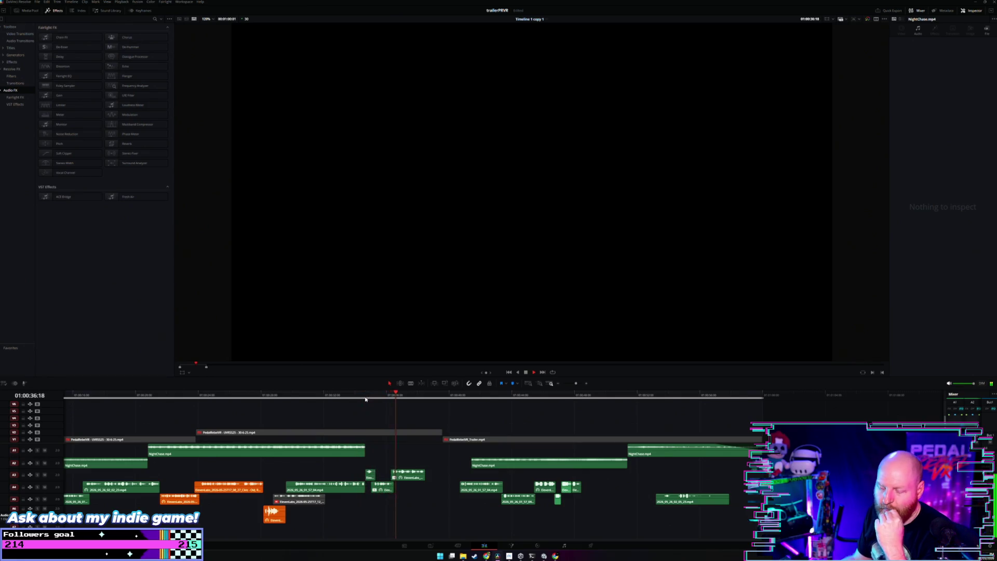
scroll(390, 405, up, 2)
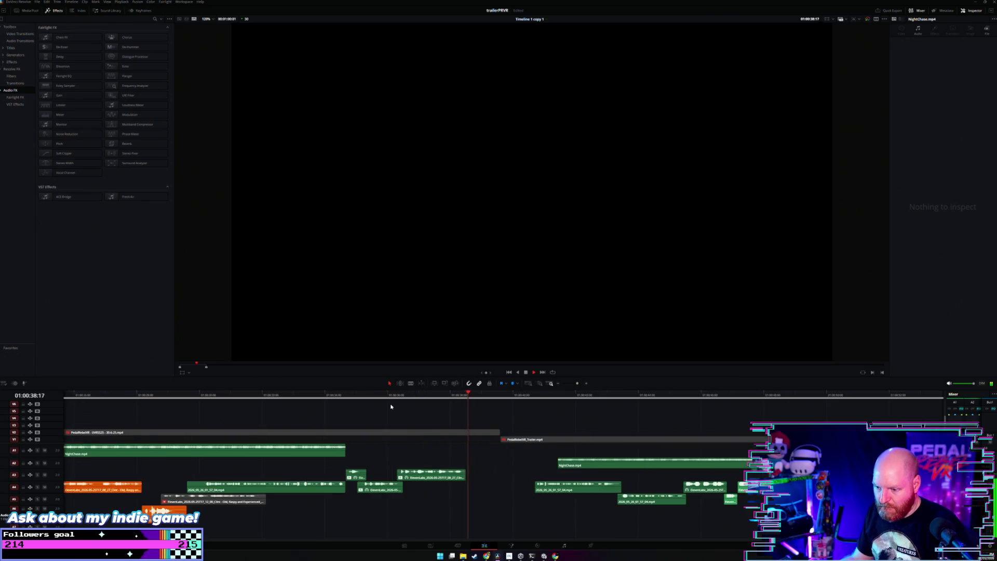
drag(340, 400, 348, 400)
scroll(348, 400, up, 2)
key(space)
key(space)
click(468, 489)
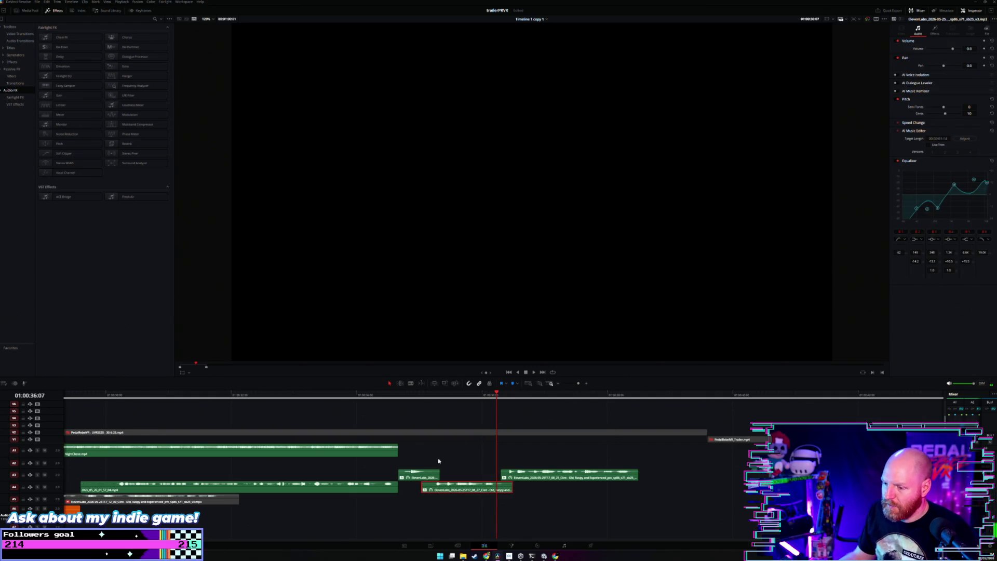
Copy the A4 clip's Equalizer onto both A3 clips via Paste Attributes, then play back.
right_click(467, 489)
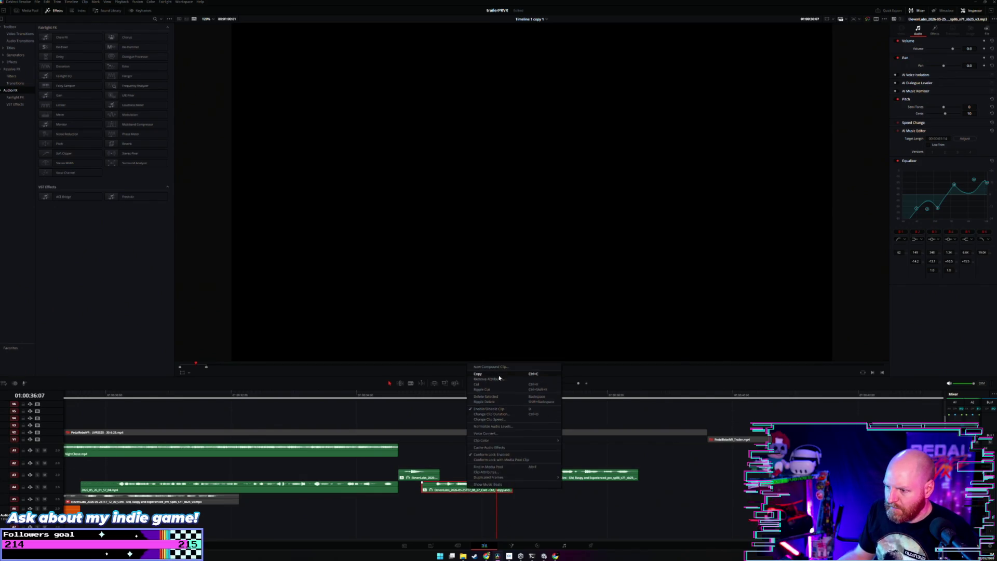
click(427, 457)
drag(427, 460, 543, 473)
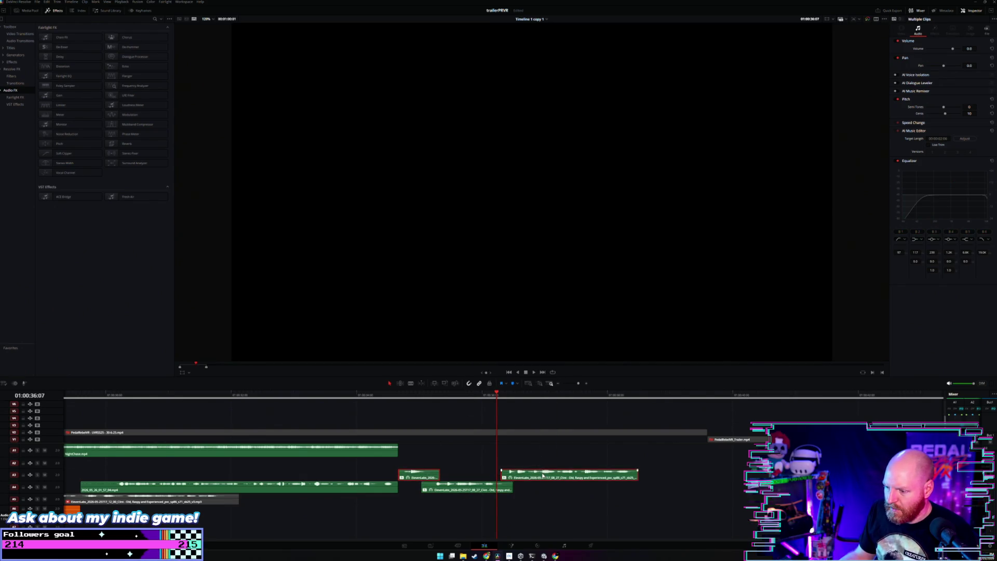
right_click(543, 472)
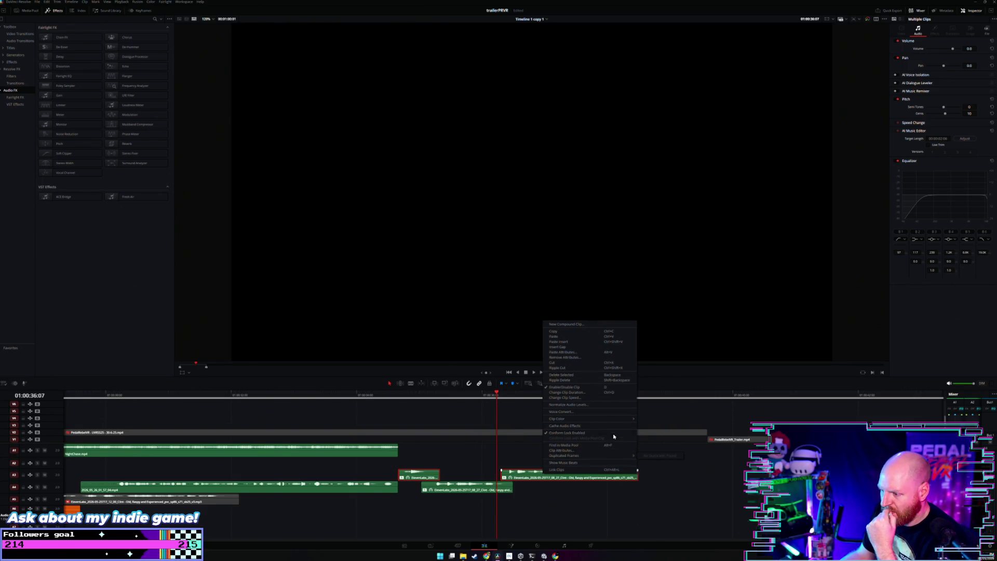
click(578, 355)
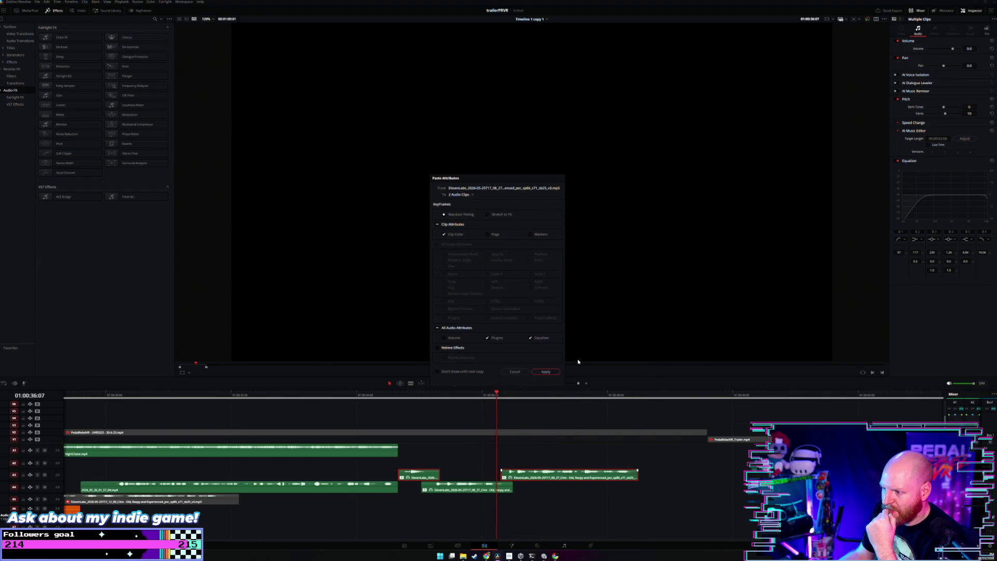
click(544, 372)
click(400, 404)
key(space)
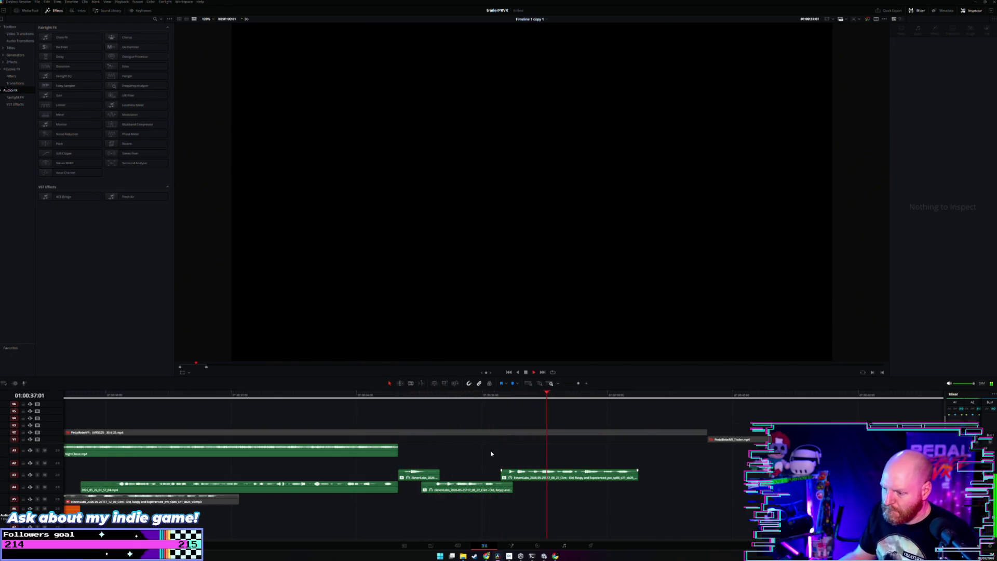
Replay the music section to hear the pasted equalizer on the clips.
key(space)
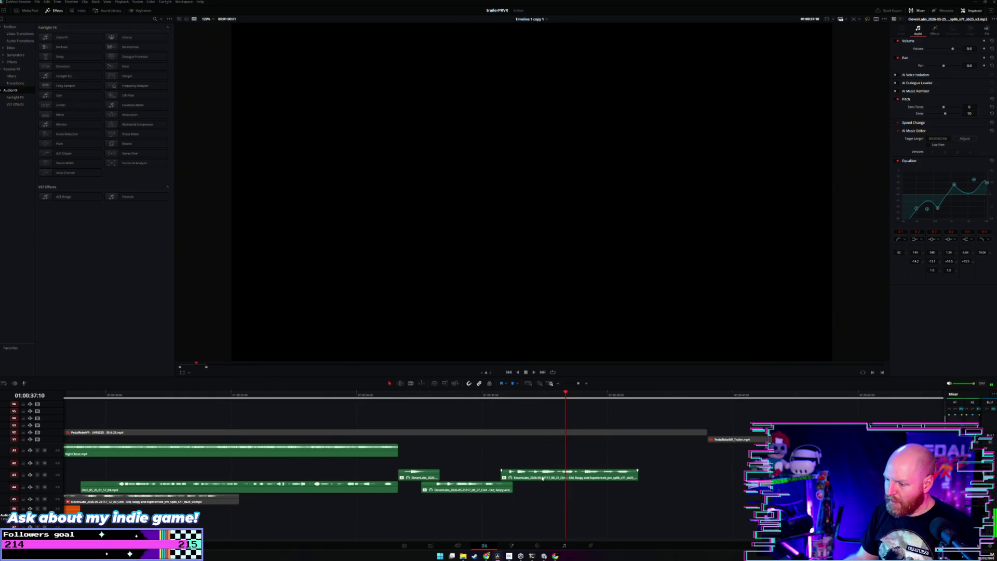
key(space)
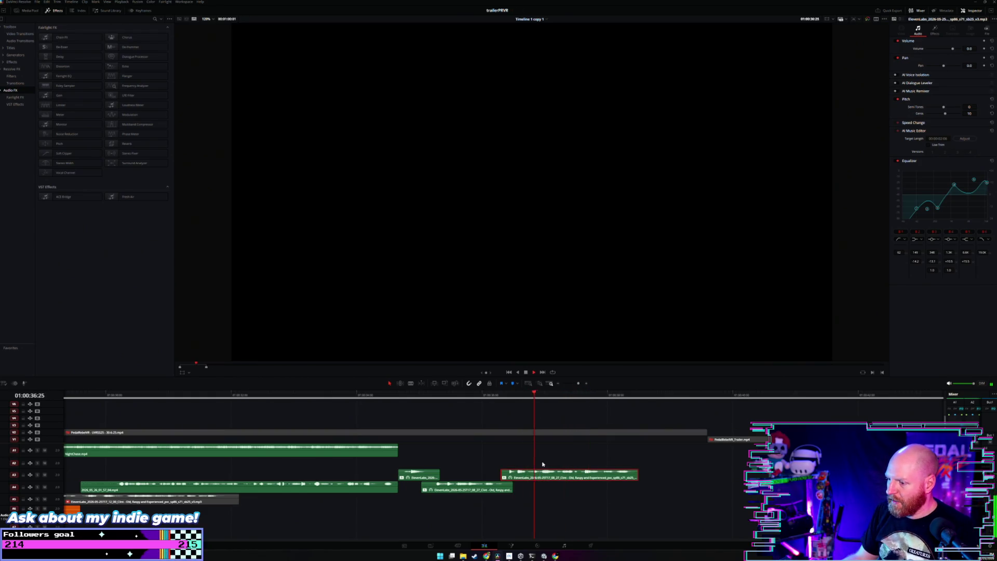
key(space)
click(443, 400)
key(space)
click(474, 488)
click(410, 395)
Show the small A3 clip's Distortion effect in the Inspector while replaying the passage.
click(423, 475)
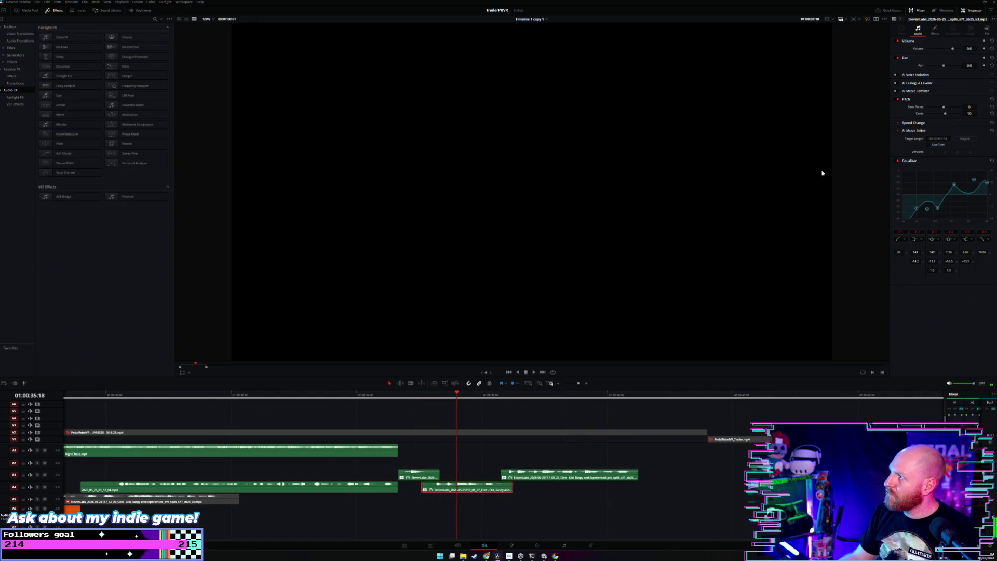
click(935, 33)
click(415, 396)
key(space)
click(417, 465)
click(418, 478)
click(399, 398)
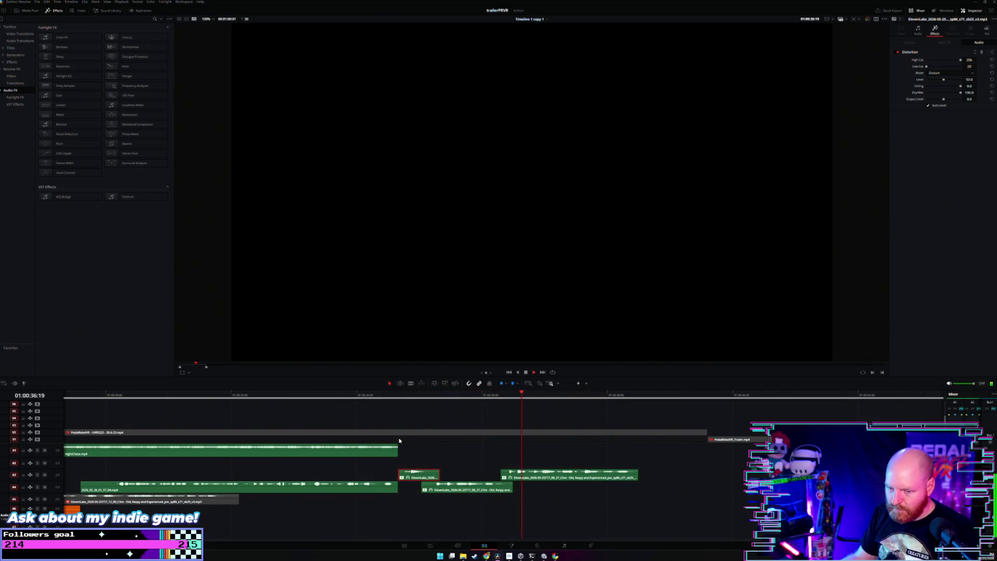
key(space)
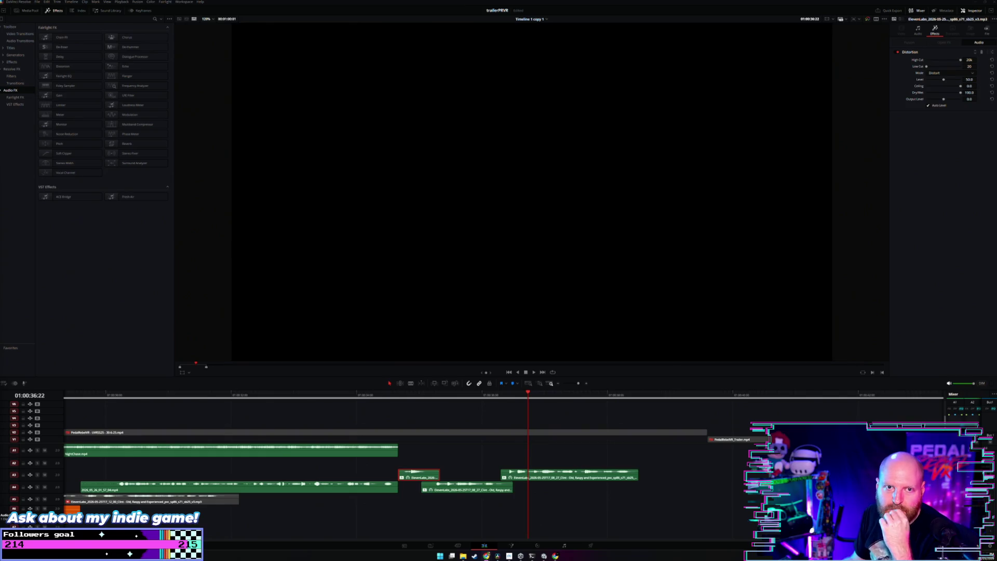
click(193, 394)
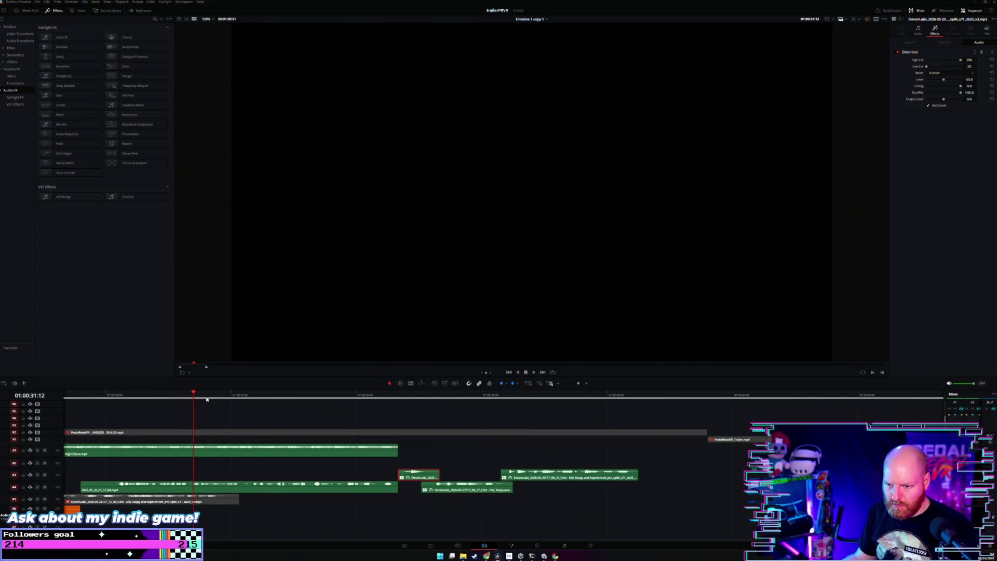
scroll(223, 395, down, 3)
click(271, 398)
key(space)
scroll(281, 404, up, 2)
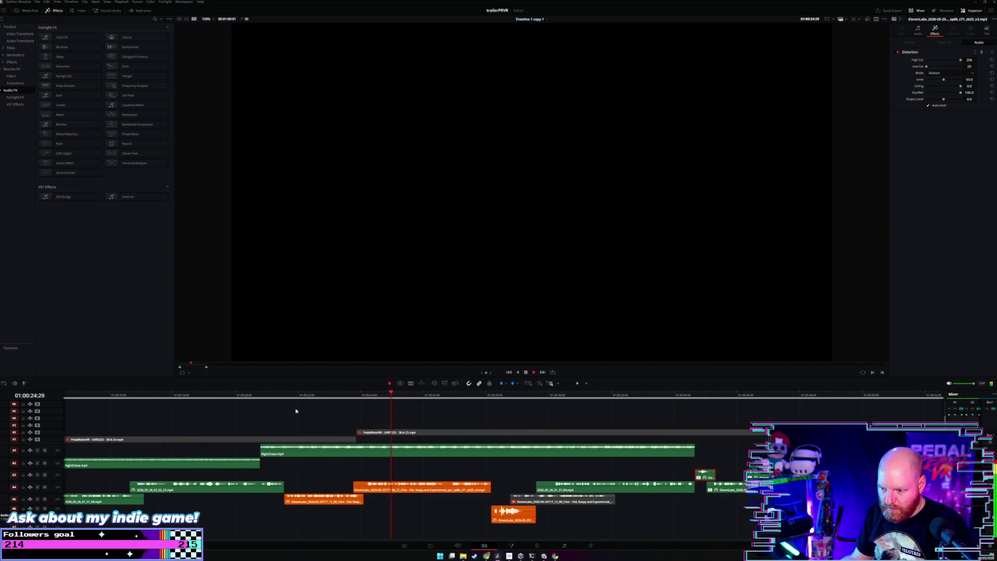
scroll(383, 421, down, 2)
scroll(383, 421, up, 1)
scroll(379, 422, down, 2)
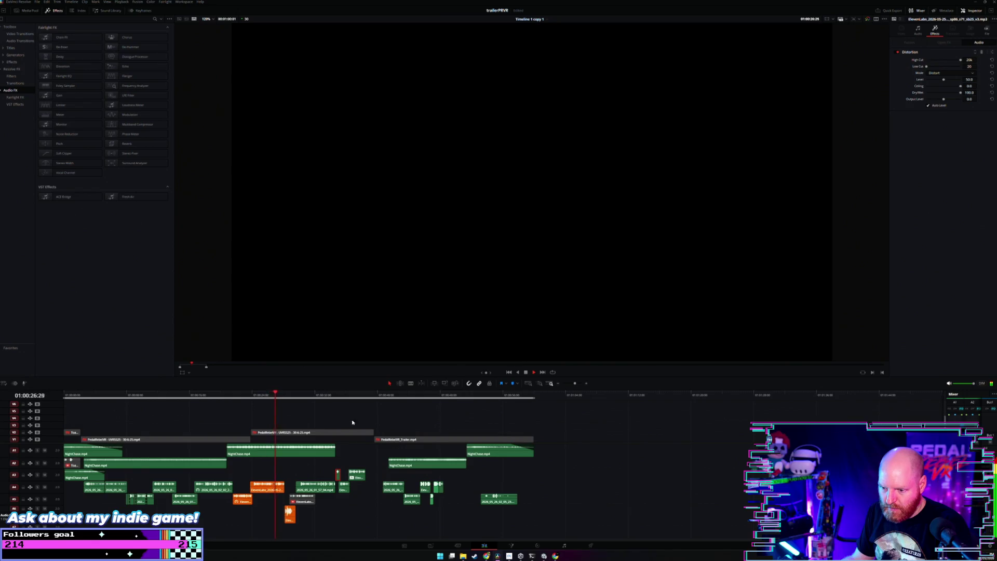
scroll(345, 421, up, 2)
scroll(448, 425, down, 1)
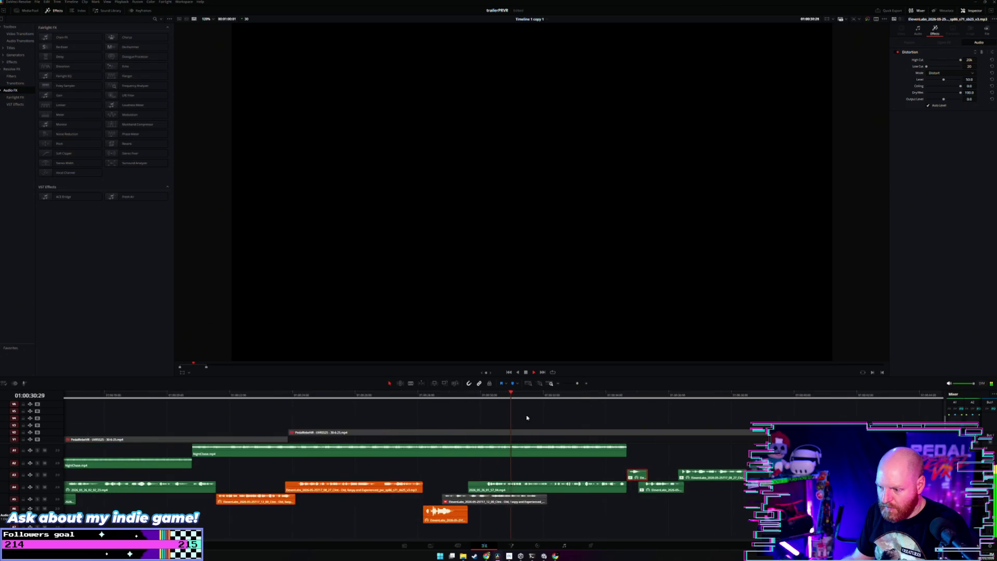
click(653, 408)
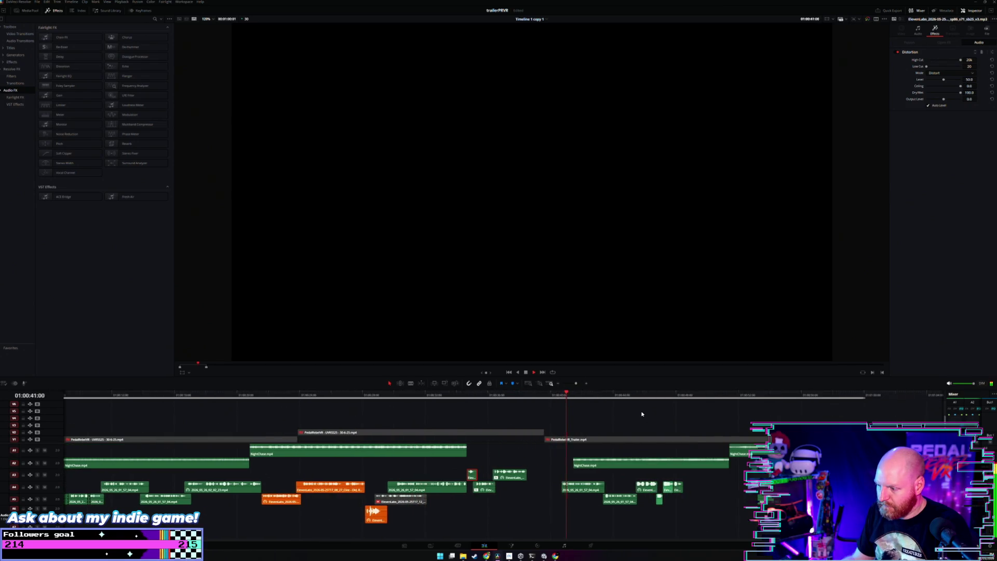
click(467, 410)
scroll(485, 420, up, 1)
scroll(485, 419, up, 1)
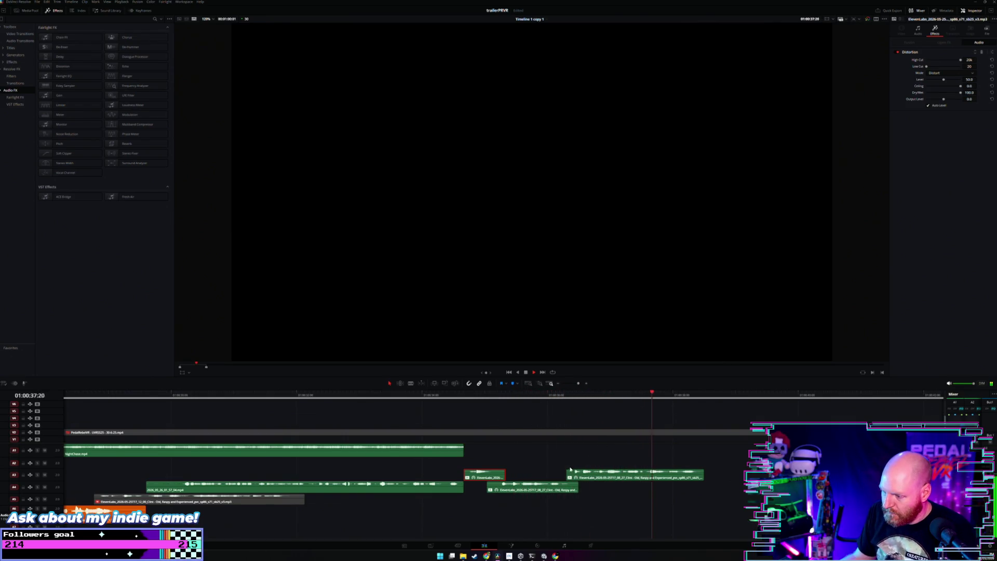
Play back the music clips and show the Inspector's volume, pitch and equalizer settings.
click(559, 494)
click(559, 492)
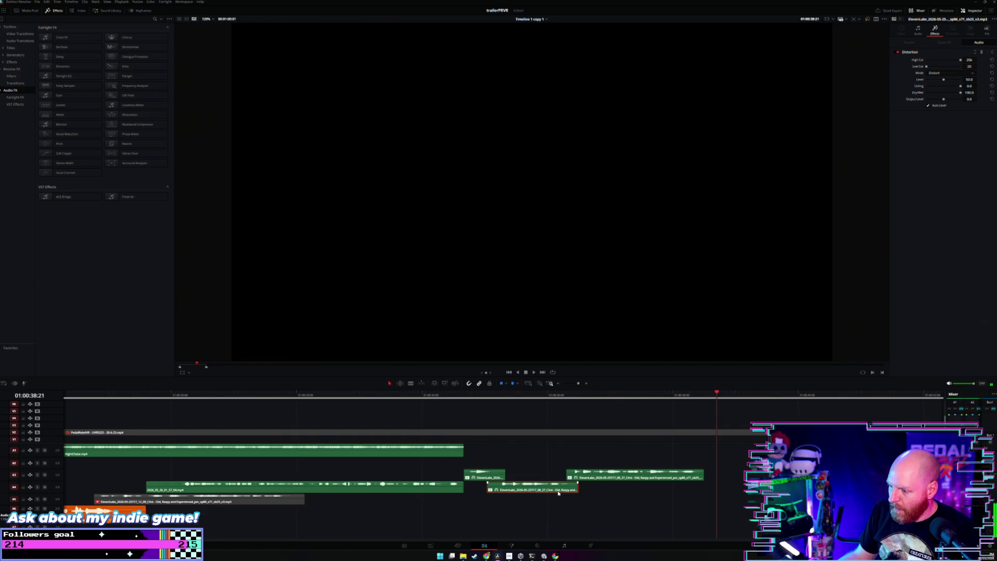
click(494, 396)
key(space)
click(917, 31)
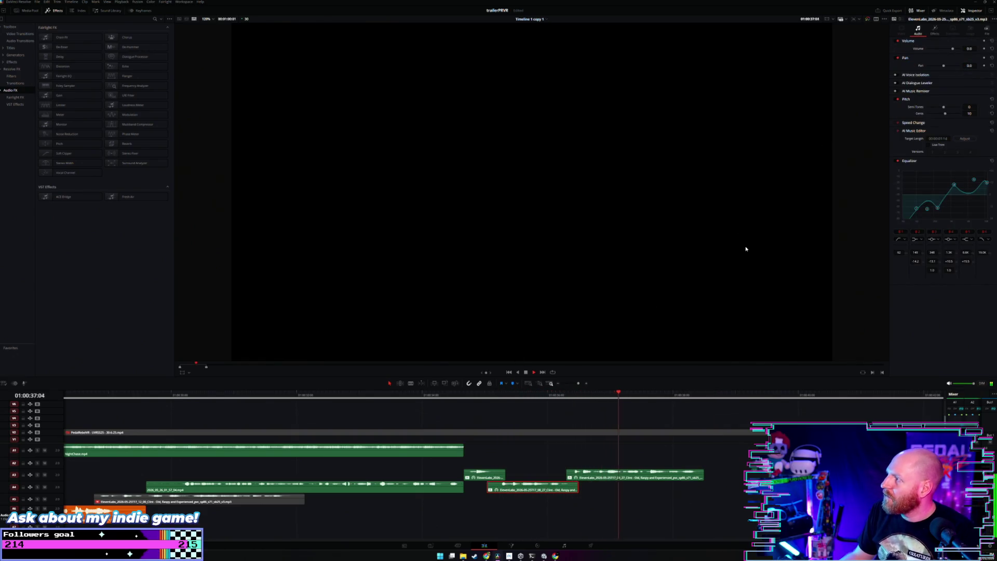
key(space)
drag(581, 399, 614, 410)
click(628, 479)
click(634, 465)
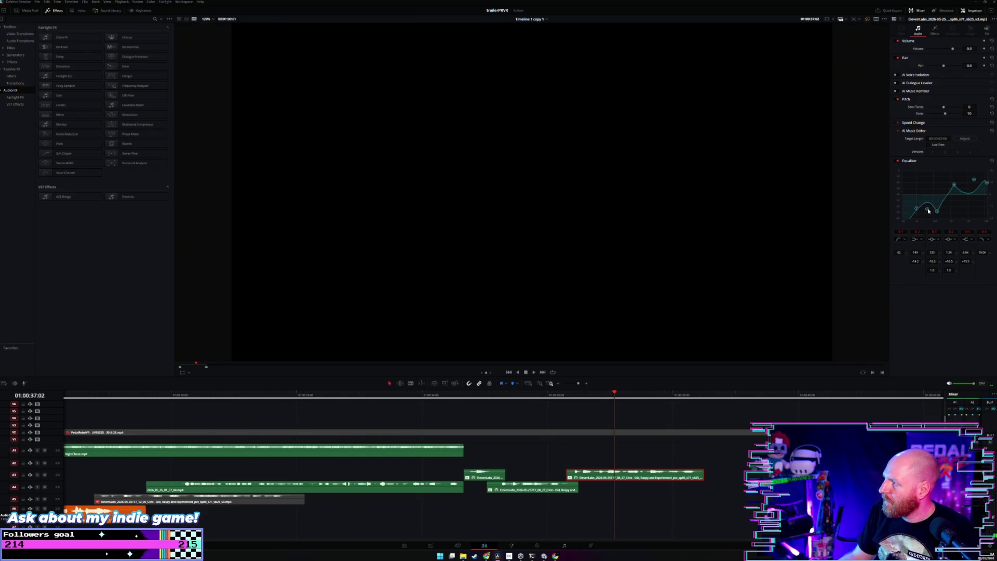
Reset the small A3 clip's equalizer to flat and cut band 3 by 16 dB.
drag(468, 395, 508, 395)
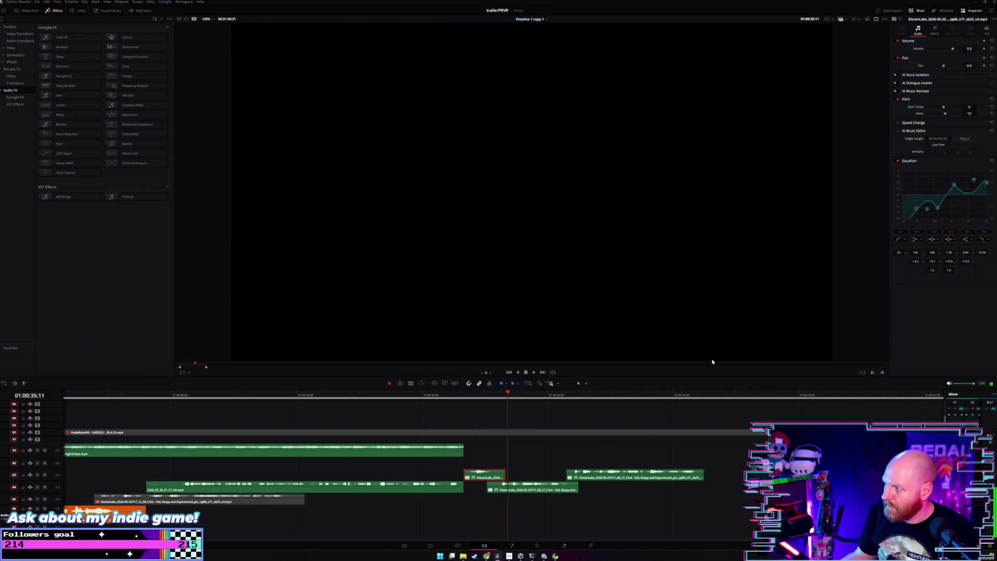
click(992, 161)
drag(469, 401, 503, 401)
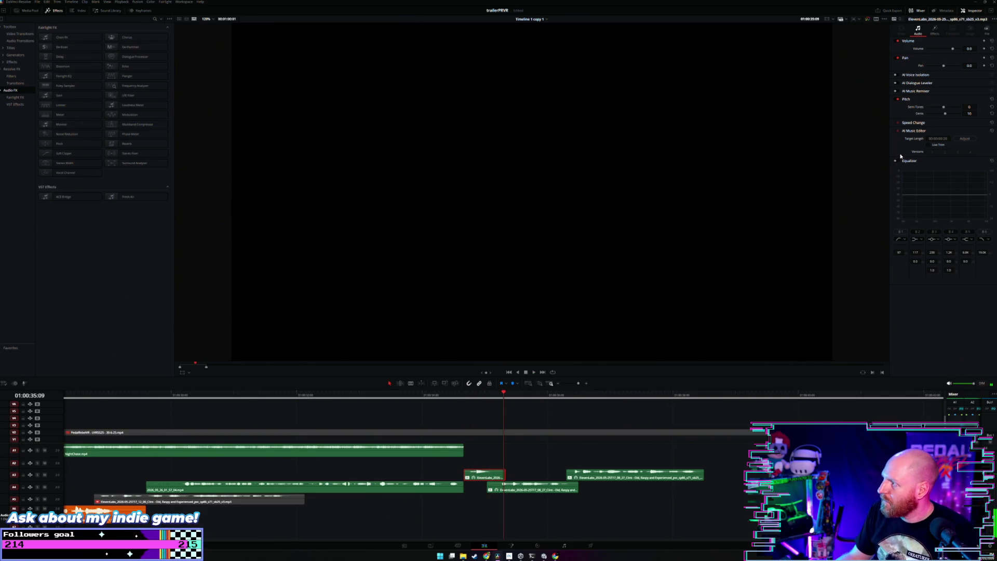
mouse_move(933, 195)
mouse_down()
mouse_move(934, 212)
mouse_move(953, 210)
mouse_move(973, 183)
mouse_up()
Flatten the A4 and right A3 clips' equalizers, cutting bass and a deep notch near 403 Hz.
click(532, 488)
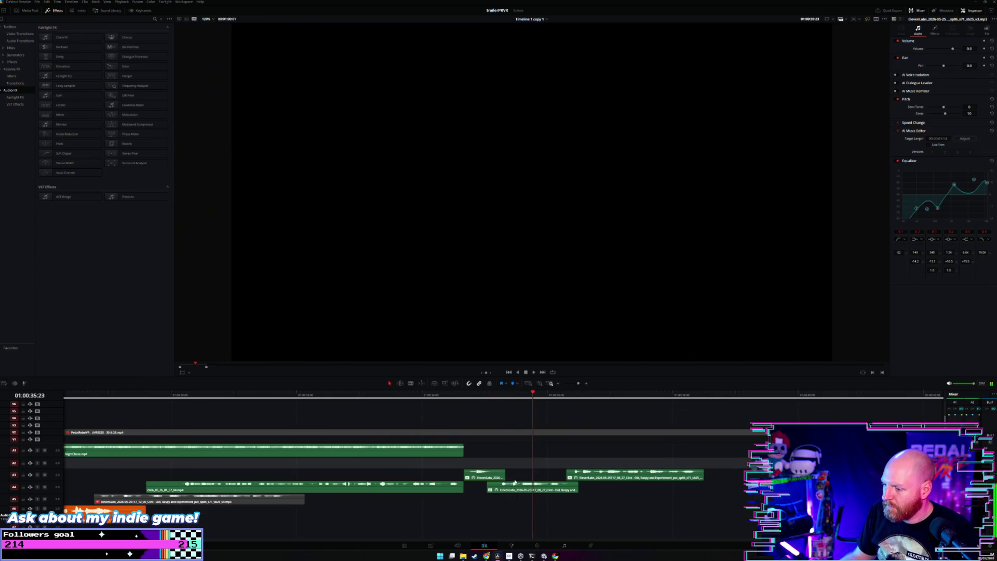
click(993, 160)
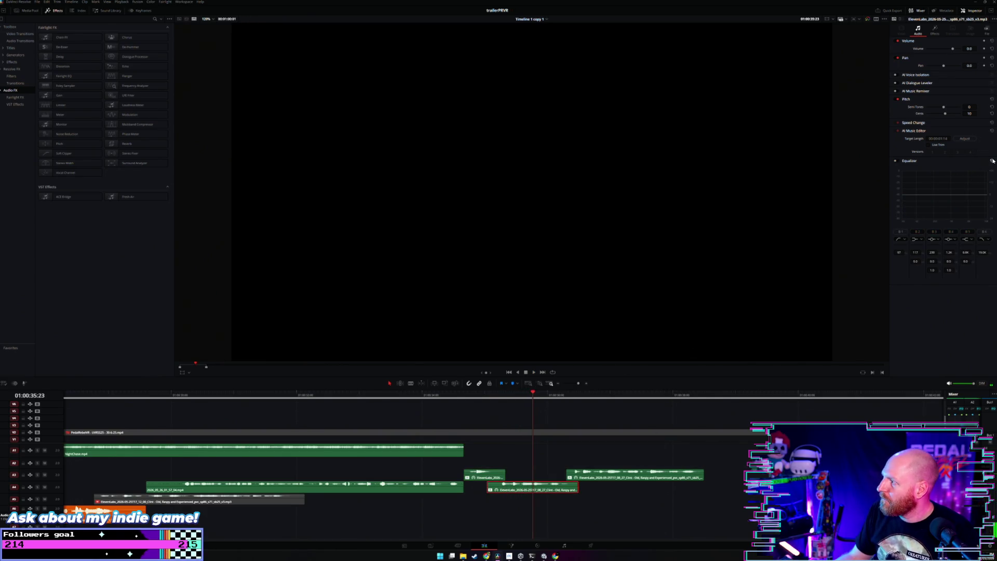
mouse_move(919, 204)
mouse_down()
mouse_move(919, 218)
mouse_move(939, 218)
mouse_move(954, 184)
mouse_move(974, 179)
mouse_up()
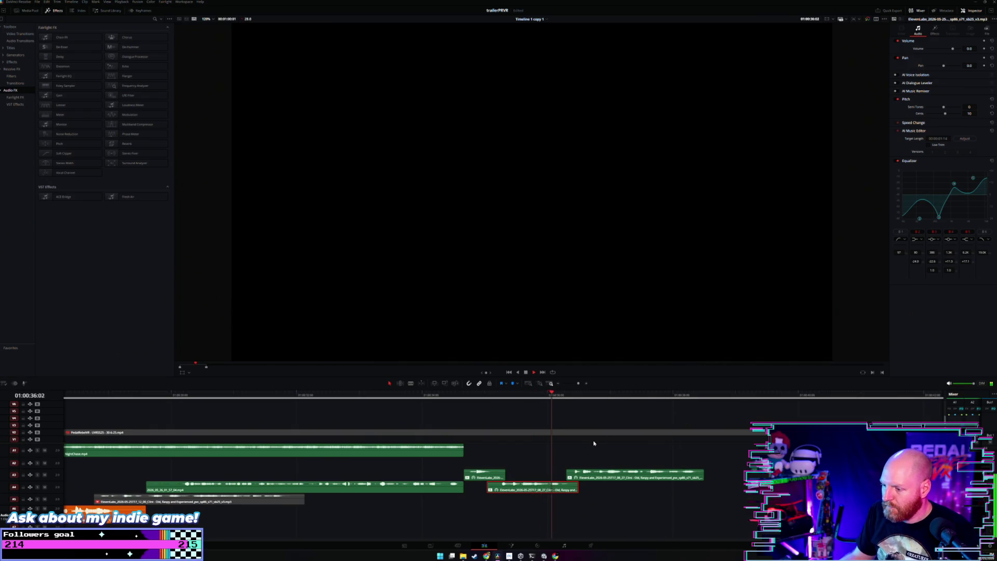
click(606, 477)
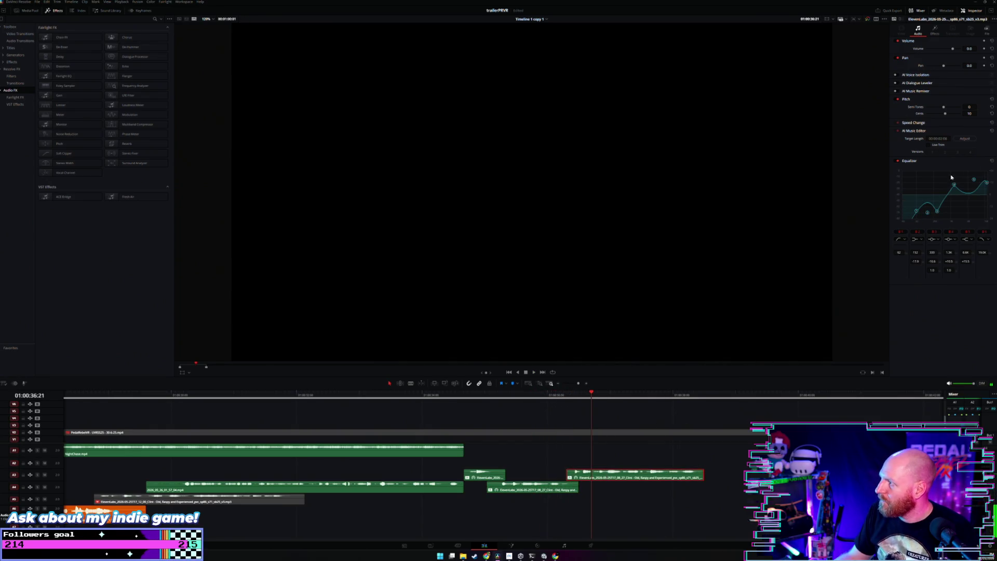
click(991, 161)
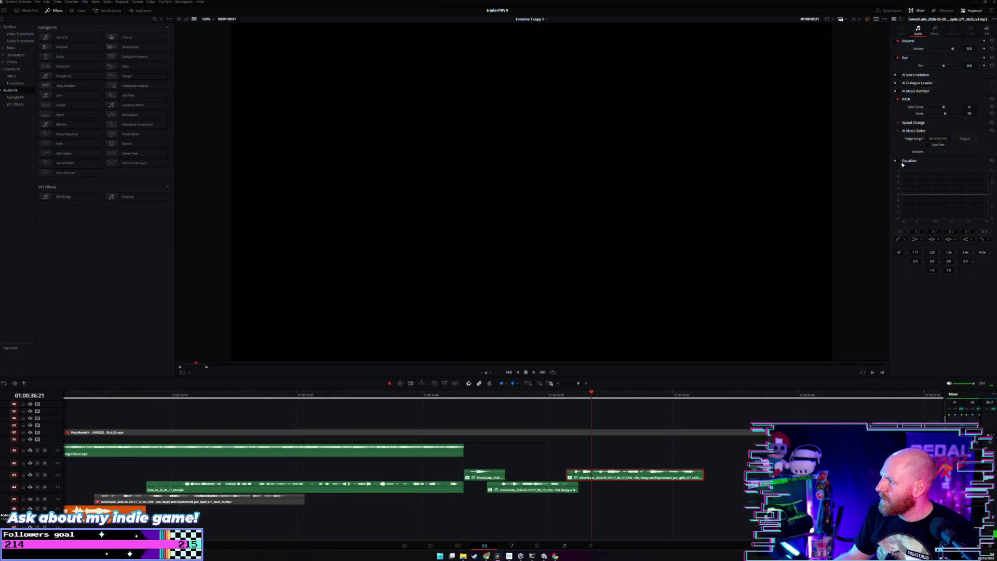
mouse_move(935, 197)
mouse_down()
mouse_move(939, 218)
mouse_move(955, 174)
mouse_move(972, 177)
mouse_move(957, 184)
mouse_up()
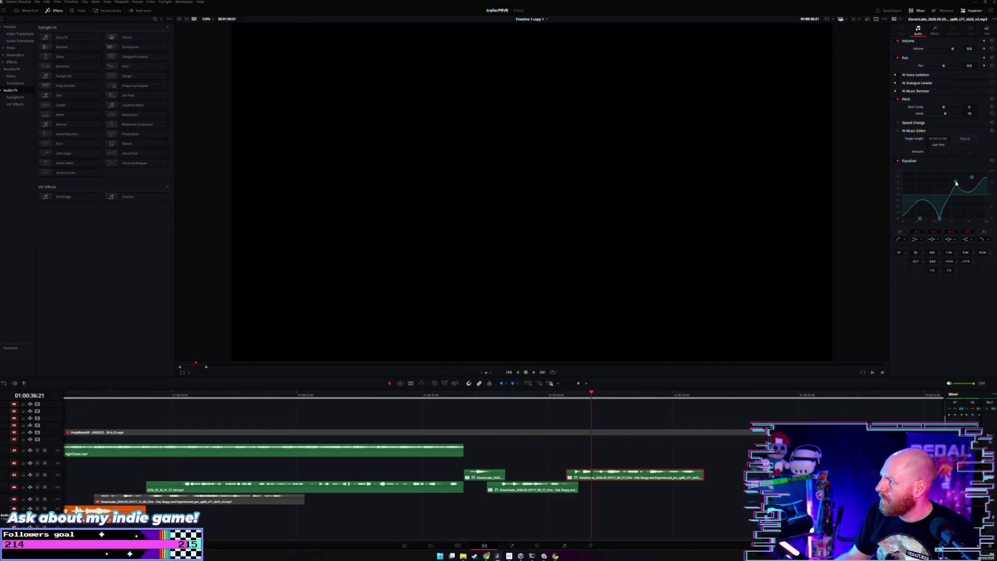
Replay the passage to audition the reshaped equalizers on the ElevenLabs clips.
click(470, 396)
key(space)
click(506, 456)
click(611, 473)
key(space)
key(space)
key(space)
click(505, 488)
key(space)
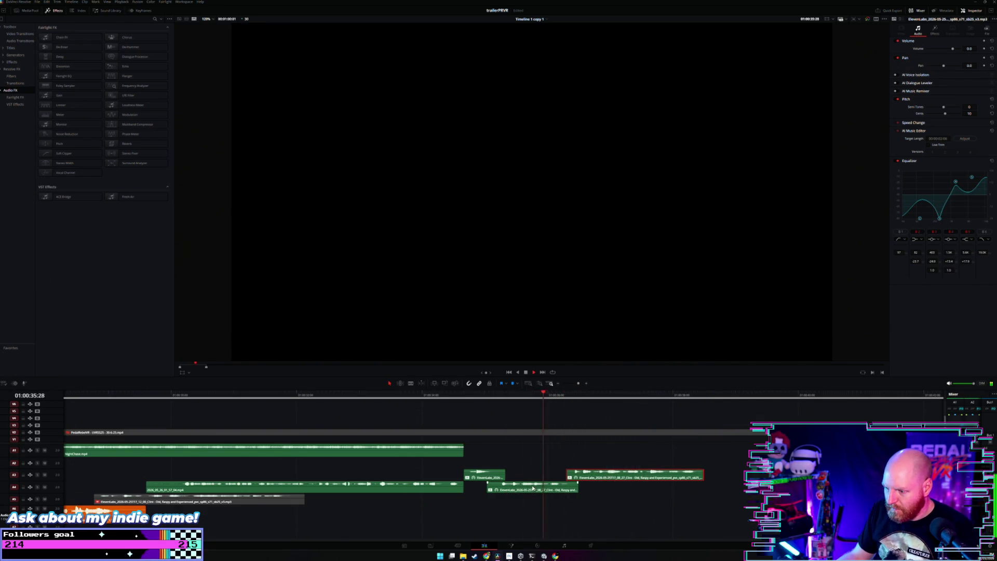
key(space)
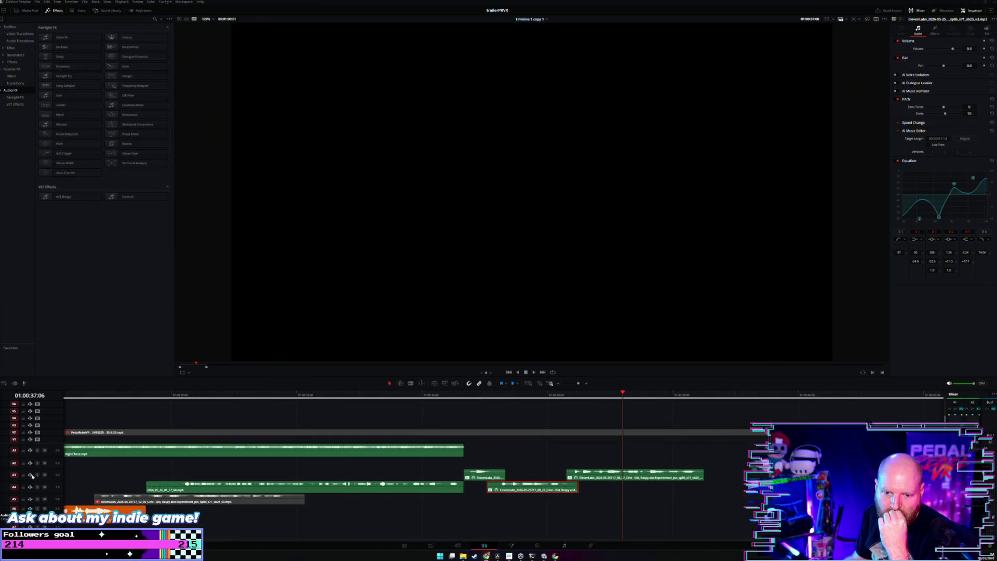
click(479, 398)
click(499, 432)
key(space)
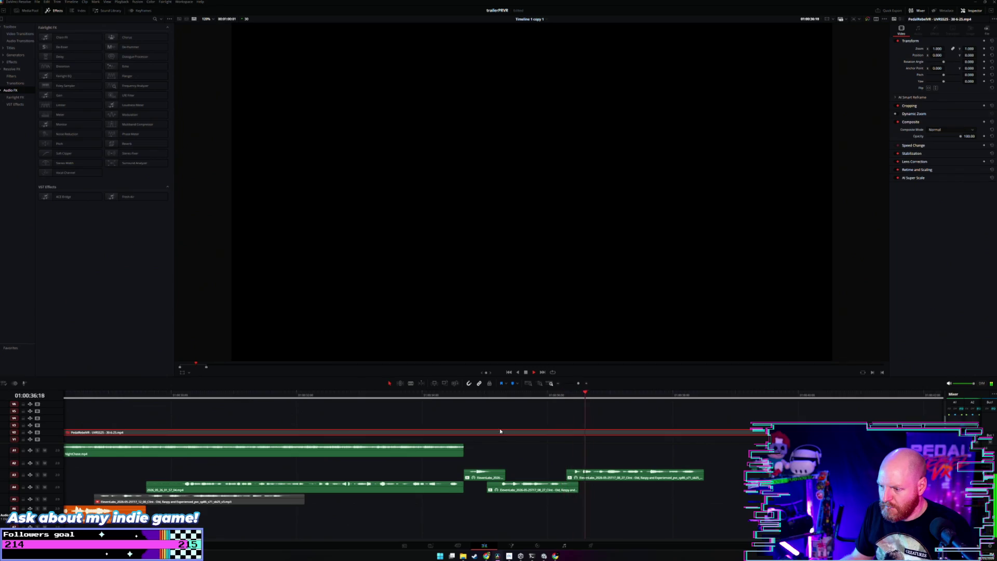
click(541, 460)
click(468, 398)
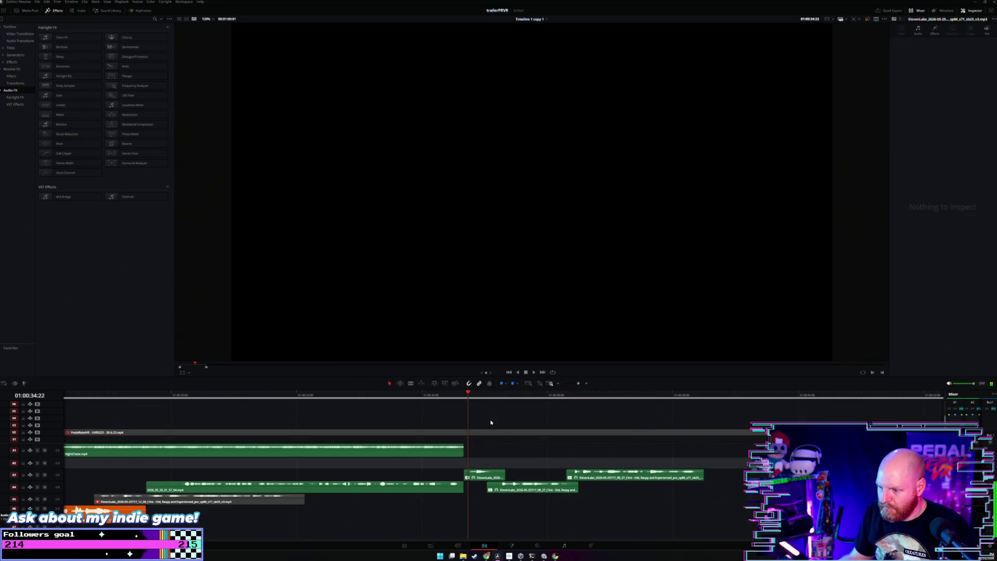
click(521, 490)
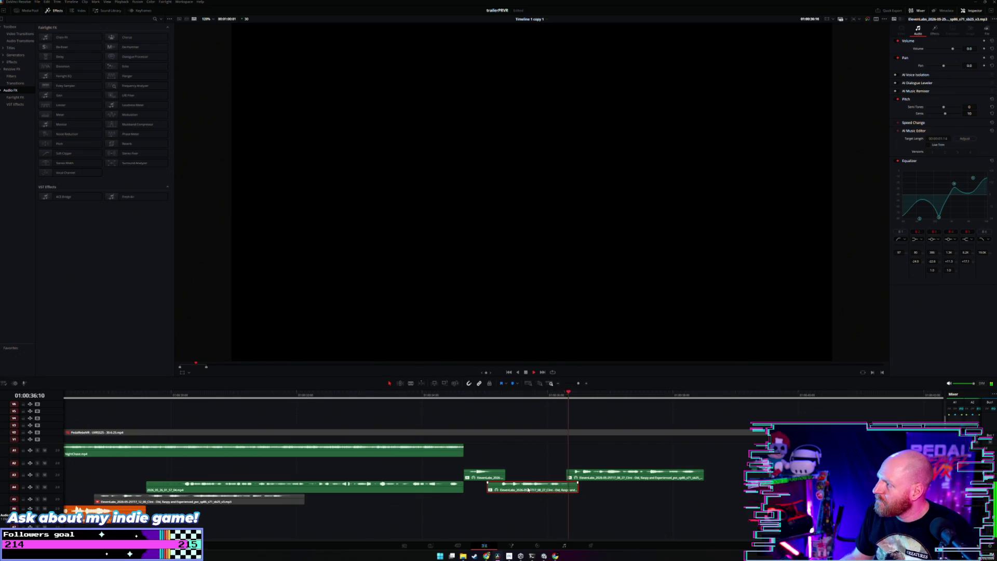
Select the A3 and A4 ElevenLabs clips in turn while replaying the section.
click(611, 478)
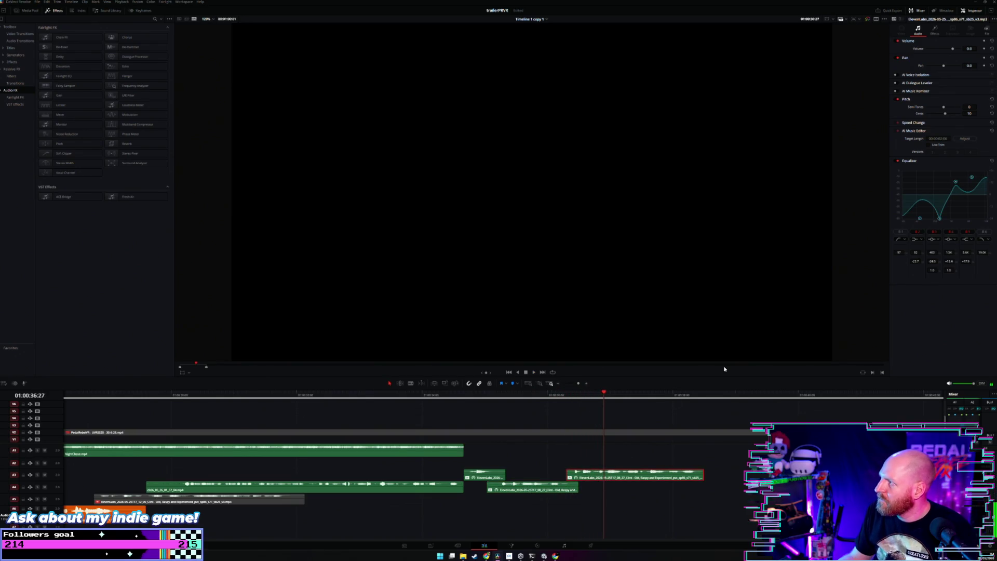
click(509, 395)
click(542, 490)
click(480, 398)
click(487, 474)
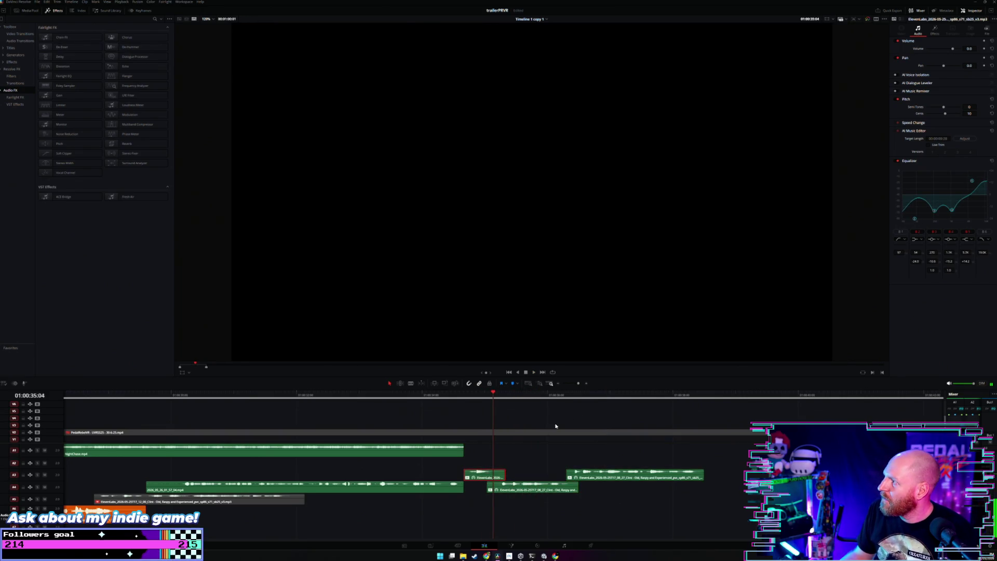
click(608, 477)
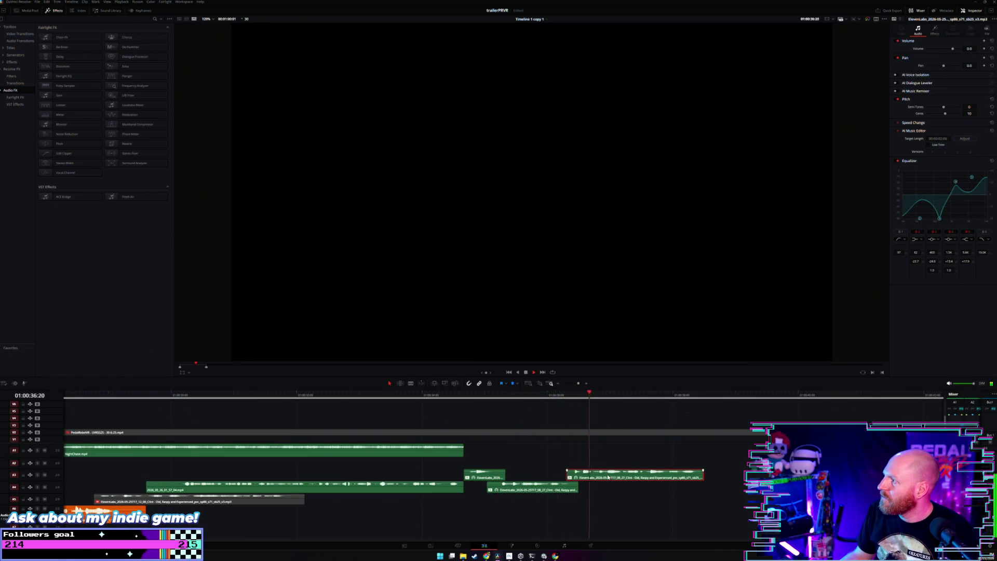
key(space)
Replay from 01:00:35:10 and check the A4 clip's Distortion effect settings.
click(507, 396)
click(530, 488)
click(596, 475)
click(553, 488)
key(space)
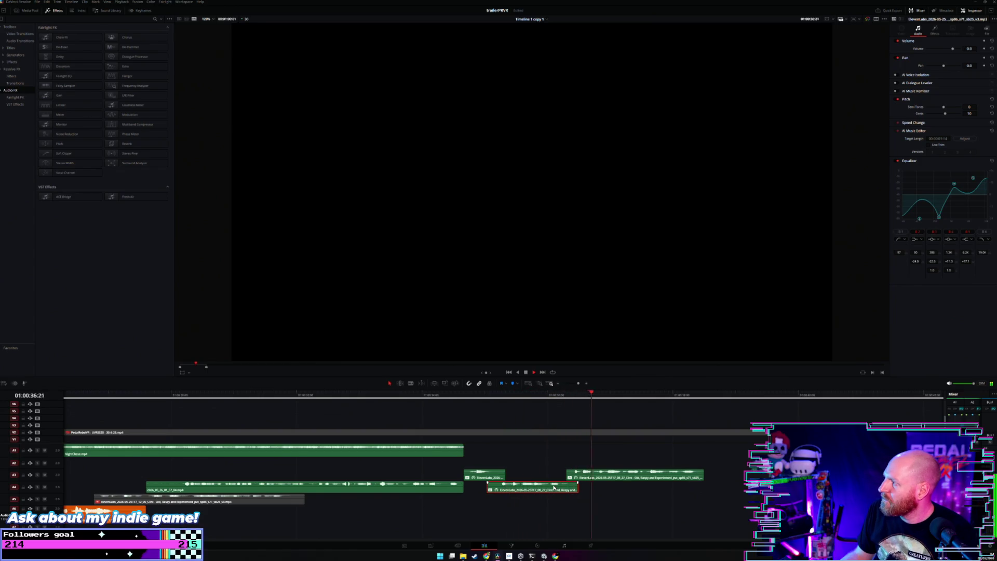
key(space)
click(937, 30)
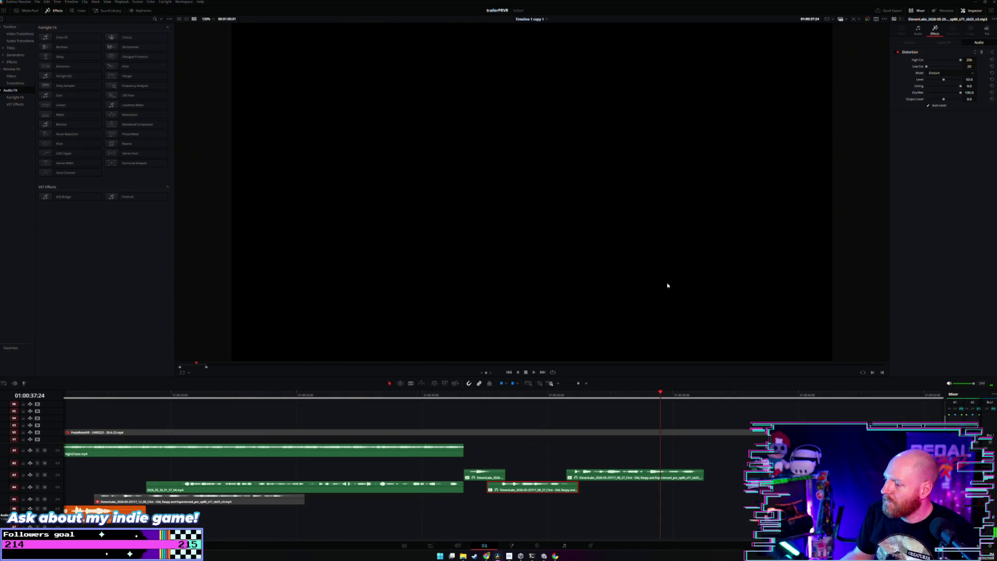
click(468, 396)
key(space)
Zoom to fit the whole edit and extend the A1 NightChase music clip's end.
click(488, 464)
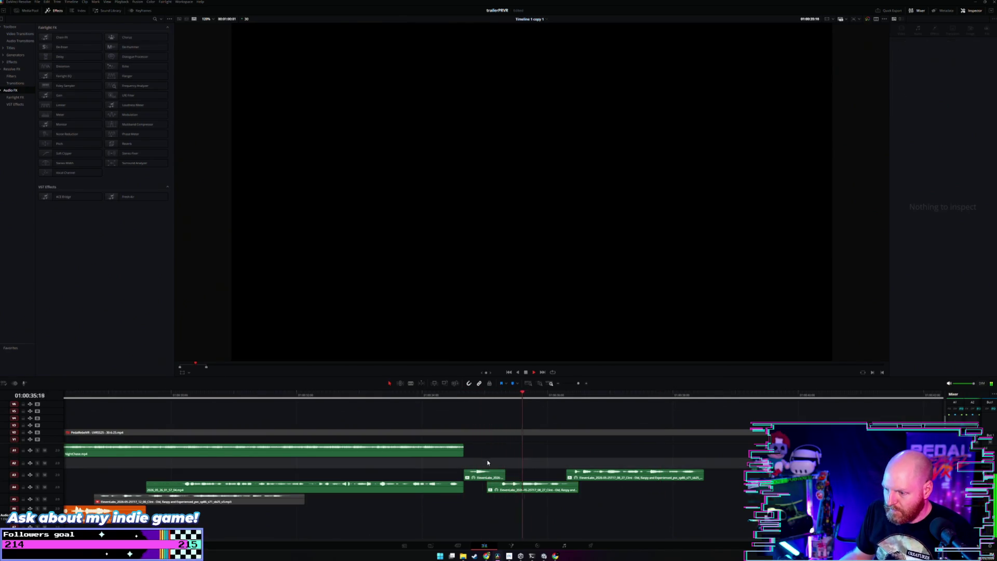
key(shift+z)
drag(478, 452, 584, 452)
key(space)
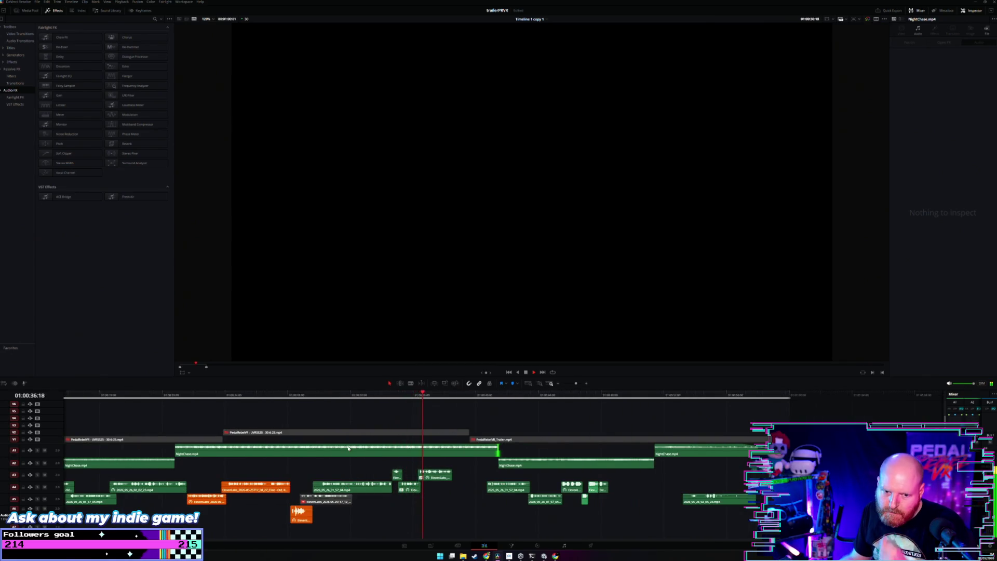
Box-select the A4 and A5 clips and shift them about two seconds earlier.
key(space)
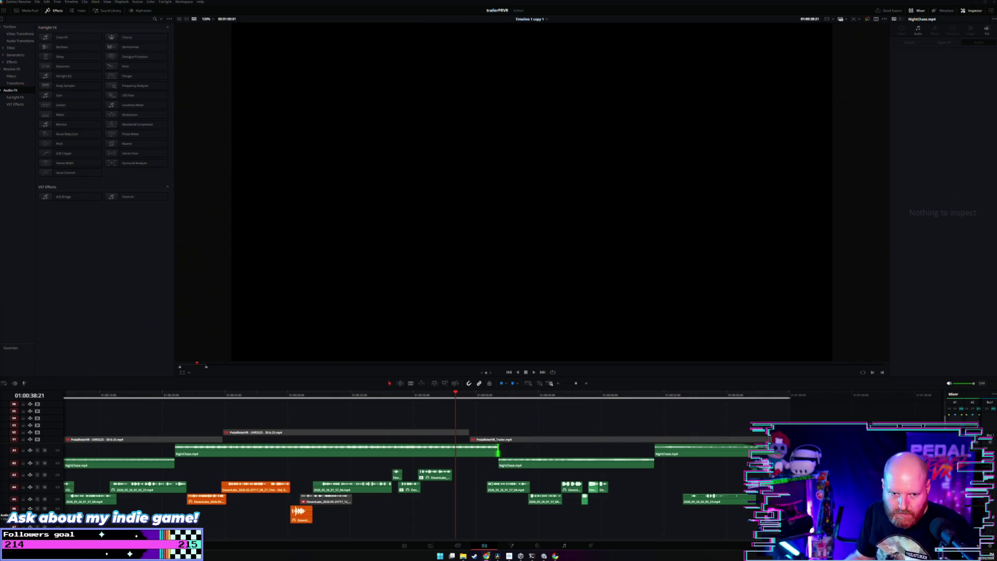
click(394, 411)
key(space)
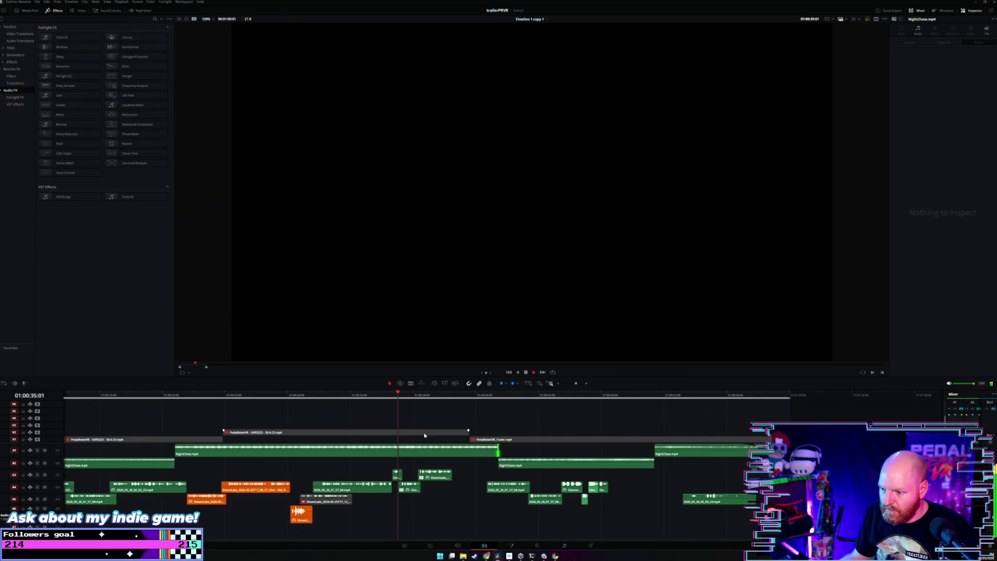
drag(483, 479, 608, 508)
key(space)
drag(510, 492, 481, 491)
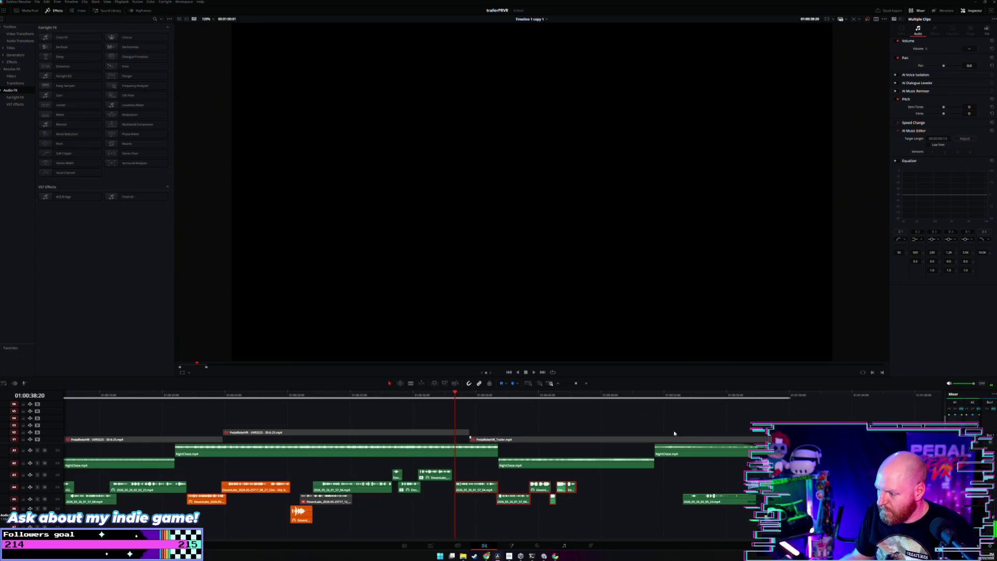
Move the later A5 clip earlier and raise its EQ band 1 in the Inspector.
click(684, 399)
key(space)
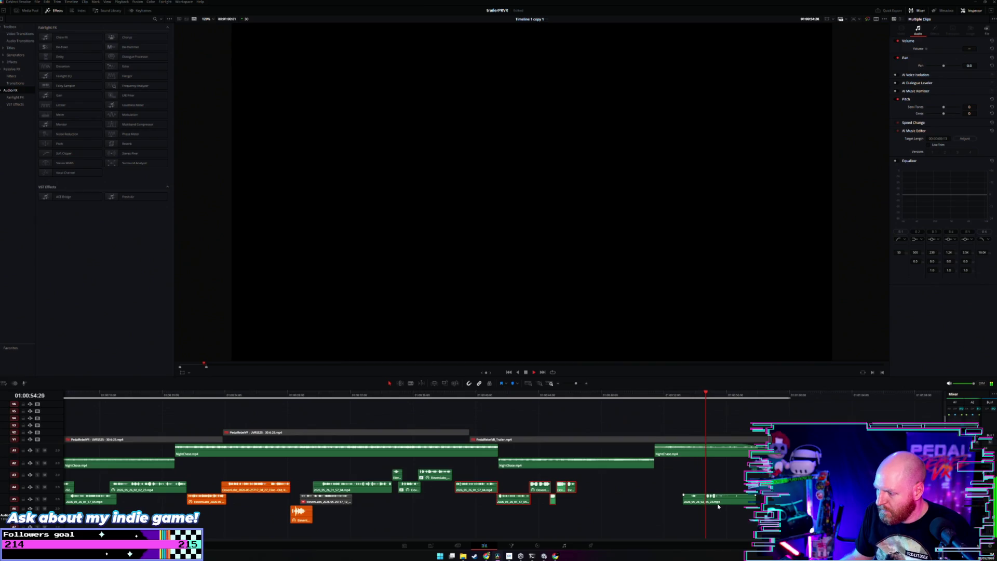
drag(725, 502, 614, 494)
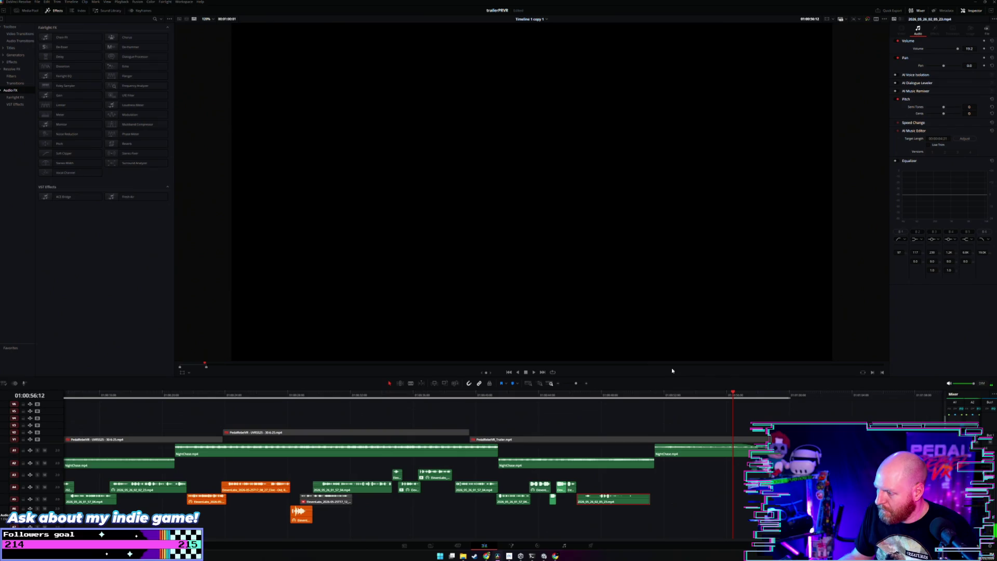
click(584, 396)
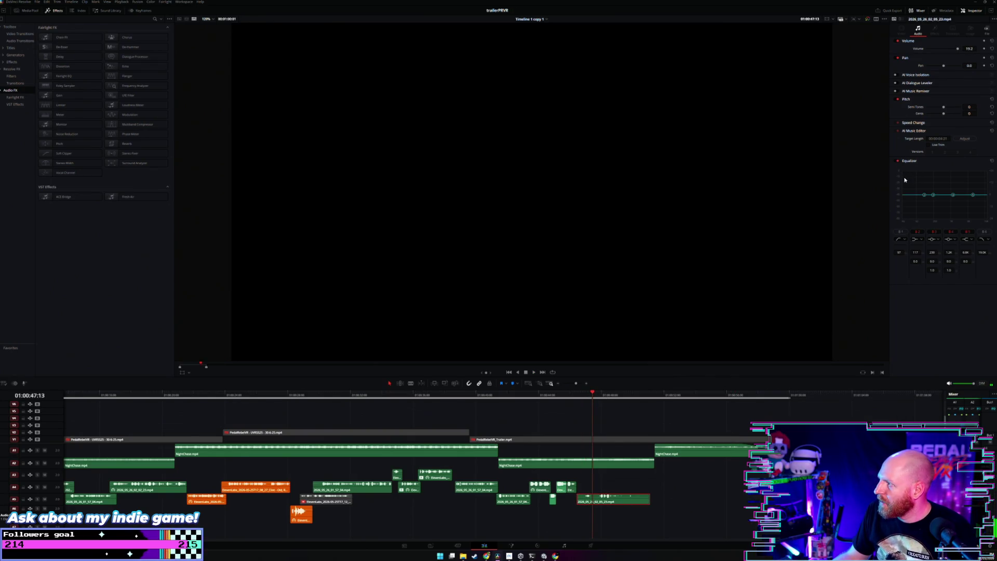
drag(924, 197, 972, 181)
click(583, 404)
key(space)
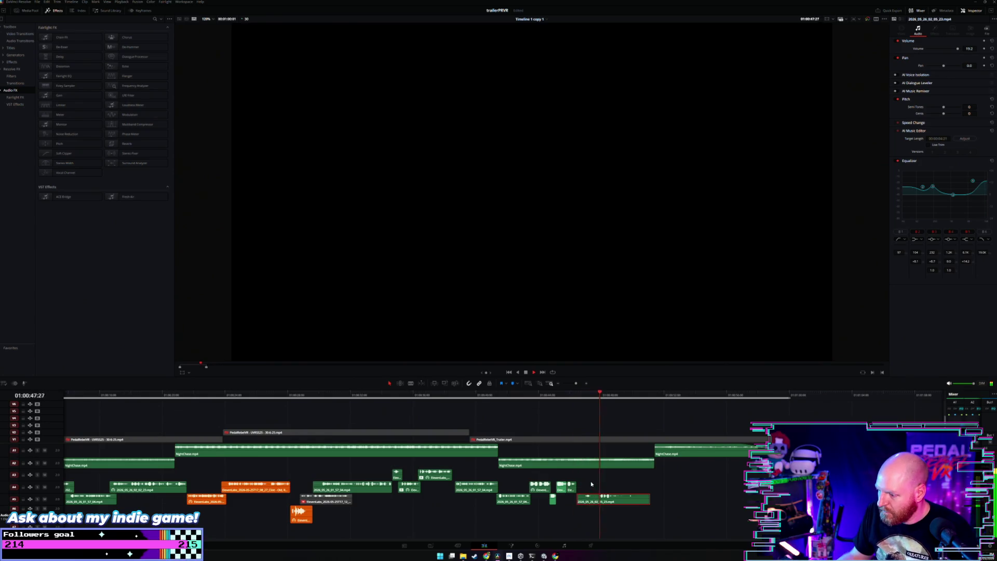
key(space)
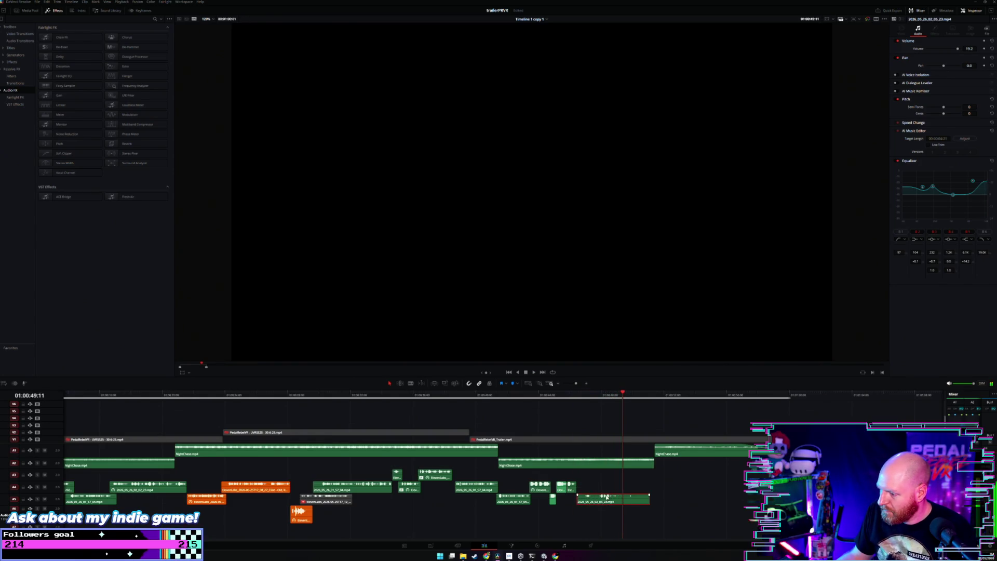
Drag the A5 clip later on its track and play back the result.
mouse_move(606, 493)
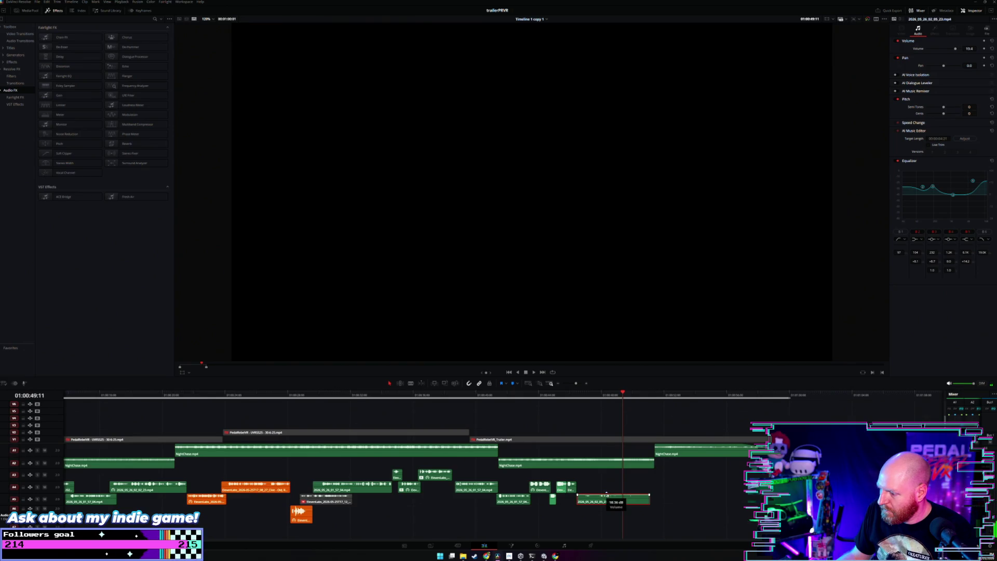
click(578, 403)
key(space)
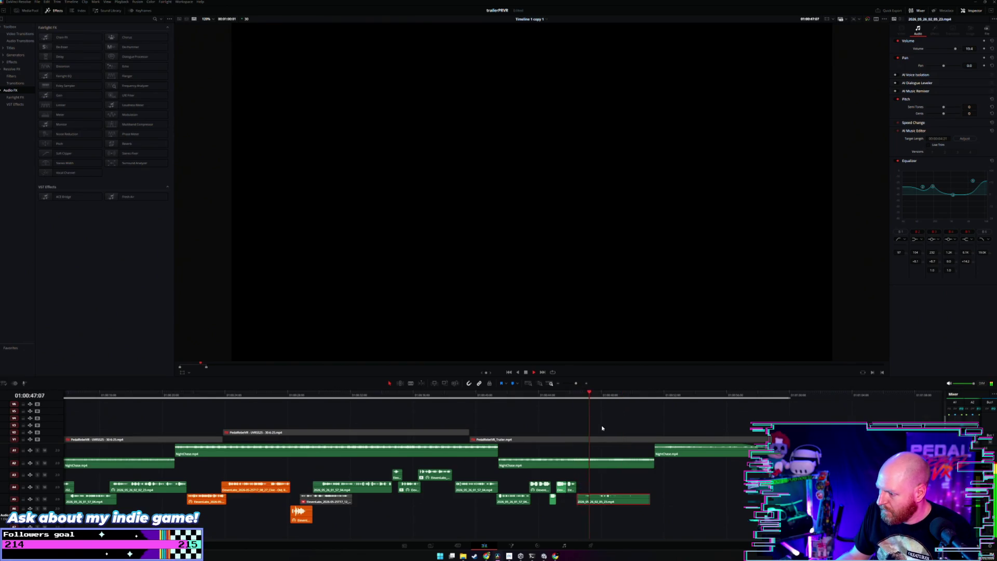
drag(613, 499, 700, 499)
key(space)
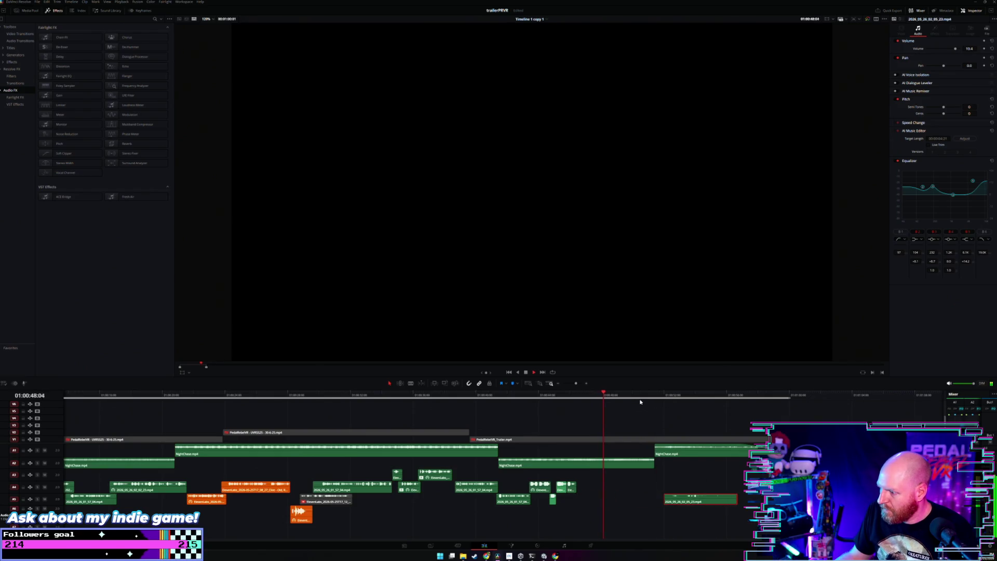
key(ctrl+minus)
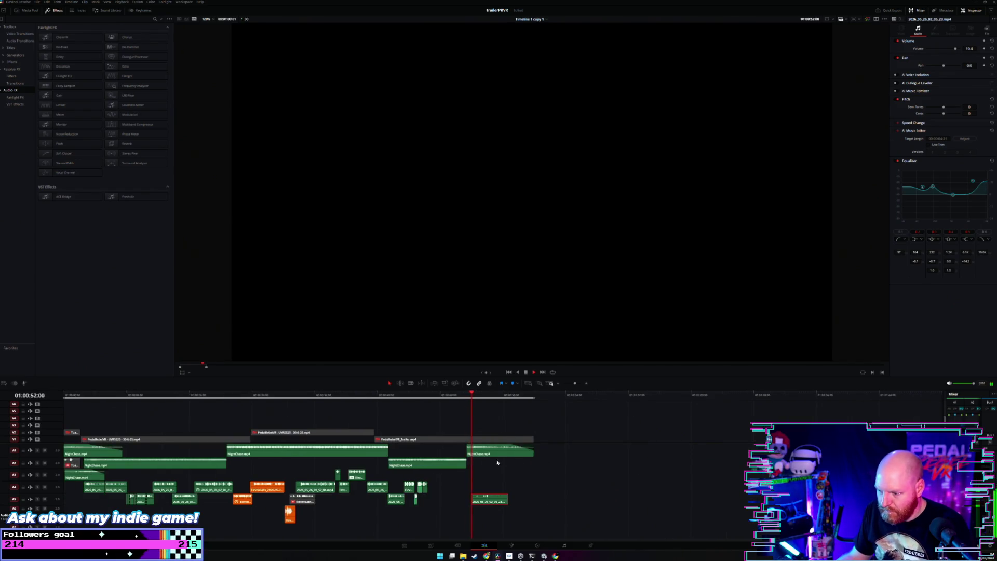
Move the NightChase clip earlier and up onto A1, and slide the A5 clip left to the playhead.
click(375, 397)
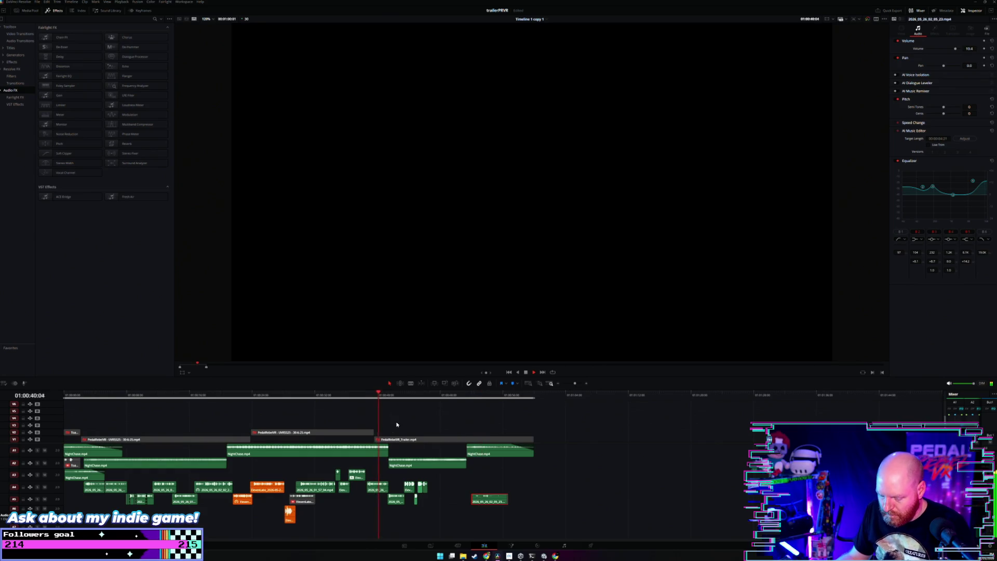
key(ctrl+equal)
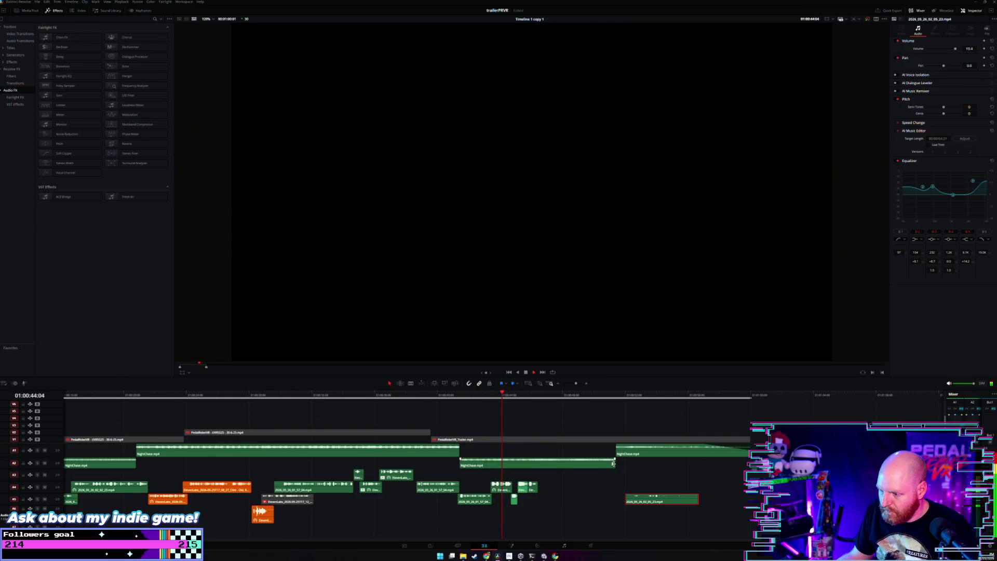
click(614, 463)
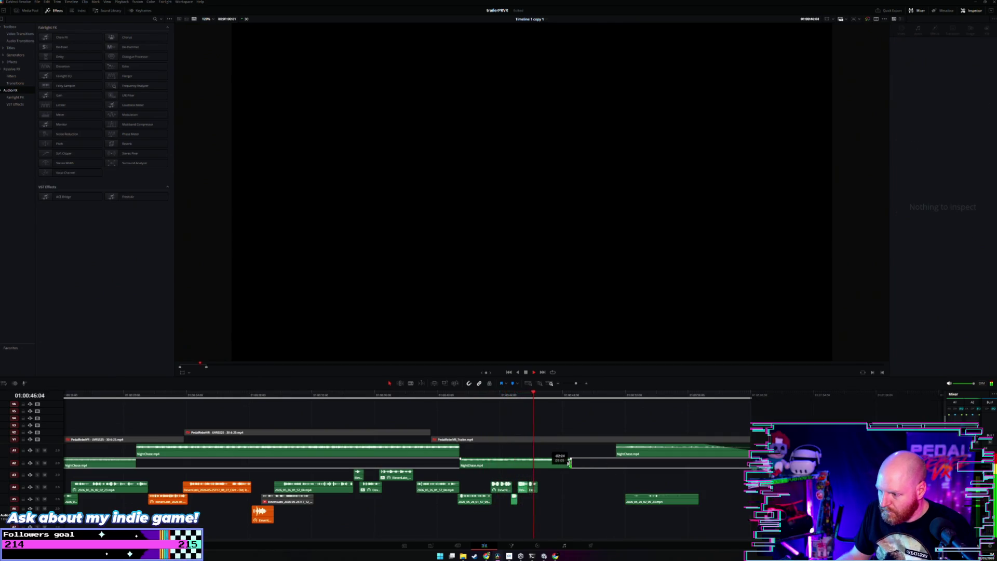
click(461, 465)
drag(461, 465, 519, 467)
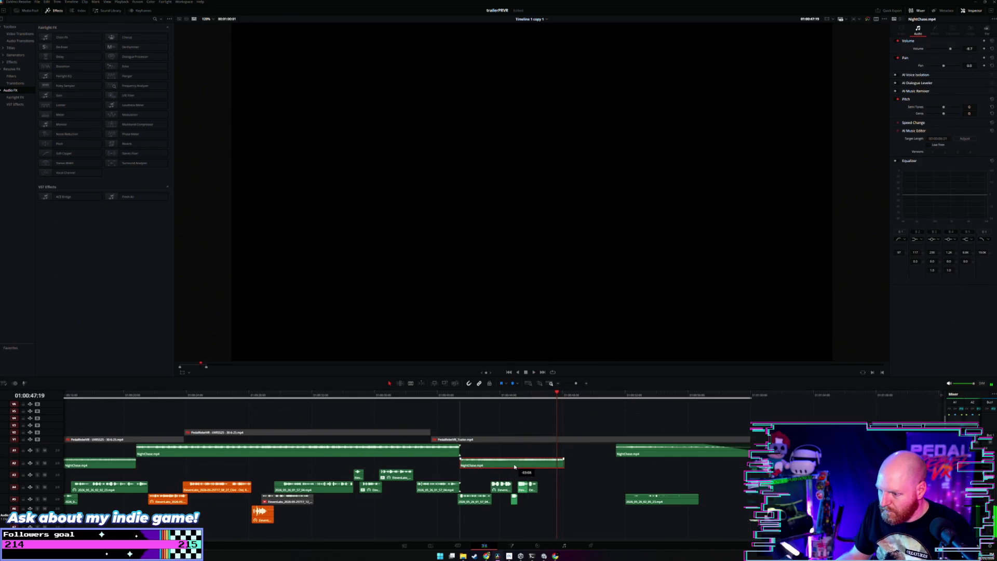
drag(519, 466, 596, 457)
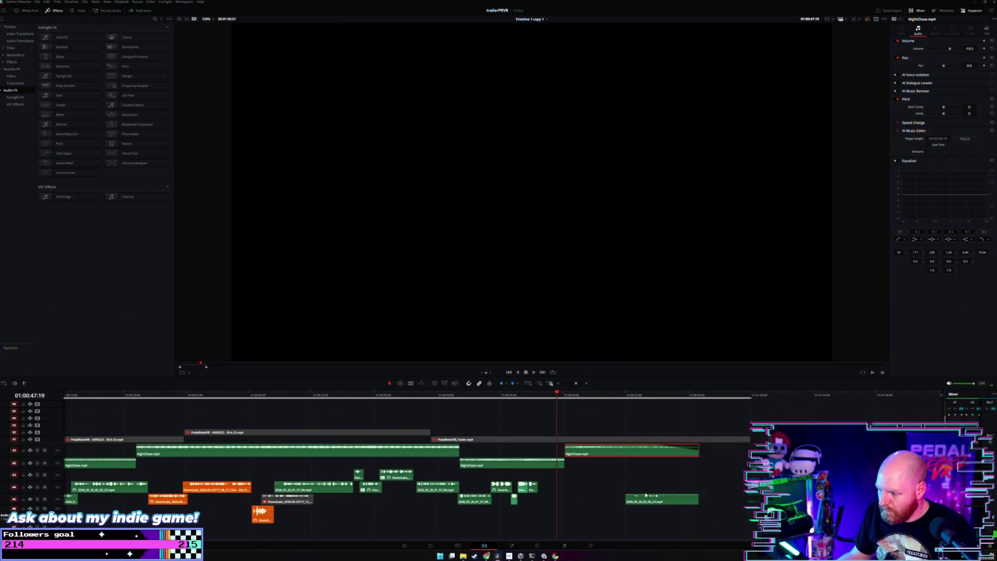
drag(650, 500, 581, 499)
key(space)
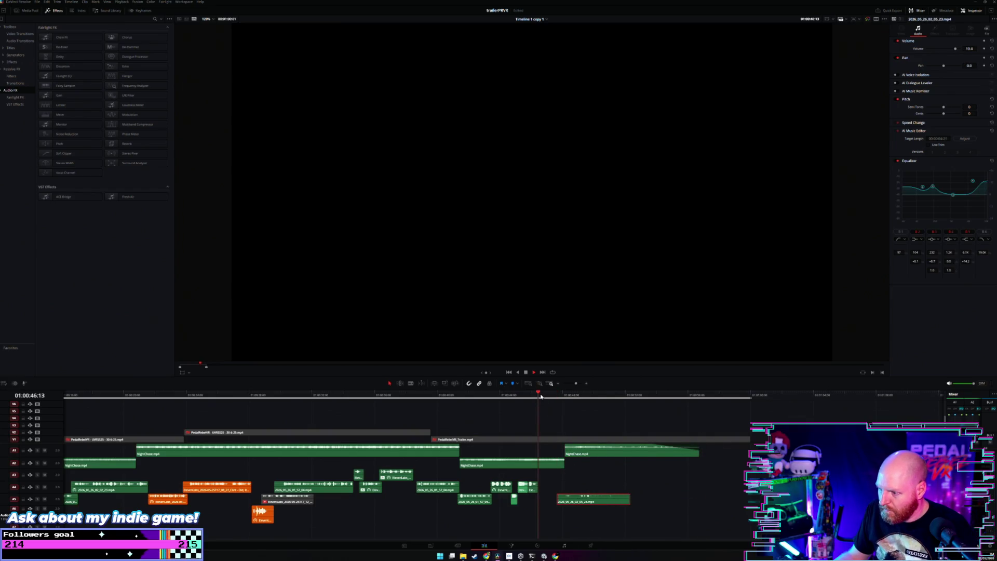
Nudge the A1 NightChase clip six frames earlier and review the whole edit.
click(421, 396)
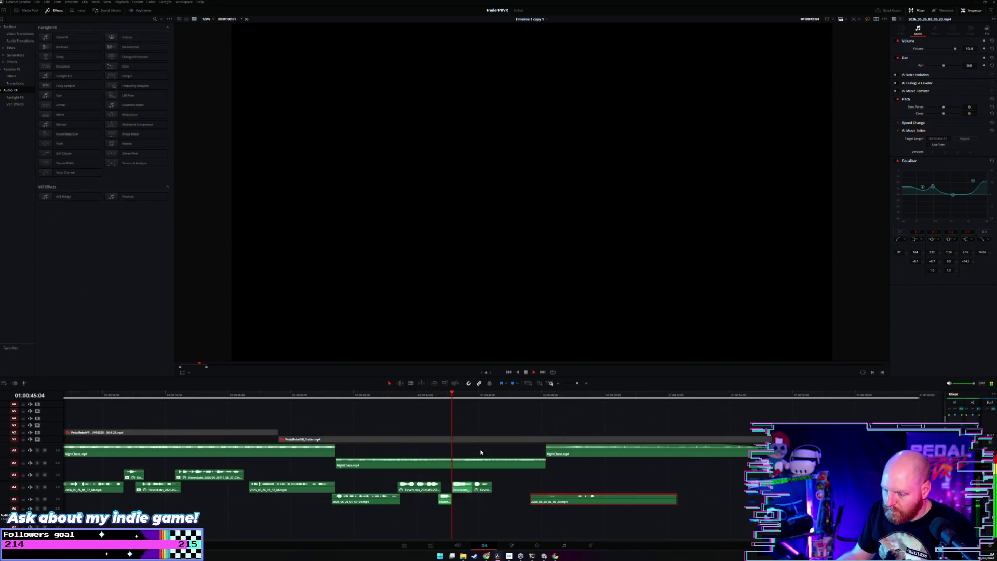
mouse_move(580, 454)
mouse_down()
mouse_move(526, 459)
mouse_move(555, 450)
mouse_move(544, 451)
mouse_up()
click(421, 397)
key(space)
key(space)
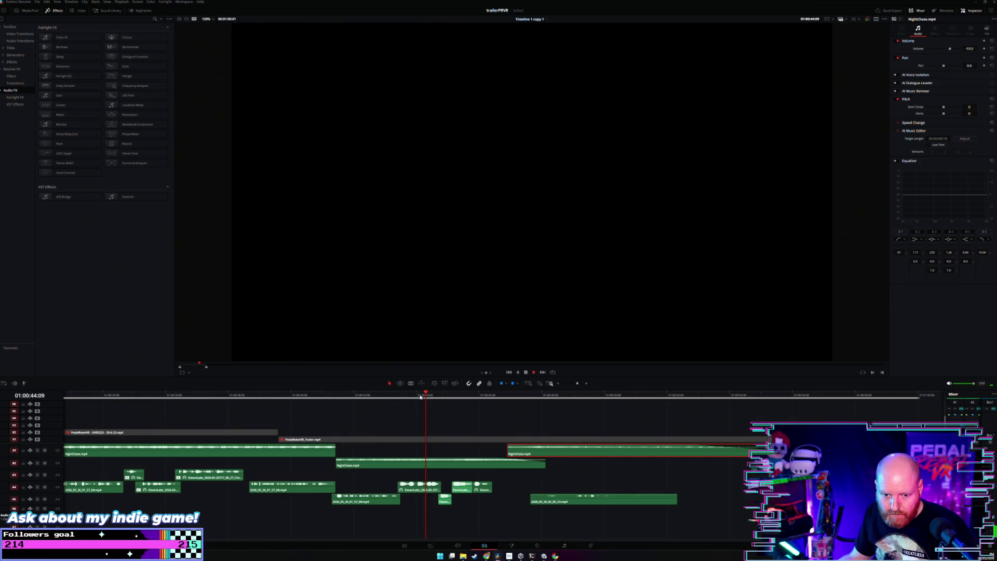
key(shift+z)
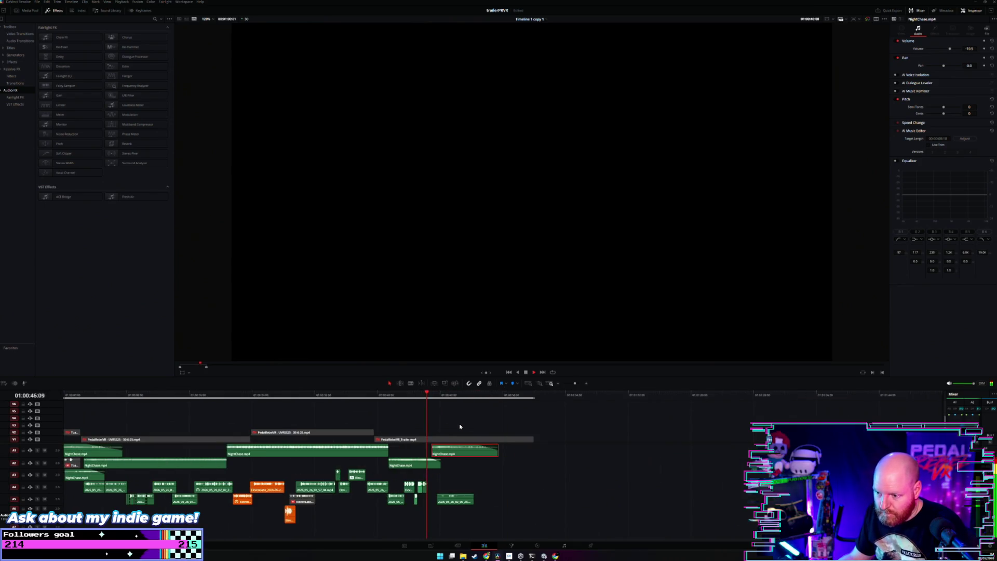
click(467, 428)
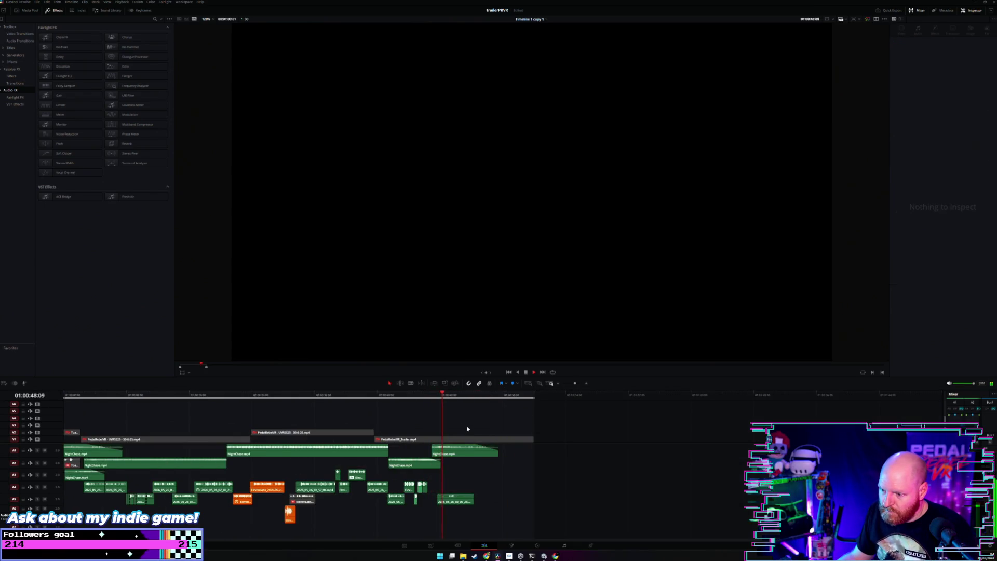
Raise the A5 clip's volume to 22.2 and play back to check it.
key(ctrl+equal)
key(ctrl+equal)
click(473, 451)
key(space)
key(space)
click(468, 418)
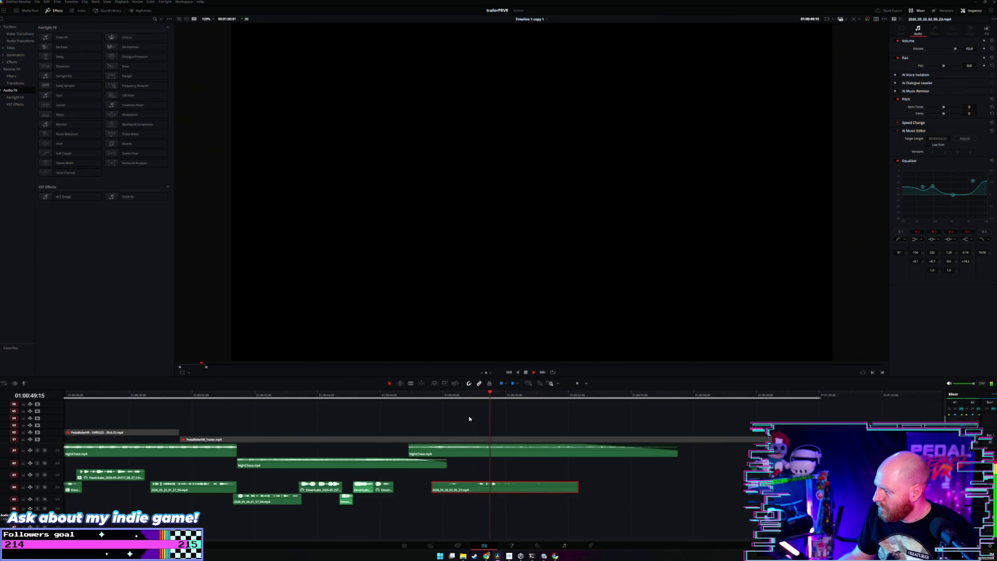
key(space)
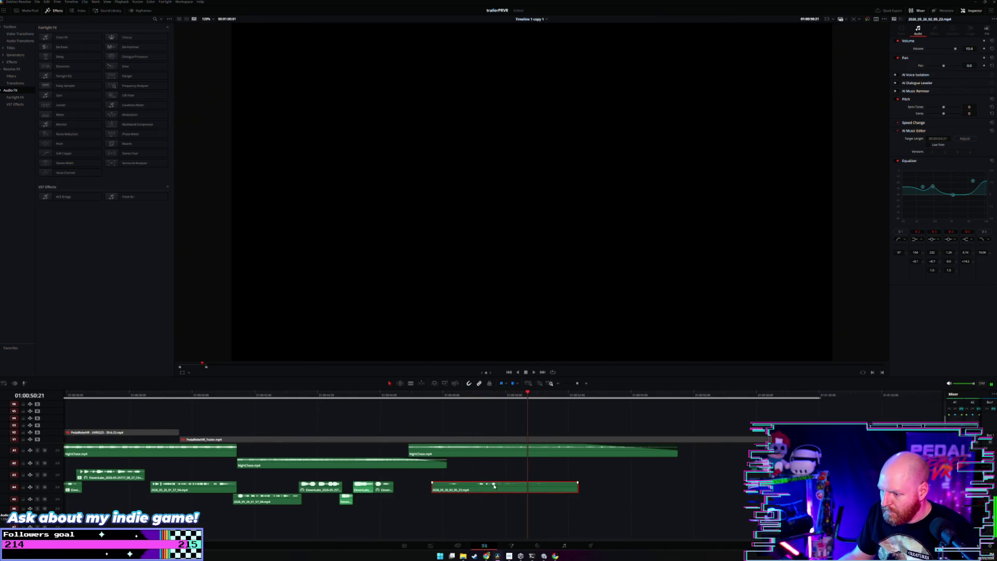
drag(494, 483, 454, 422)
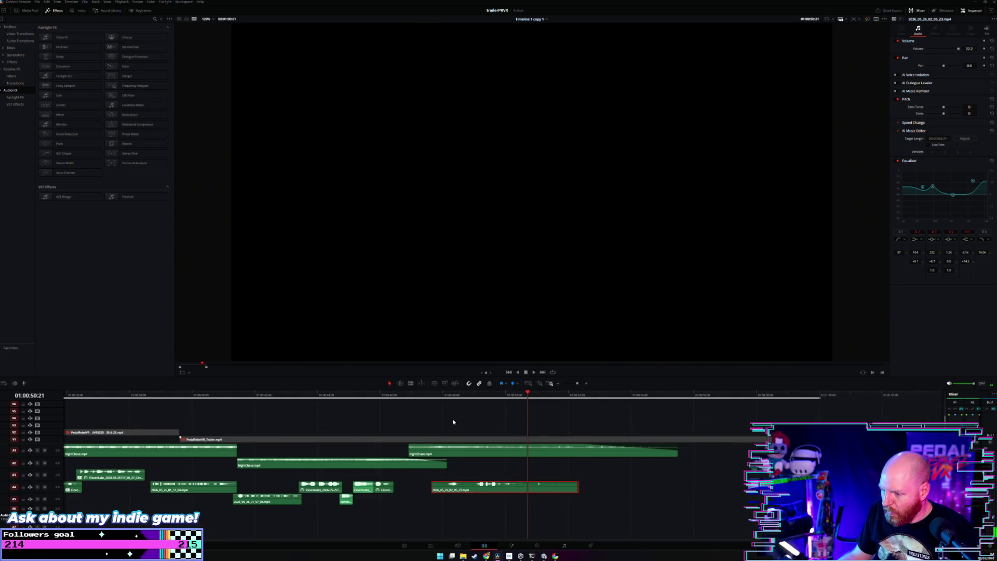
key(space)
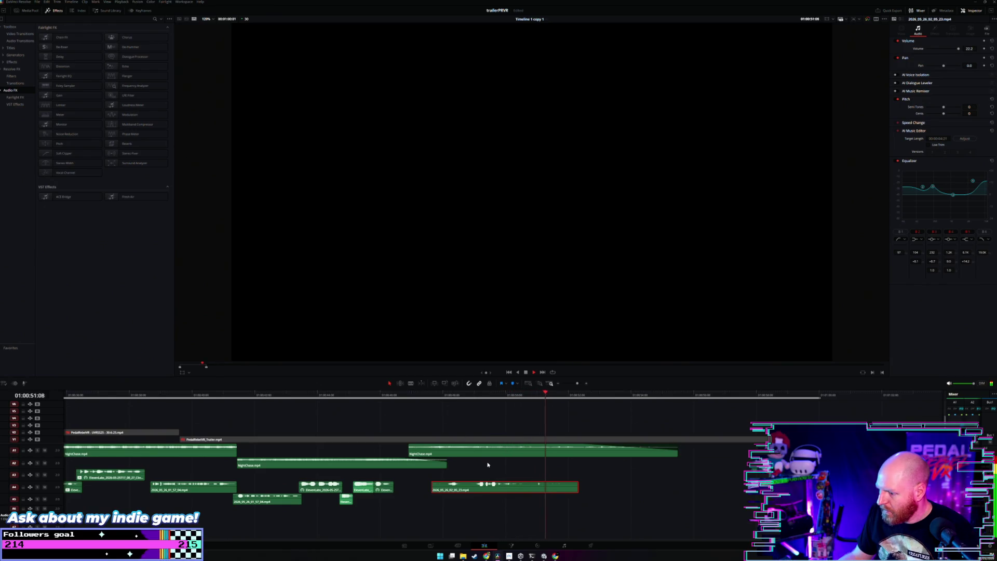
key(space)
key(space)
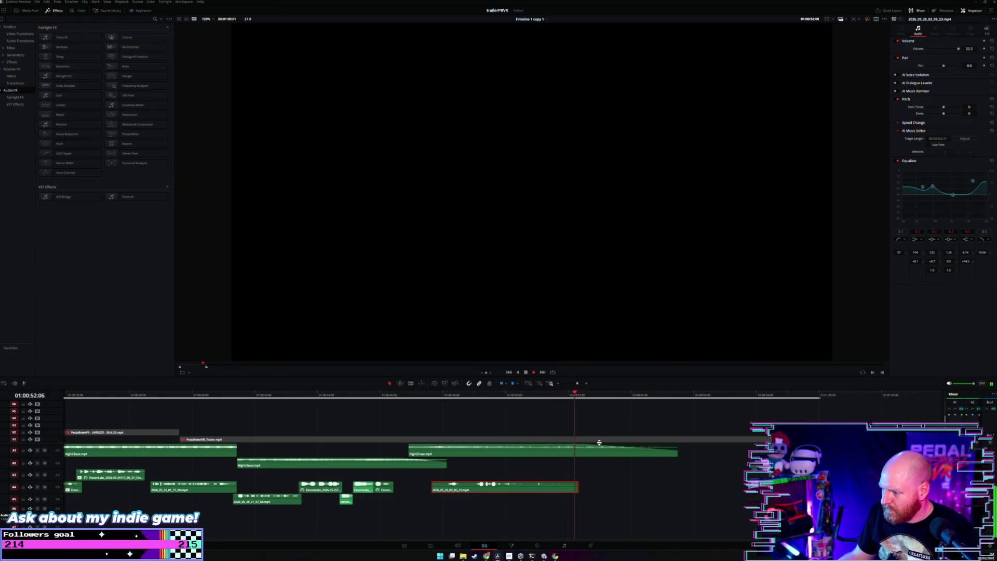
Play the trailer from the beginning to hear the new music arrangement.
scroll(555, 431, down, 4)
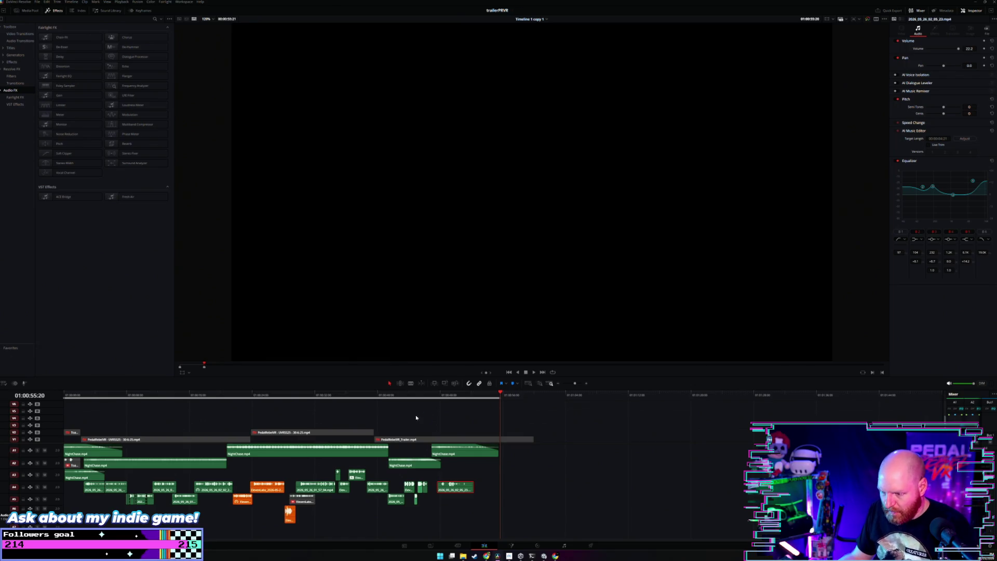
drag(86, 400, 51, 398)
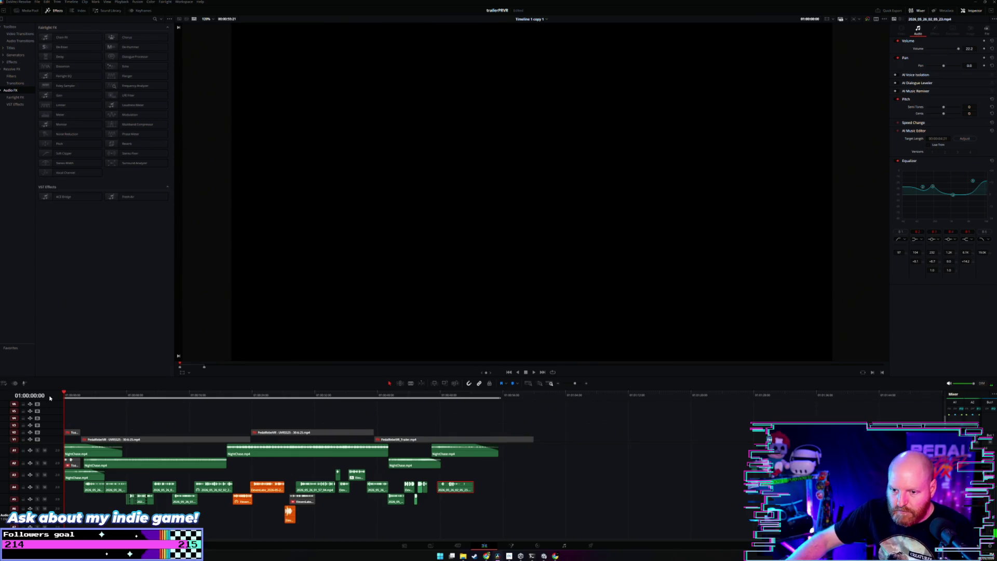
key(space)
key(ctrl+equal)
key(ctrl+equal)
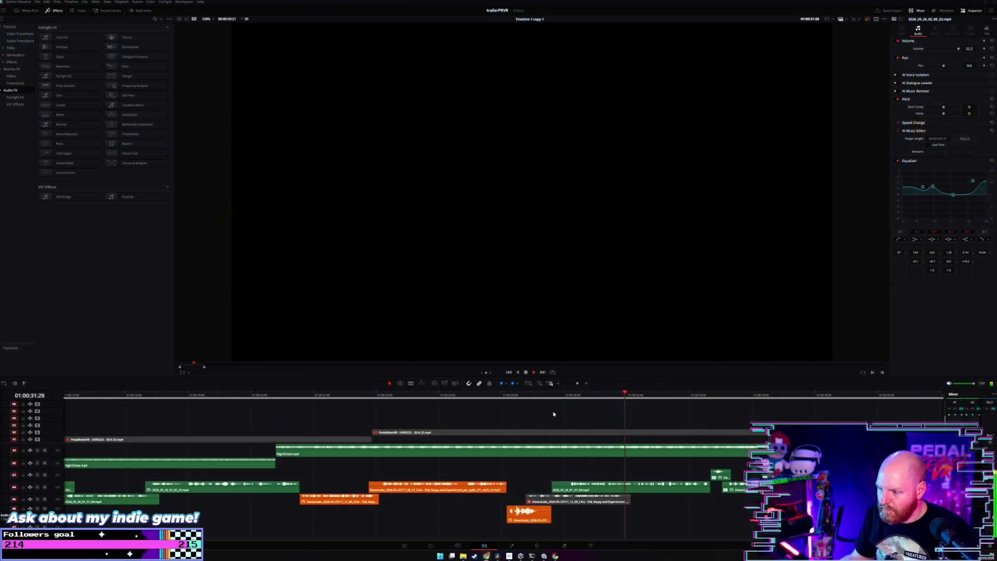
scroll(546, 418, down, 3)
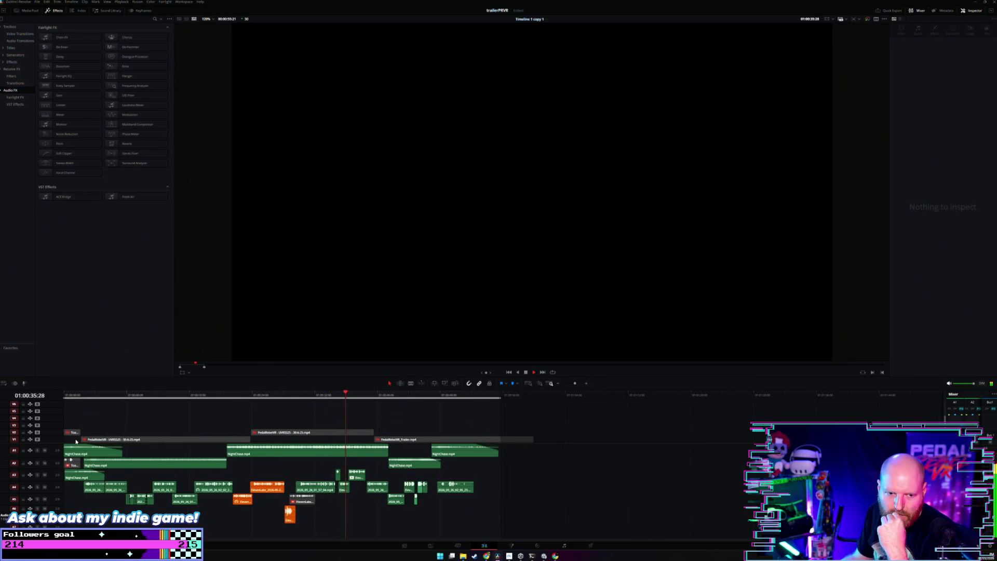
scroll(109, 445, up, 3)
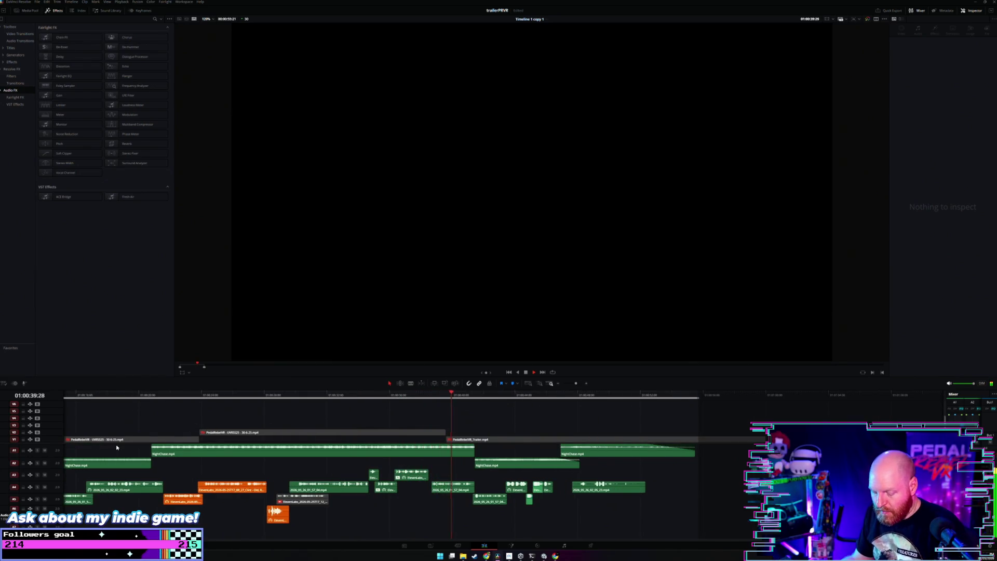
scroll(150, 455, up, 3)
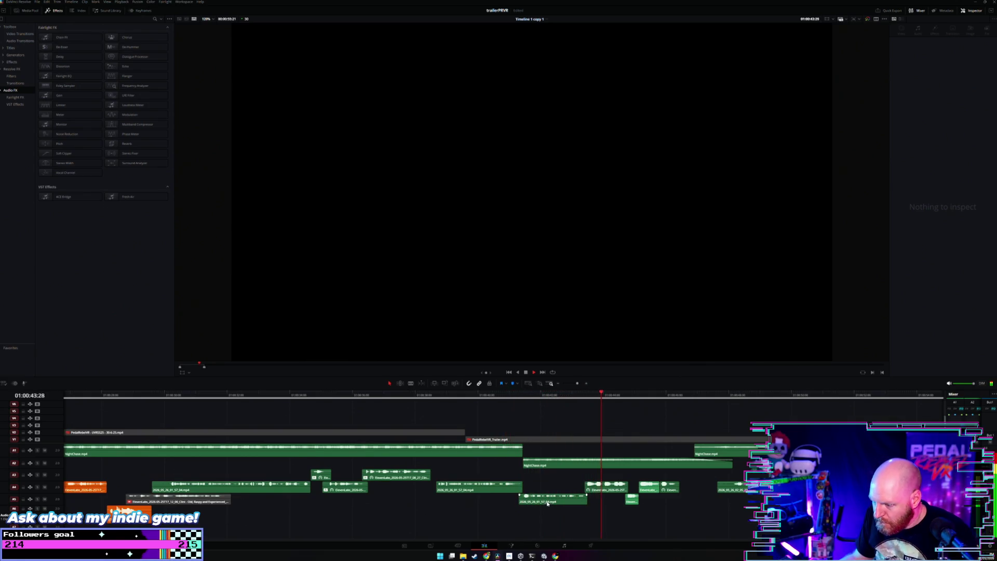
Shift the A5 audio clip slightly later and replay the music transition.
drag(547, 504, 551, 504)
click(566, 409)
scroll(597, 472, down, 2)
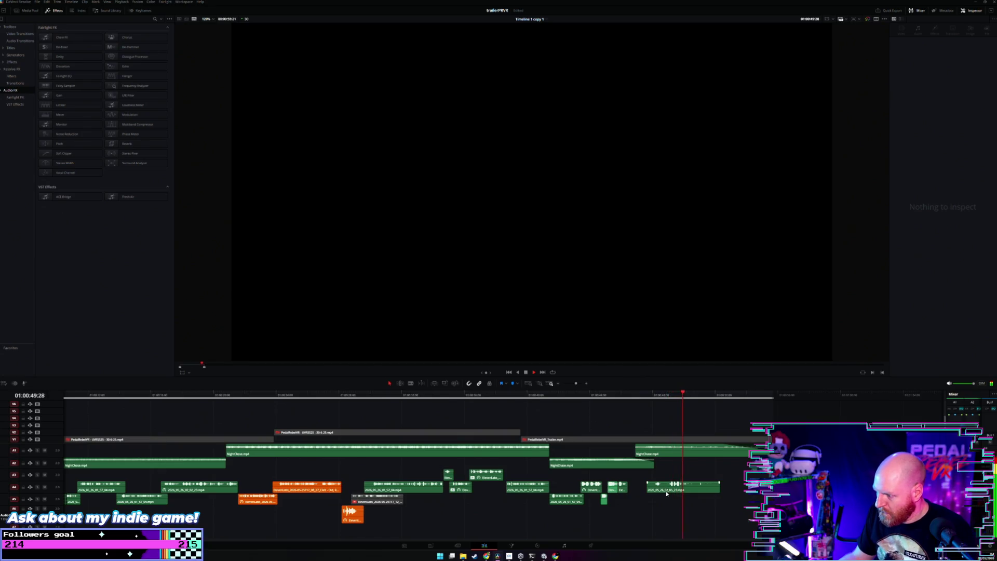
scroll(665, 493, down, 1)
scroll(621, 486, up, 1)
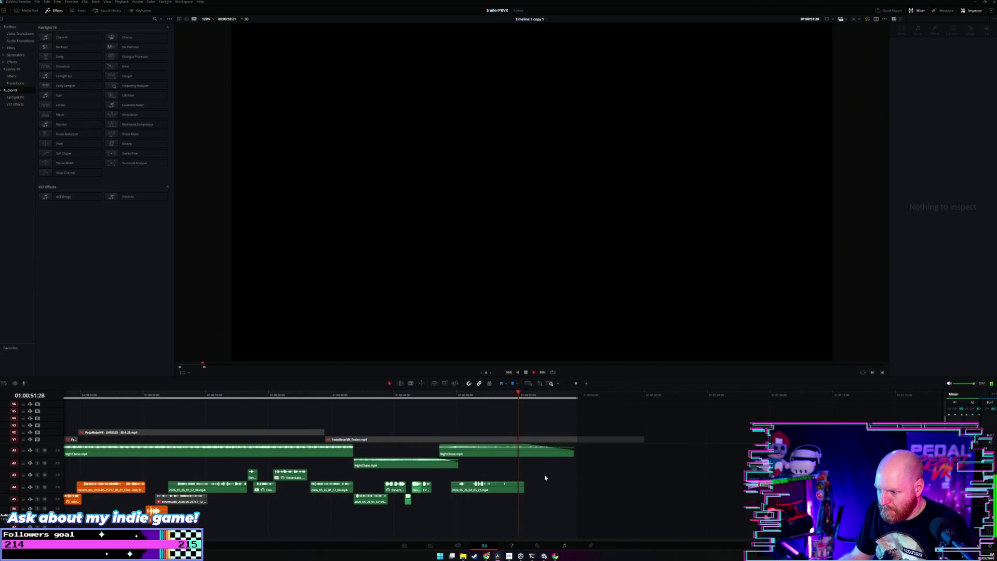
click(379, 408)
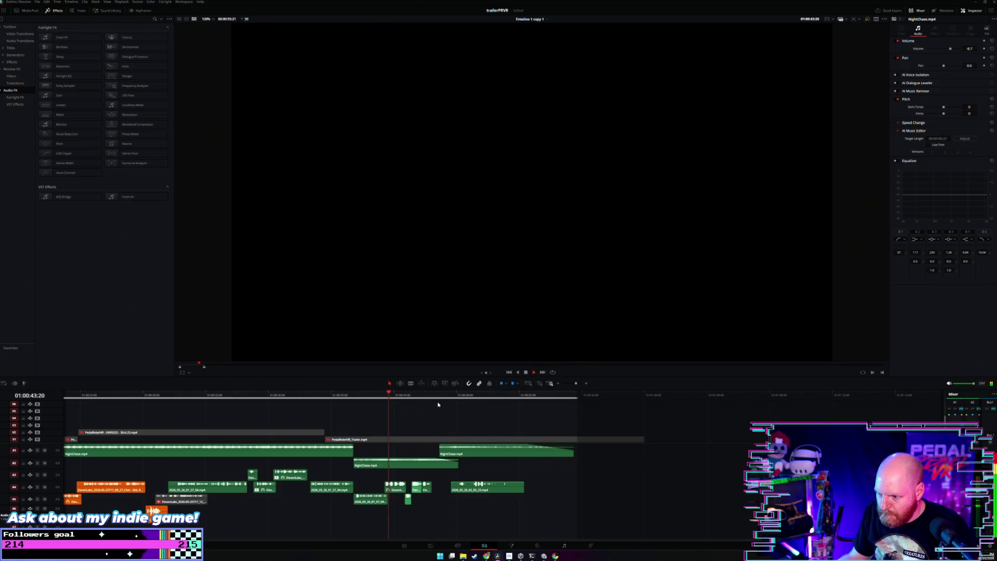
scroll(499, 400, up, 1)
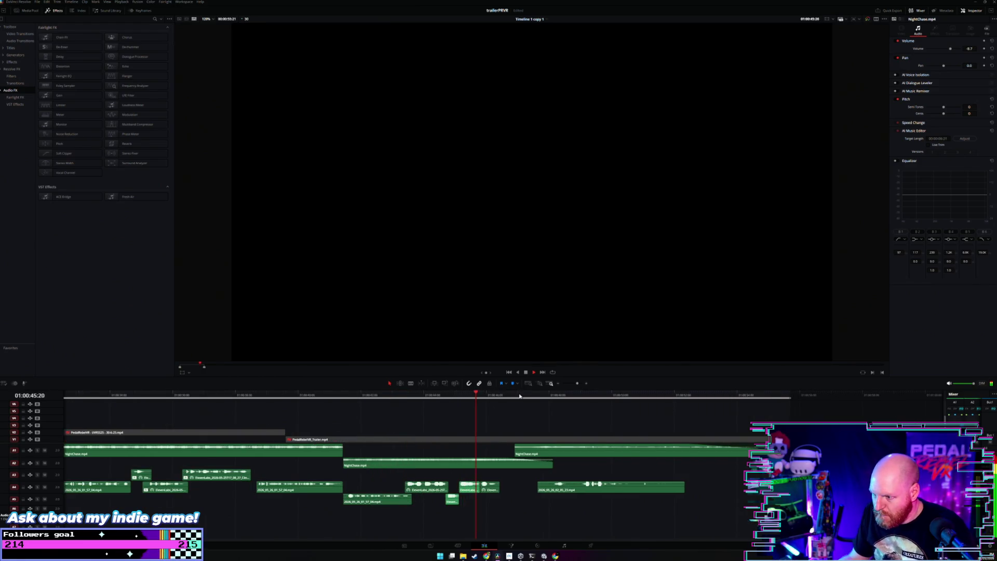
click(459, 396)
click(287, 396)
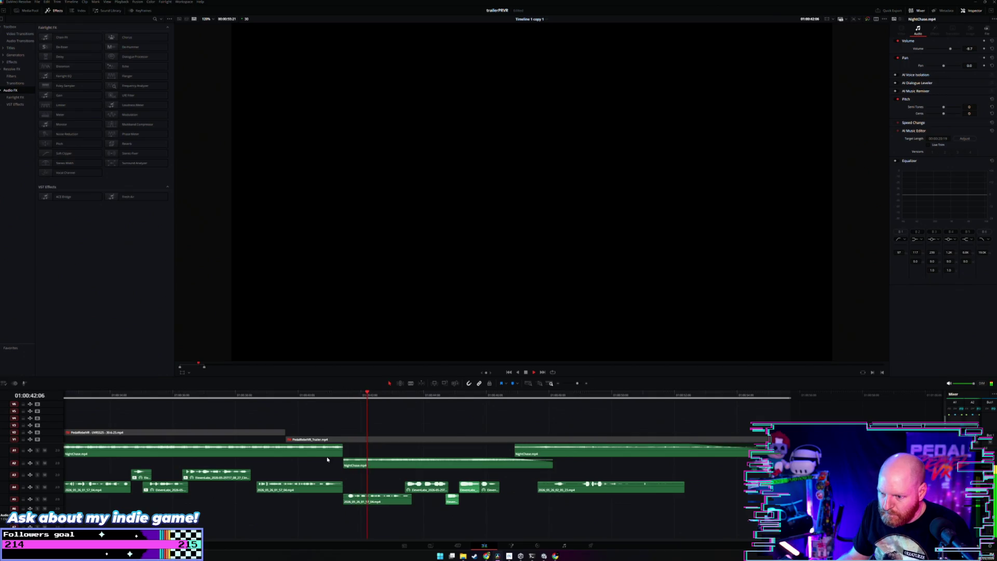
Drag the A2 NightChase clip's left edge earlier and replay the edited section.
drag(360, 466, 352, 466)
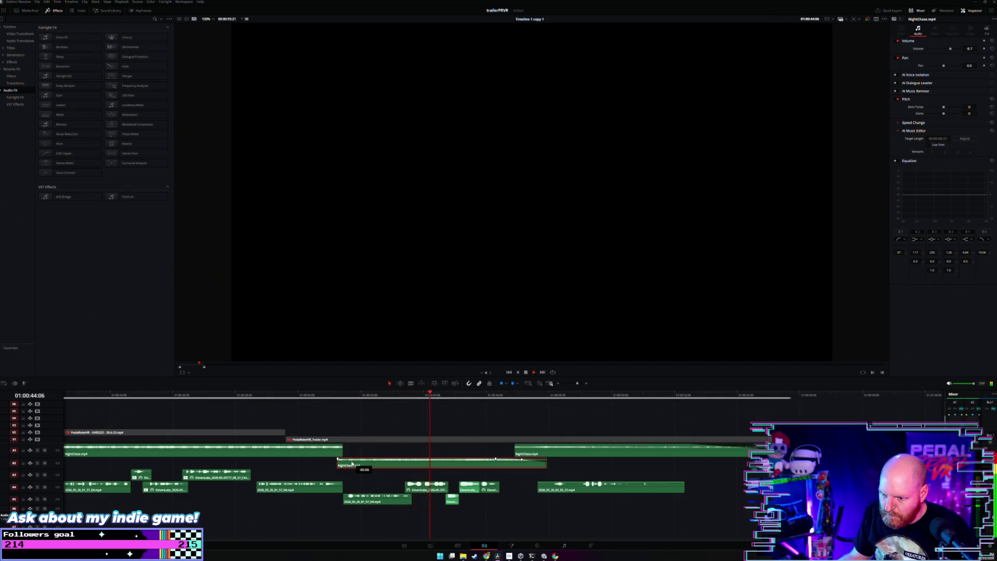
click(335, 459)
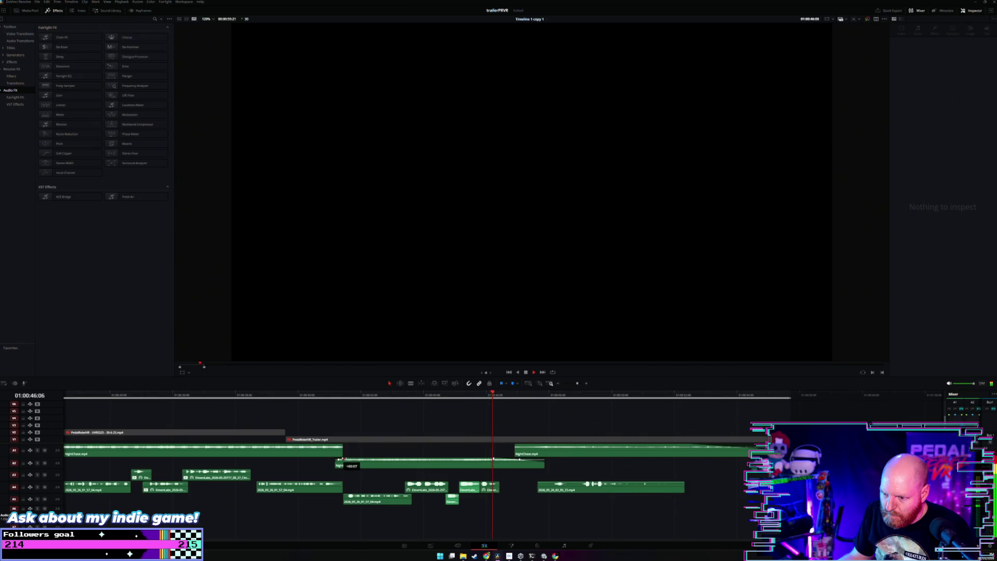
drag(336, 464, 315, 464)
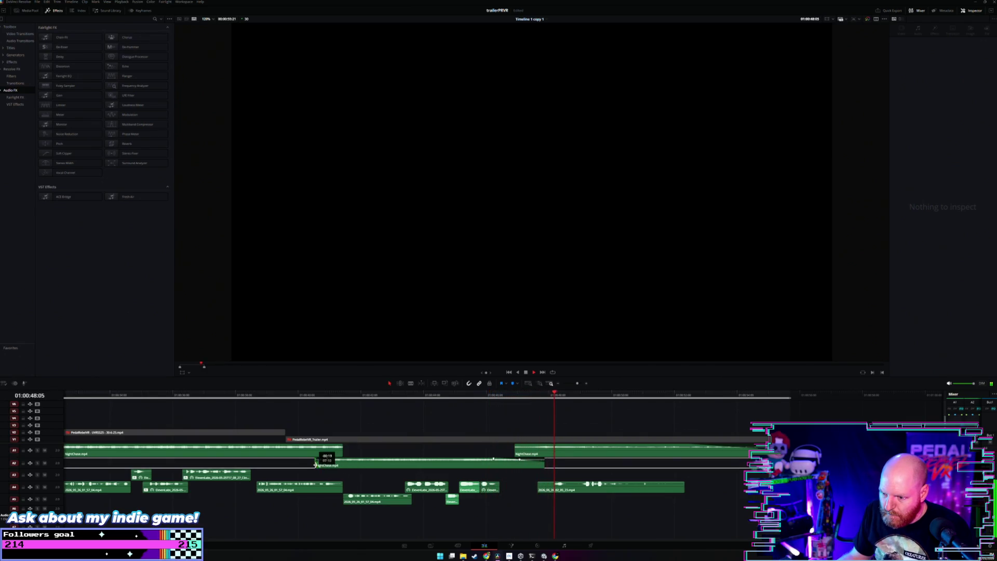
click(285, 395)
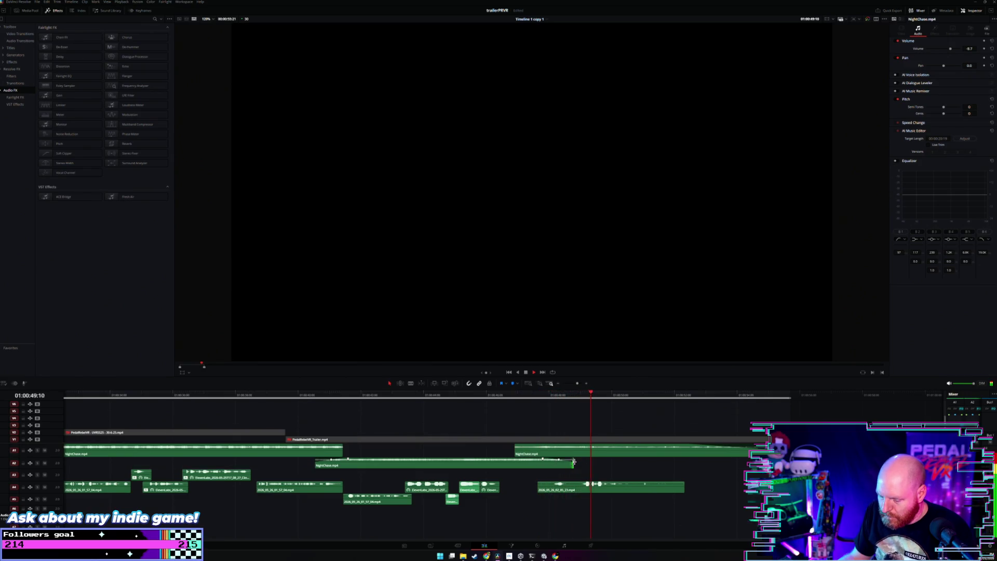
Move the A1 NightChase clip slightly later and preview from 01:00:44:00.
key(ctrl+z)
drag(546, 452, 565, 453)
click(491, 396)
key(space)
click(459, 394)
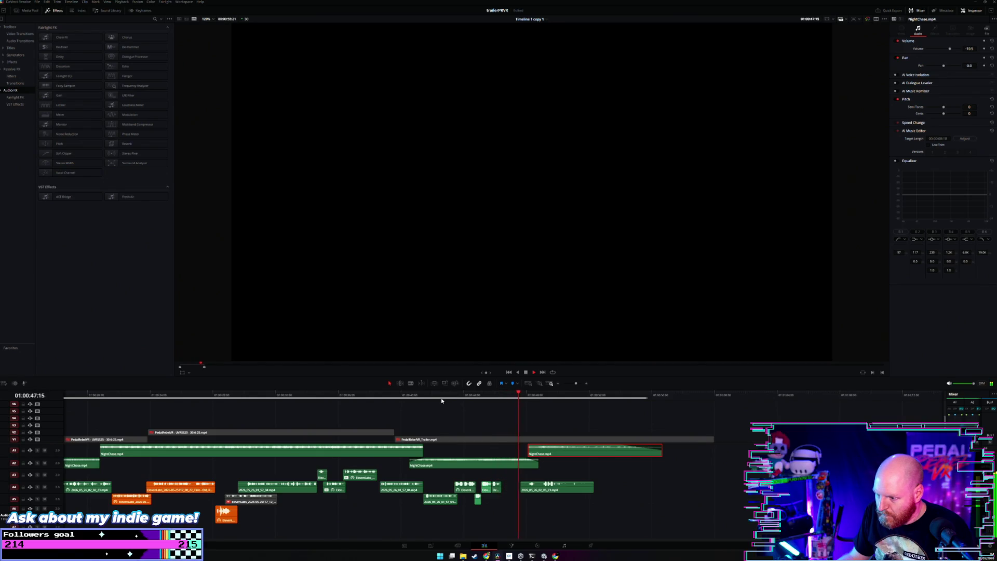
Nudge the A1 NightChase clip back a little earlier, then replay the trailer from the start.
click(516, 458)
drag(551, 451, 543, 452)
click(482, 398)
key(space)
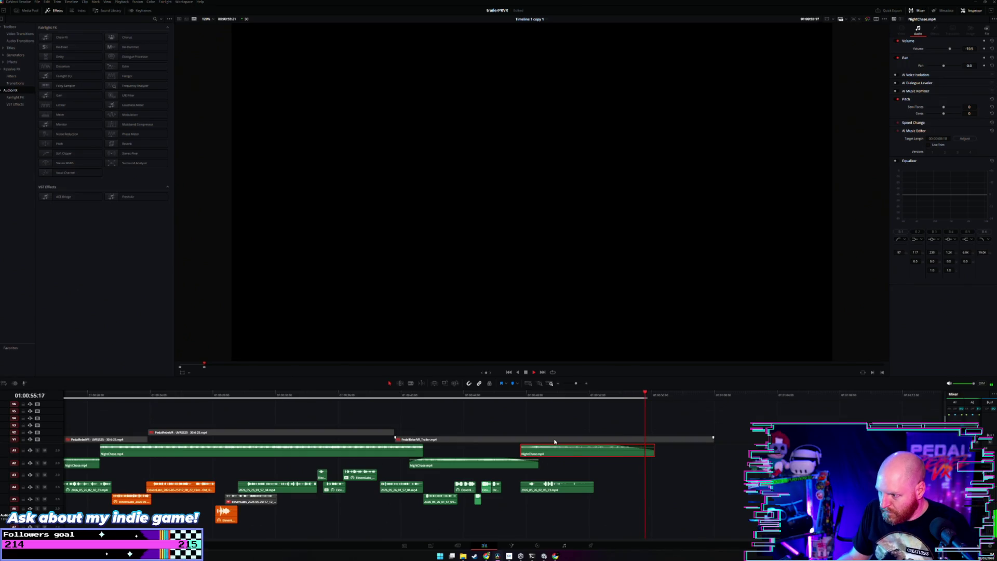
scroll(554, 442, down, 2)
key(space)
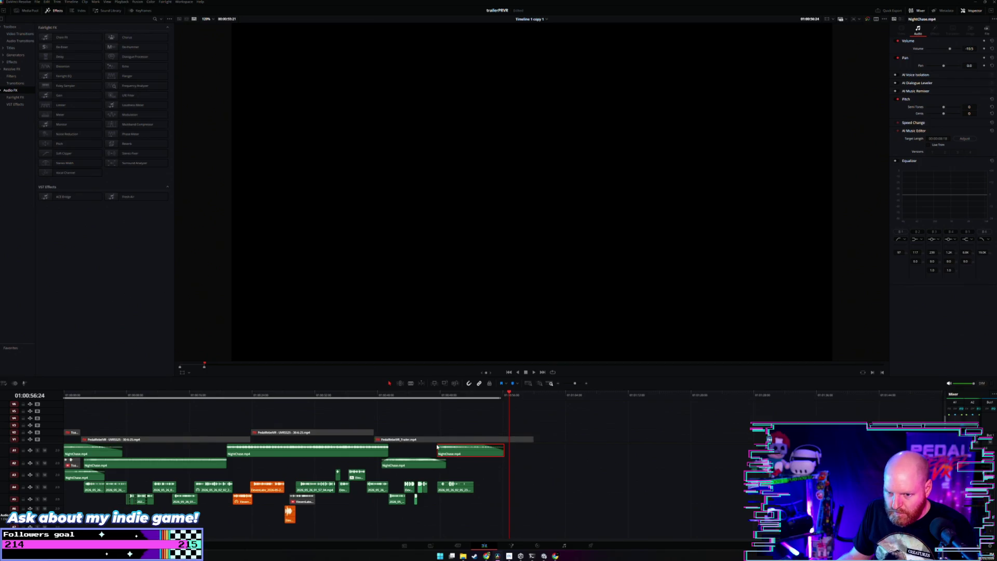
key(Home)
key(space)
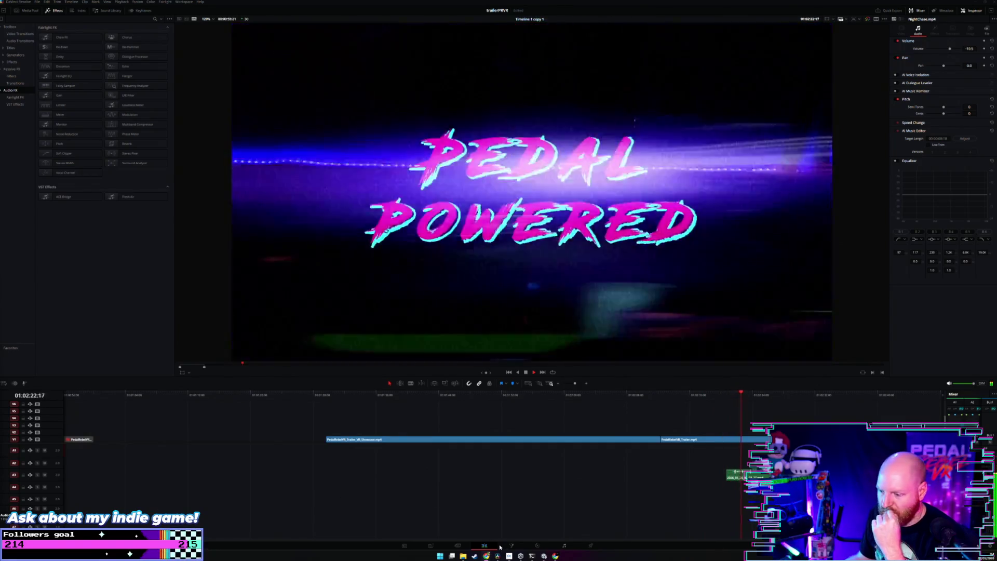
Park the playhead at 01:00:56:07 and switch to the Deliver page with Shift+8.
click(500, 395)
drag(502, 397, 289, 397)
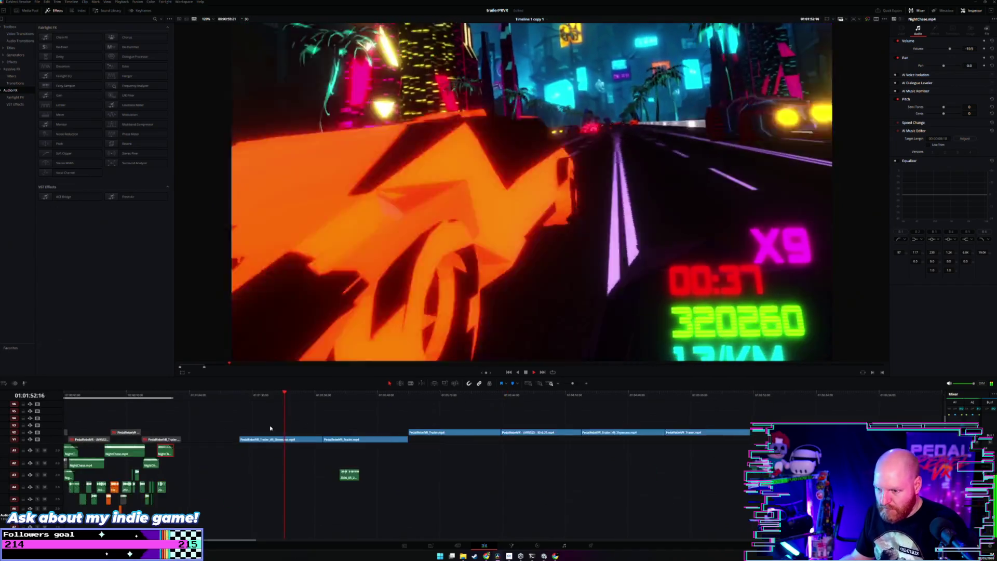
scroll(143, 406, up, 2)
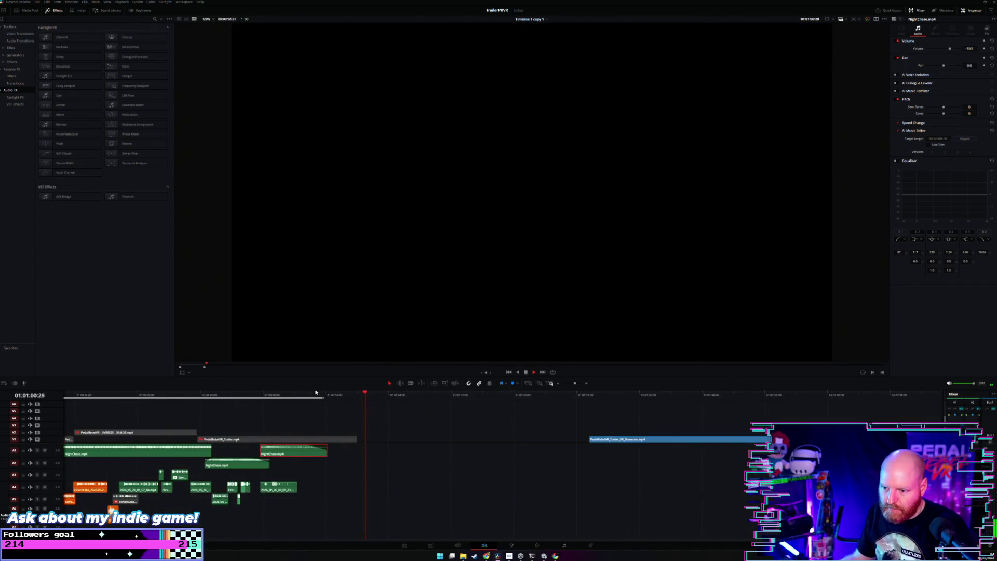
click(307, 397)
click(328, 396)
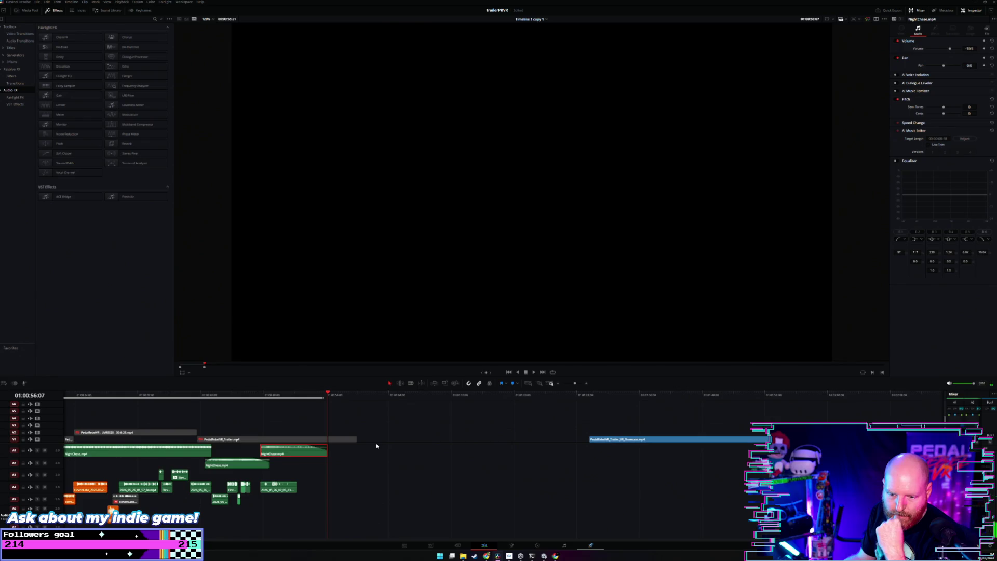
key(shift+8)
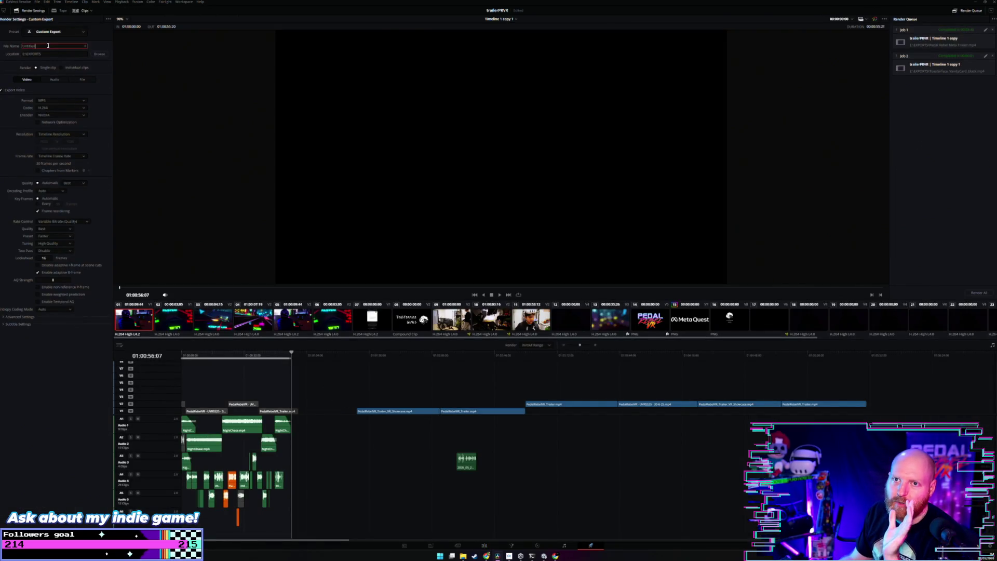
Name the render Trailer_VO_Placeholder, add it to the queue, and render the MP4.
text(Trailer_VR_)
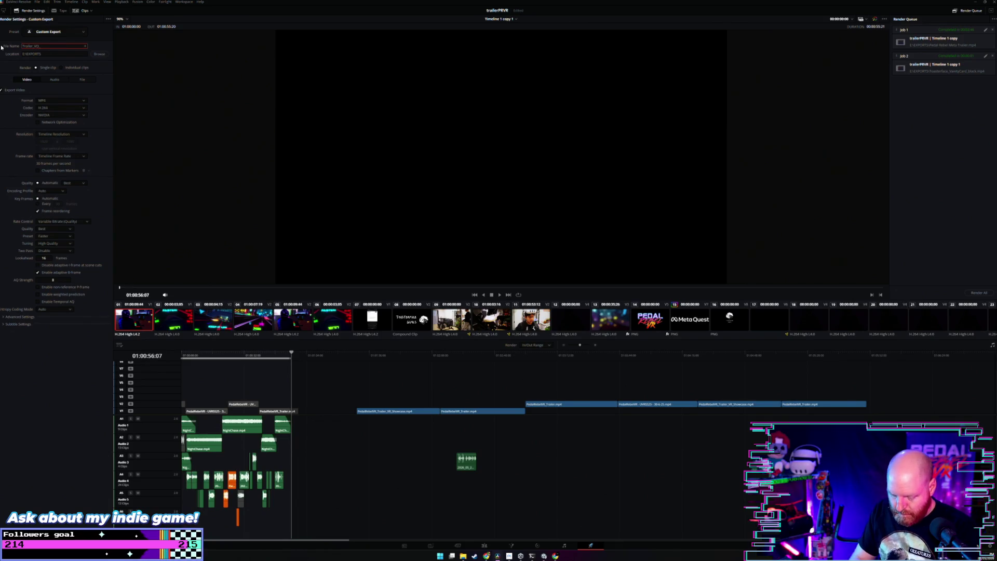
text(lder)
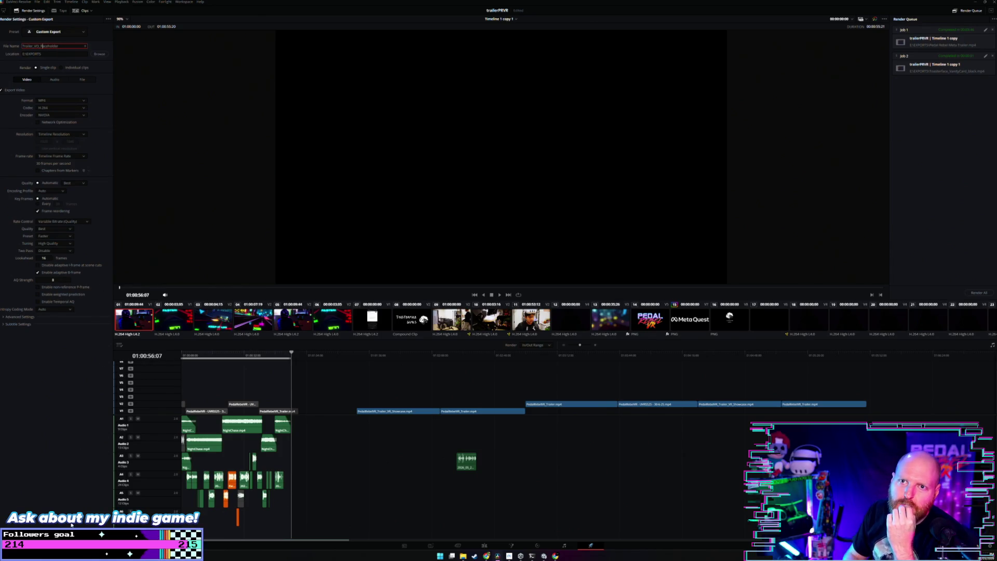
key(Return)
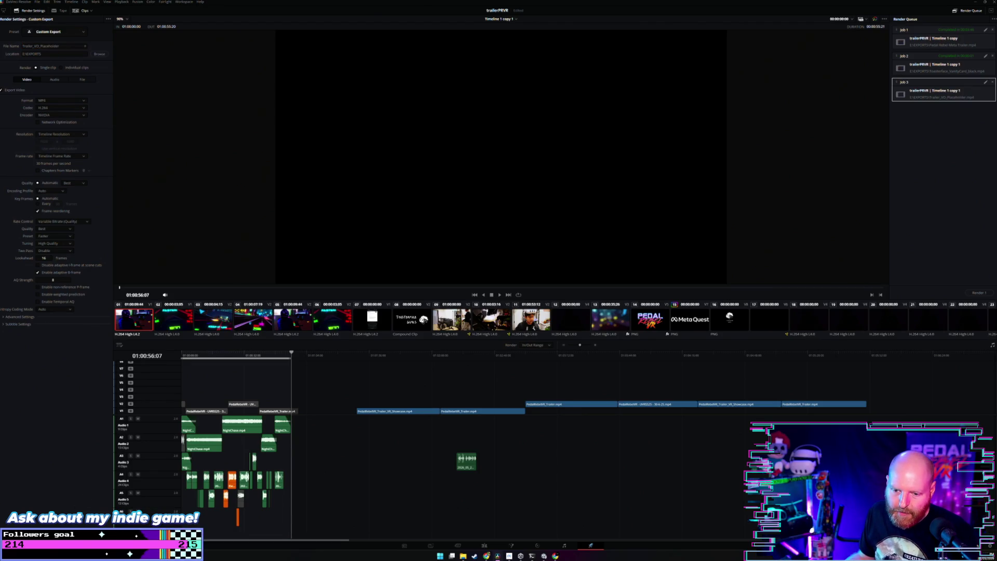
click(984, 294)
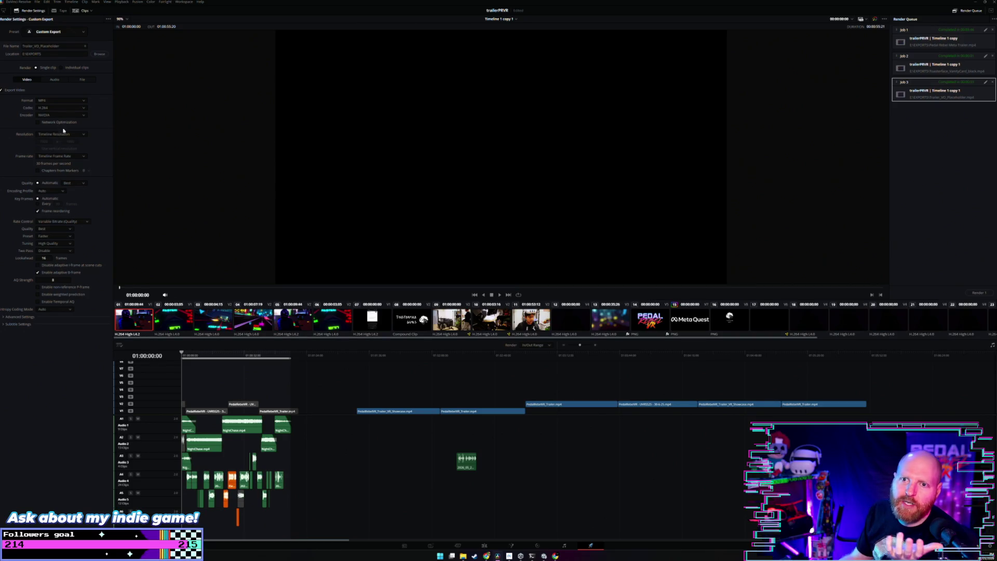
Switch the audio output format to MP3, queue a new job, and render it.
click(73, 102)
click(43, 158)
click(61, 82)
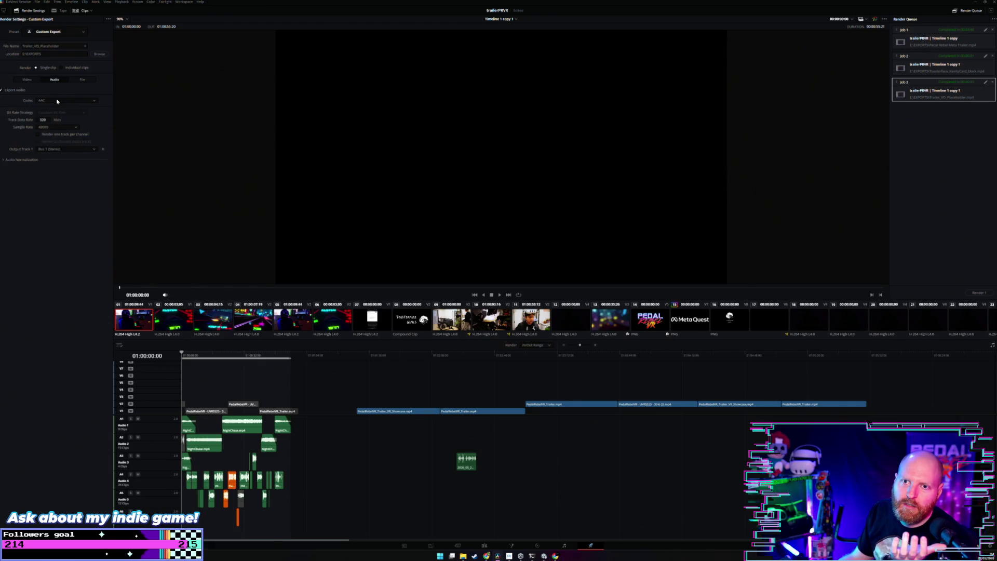
click(59, 113)
click(61, 107)
click(2, 90)
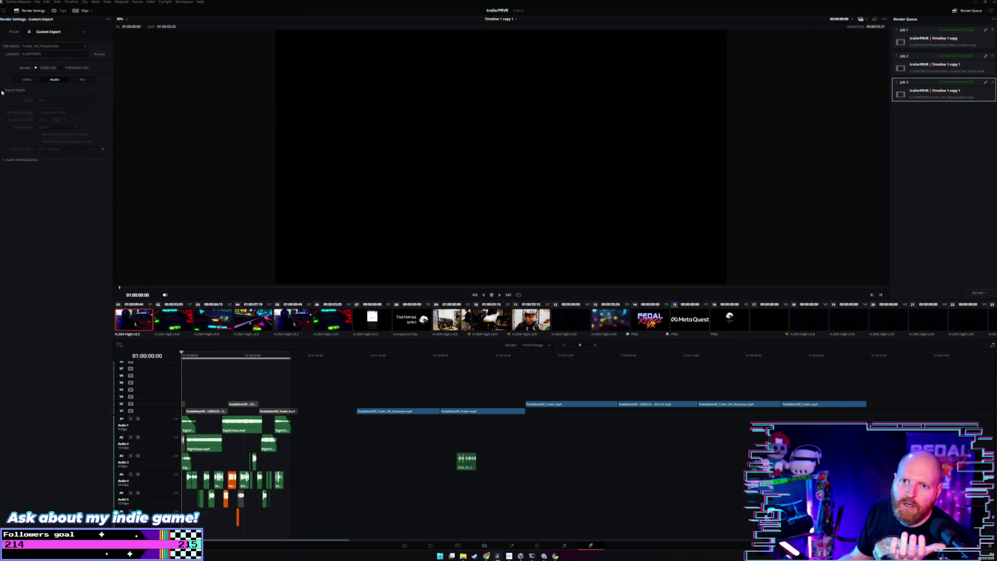
click(25, 80)
click(52, 80)
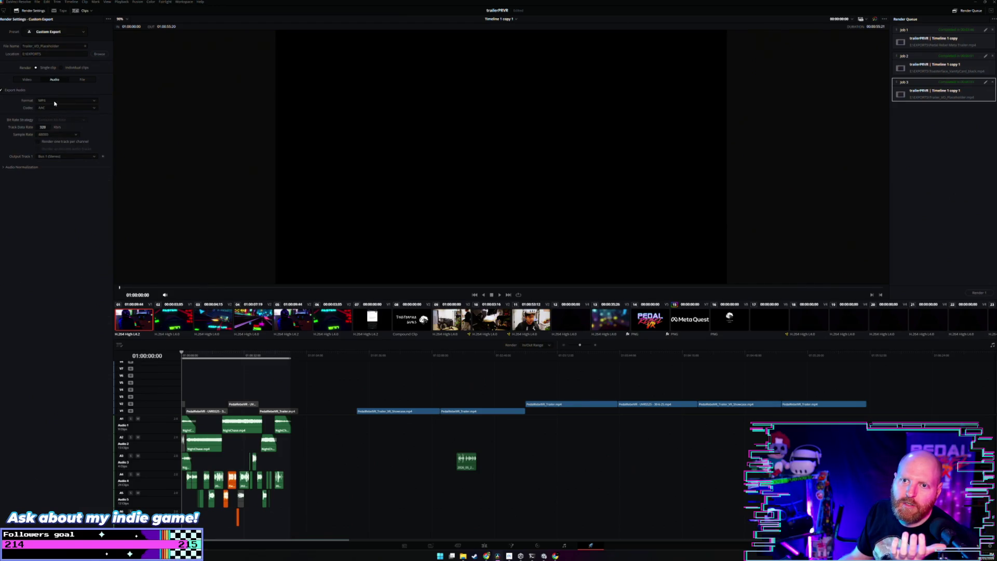
click(55, 102)
click(63, 137)
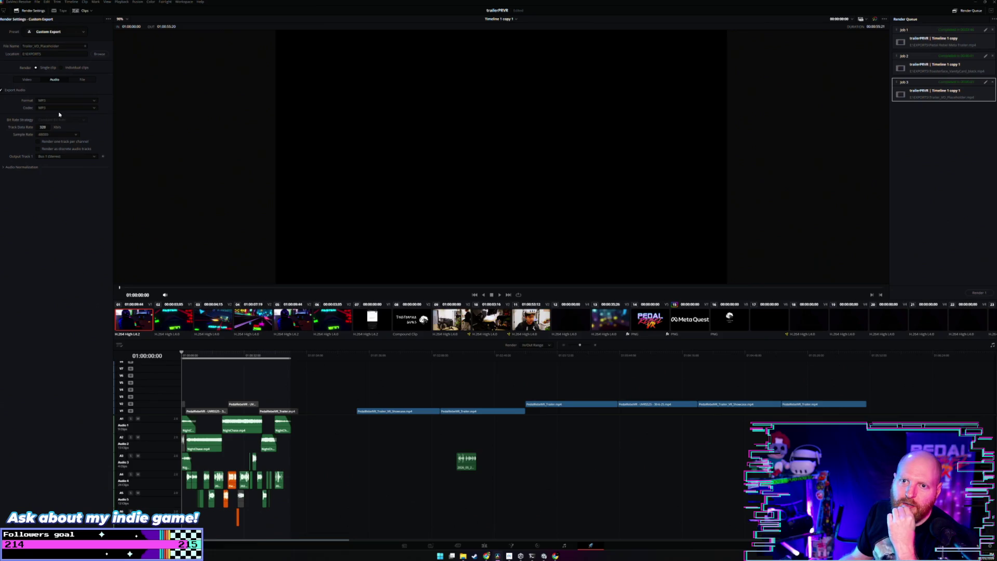
click(84, 535)
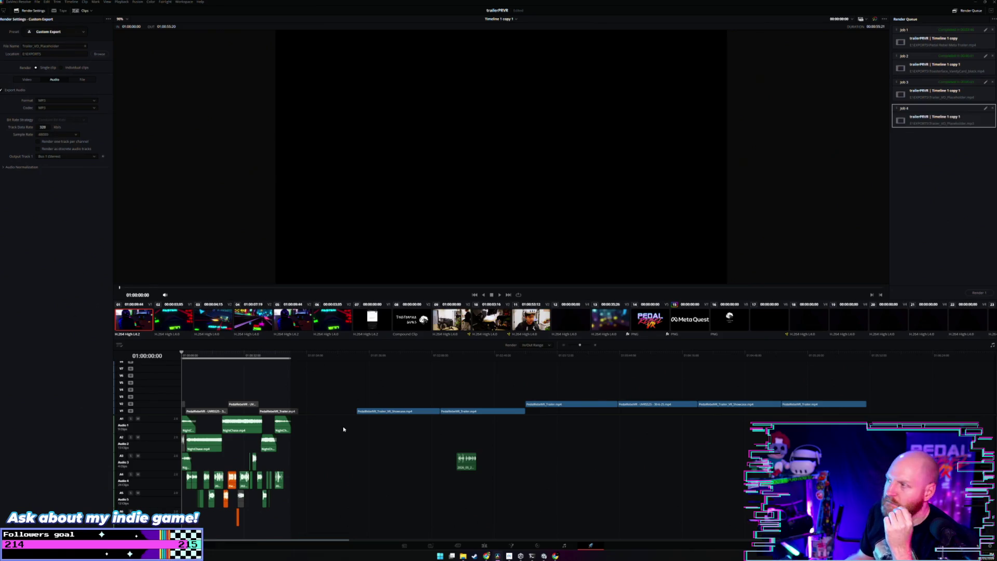
click(978, 292)
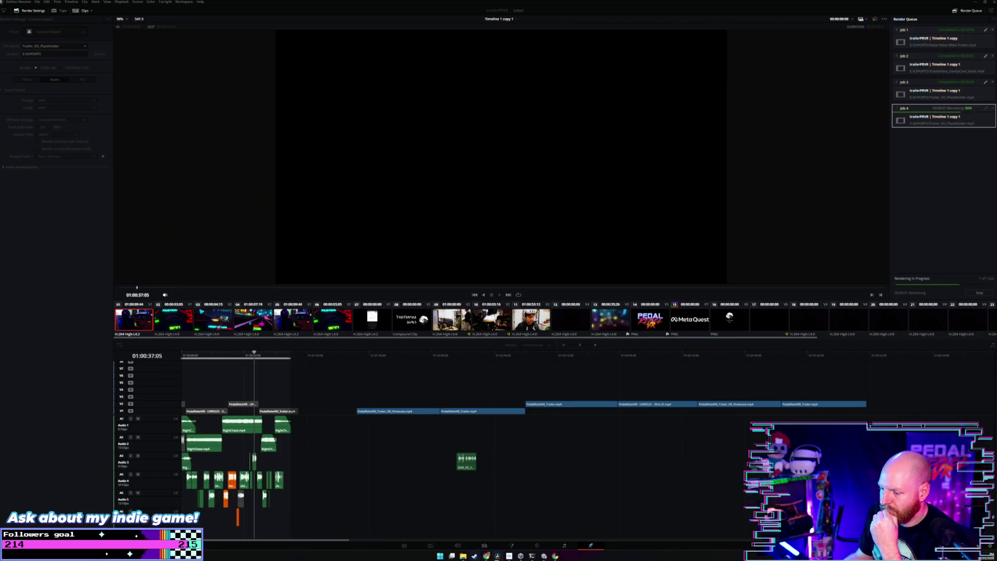
mouse_move(487, 557)
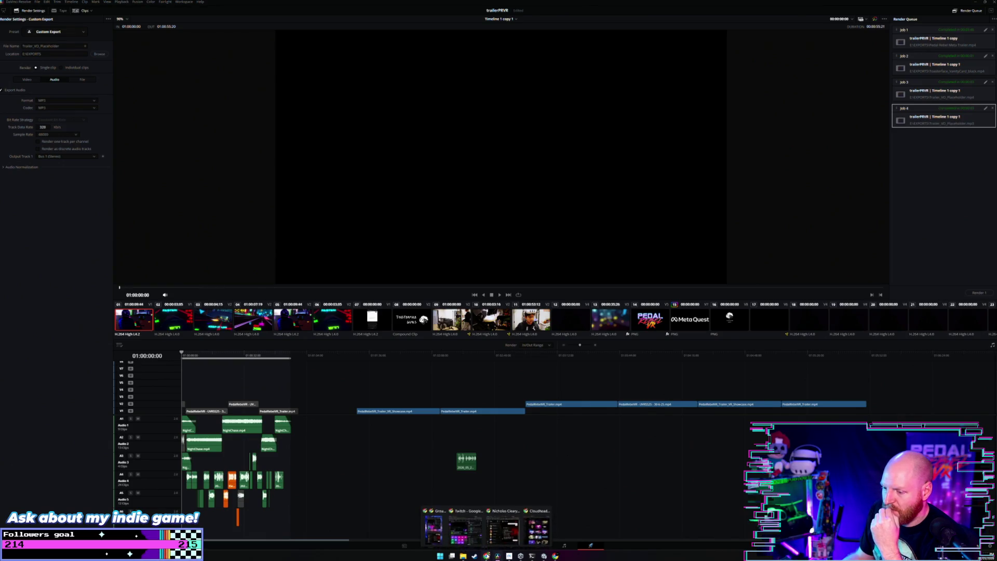
Open Trailer_VO_Placeholder.mp3 from the EXPORTS folder in File Explorer to play in VLC.
click(465, 557)
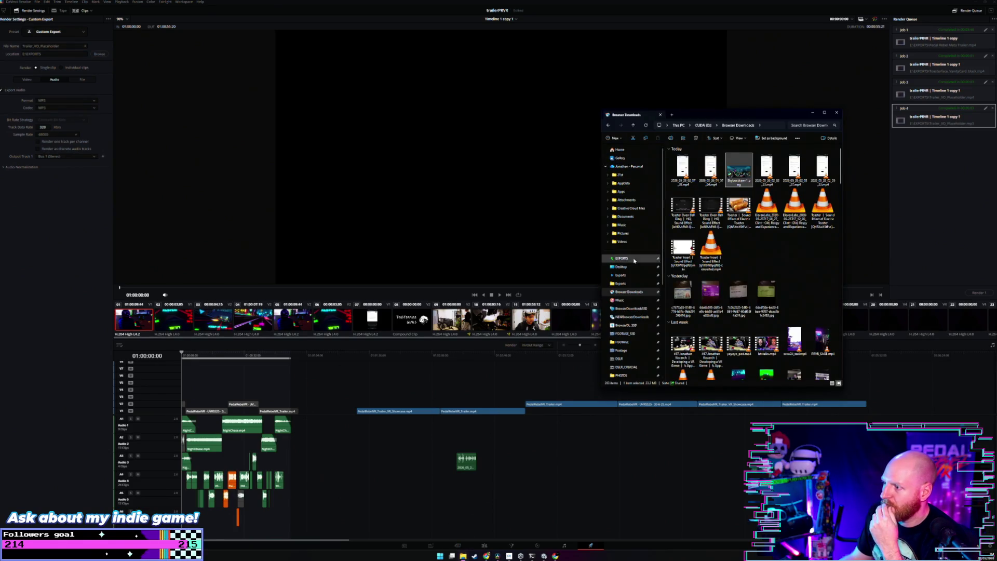
click(634, 259)
click(683, 164)
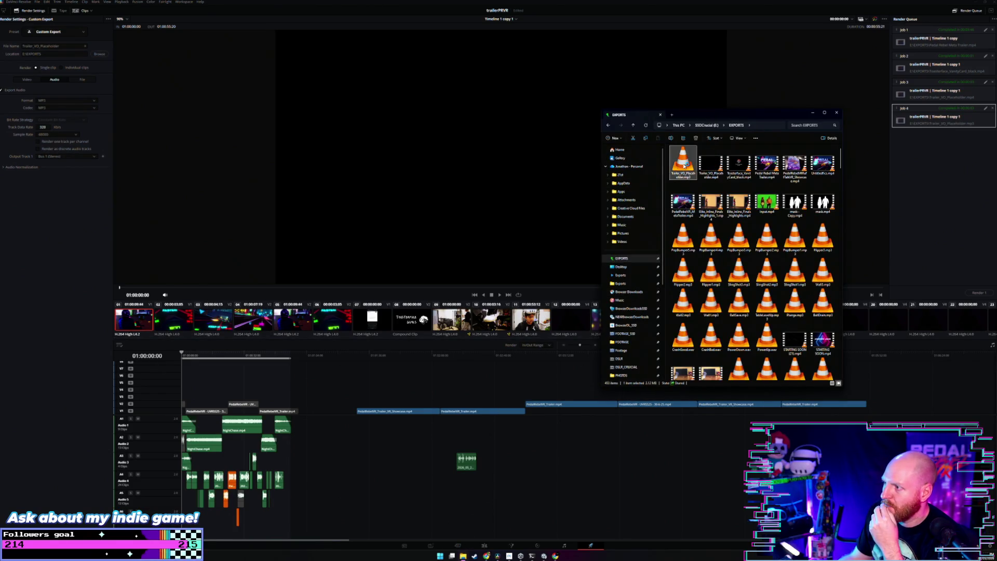
double_click(683, 164)
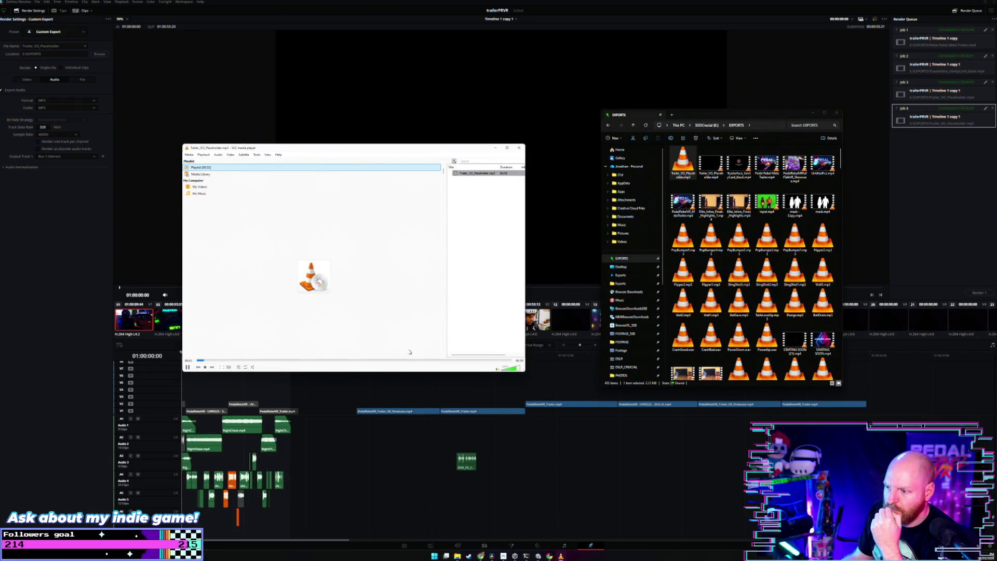